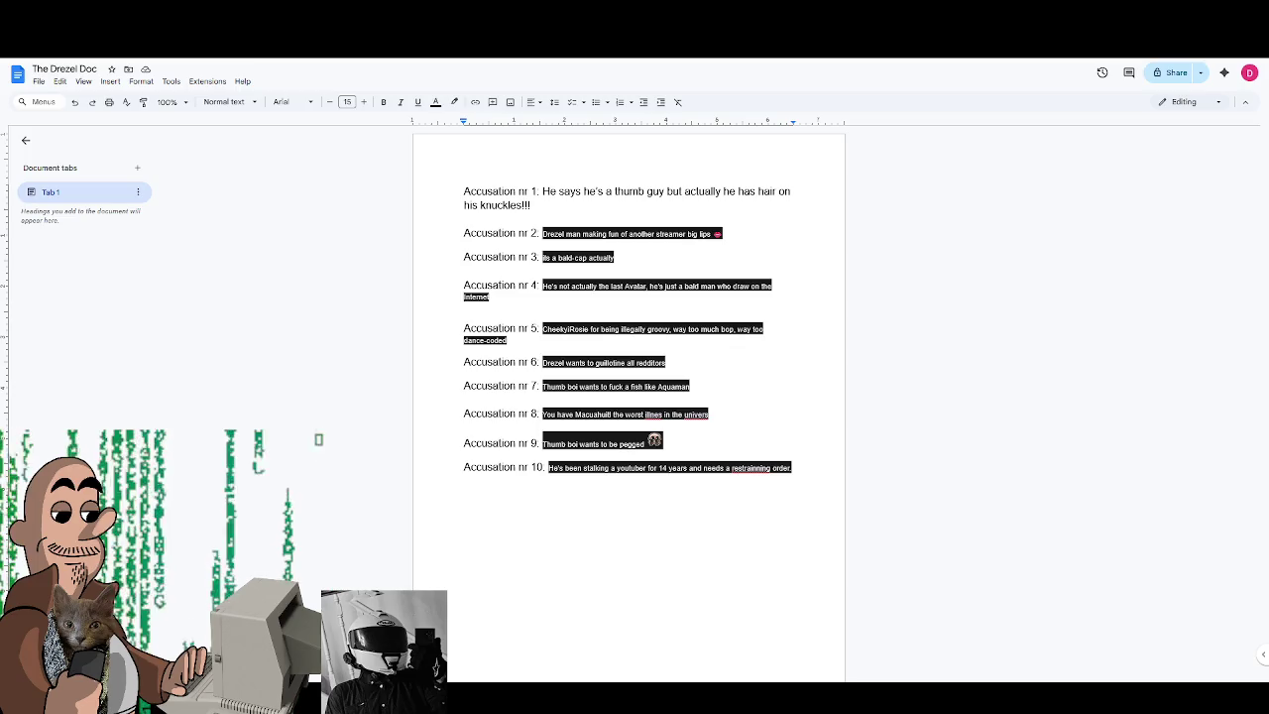
In Google Docs, add the label 'Accusation nr 11.' below Accusation nr 10.
triple_click(801, 466)
key("ctrl+c")
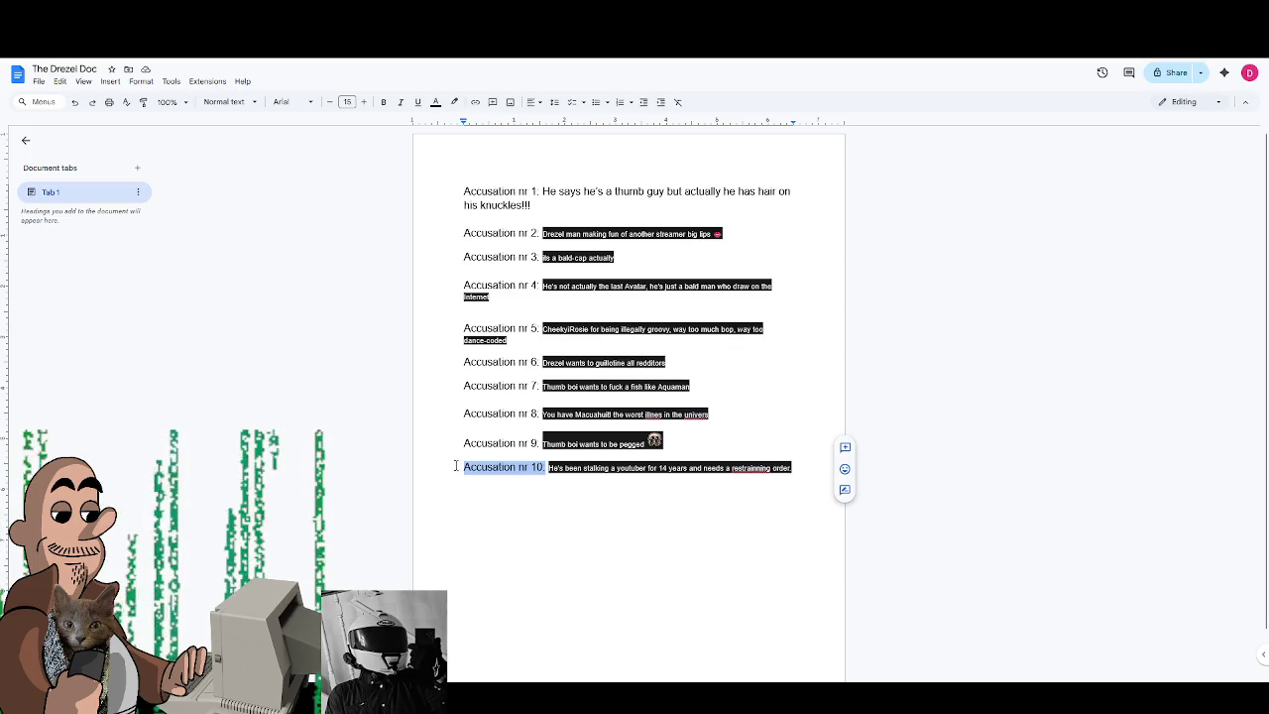
left_click(801, 466)
left_click(519, 472)
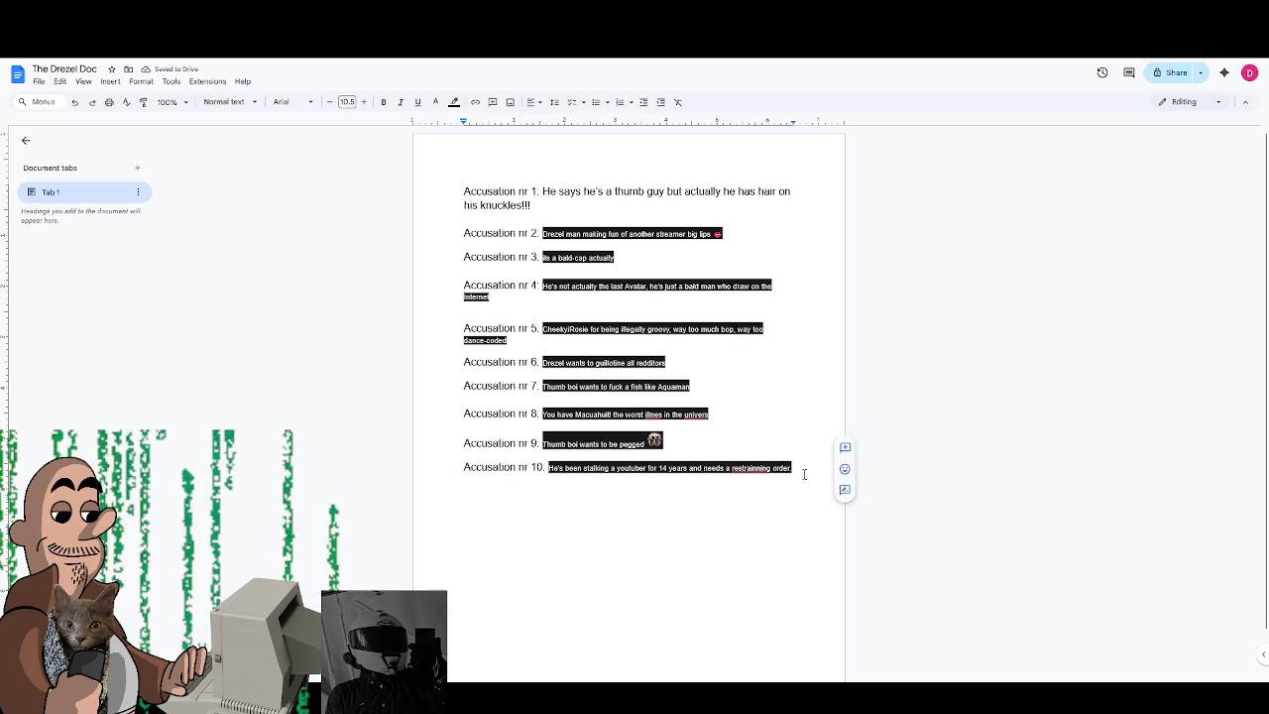
key("ctrl+v")
key("BackSpace")
key("BackSpace")
key("BackSpace")
type("11.")
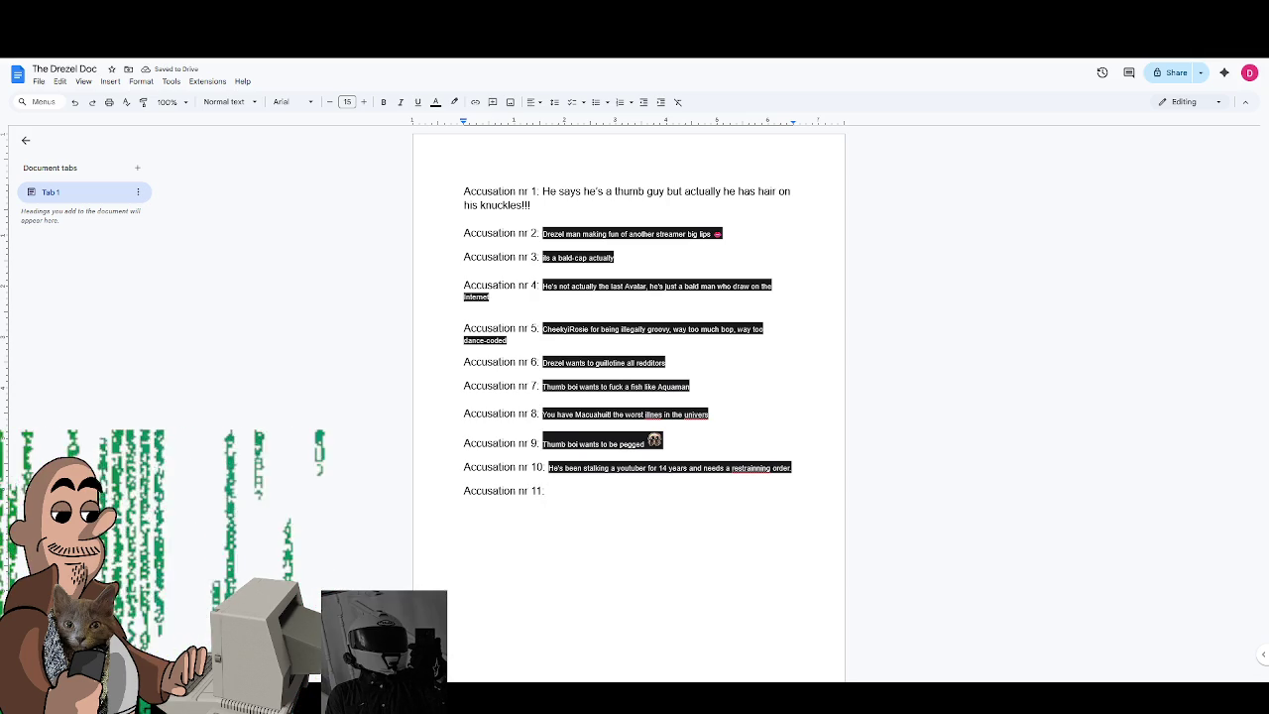
Paste the black-highlighted note under Accusation nr 11 and return to Krita.
key("Return")
type("Has been winging making games but actually has no idea what he is doing")
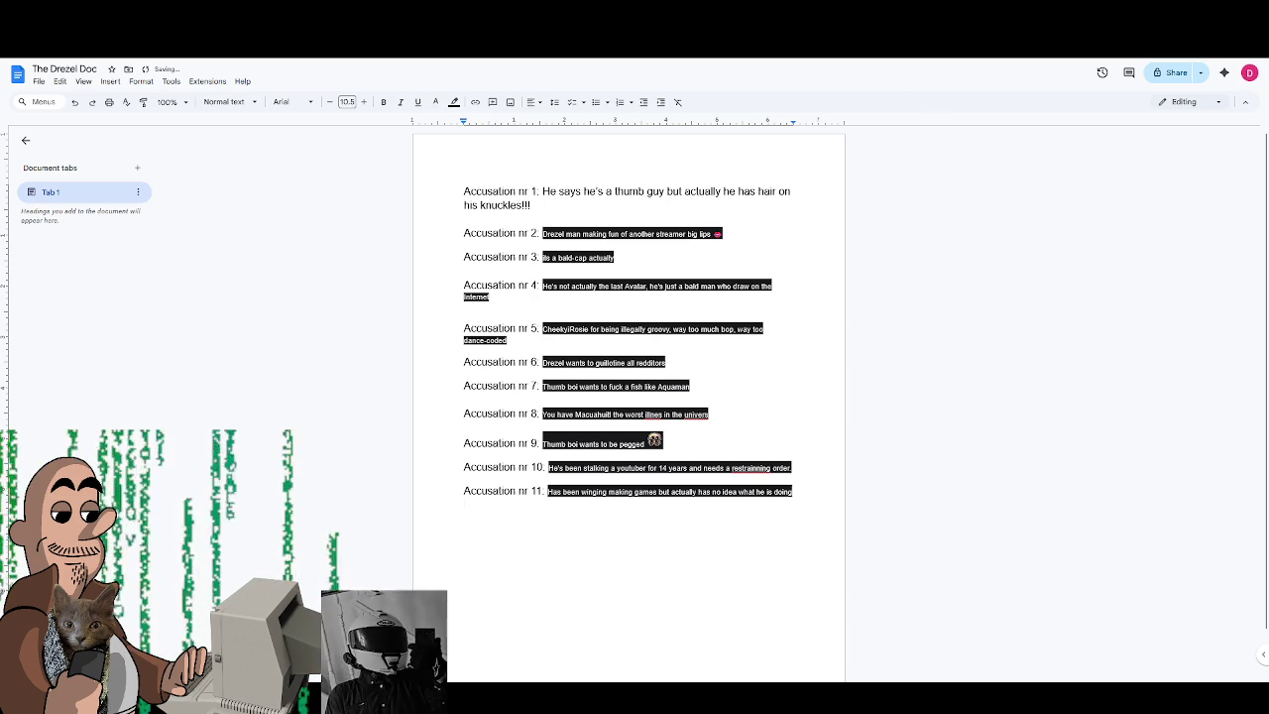
key("alt+Tab")
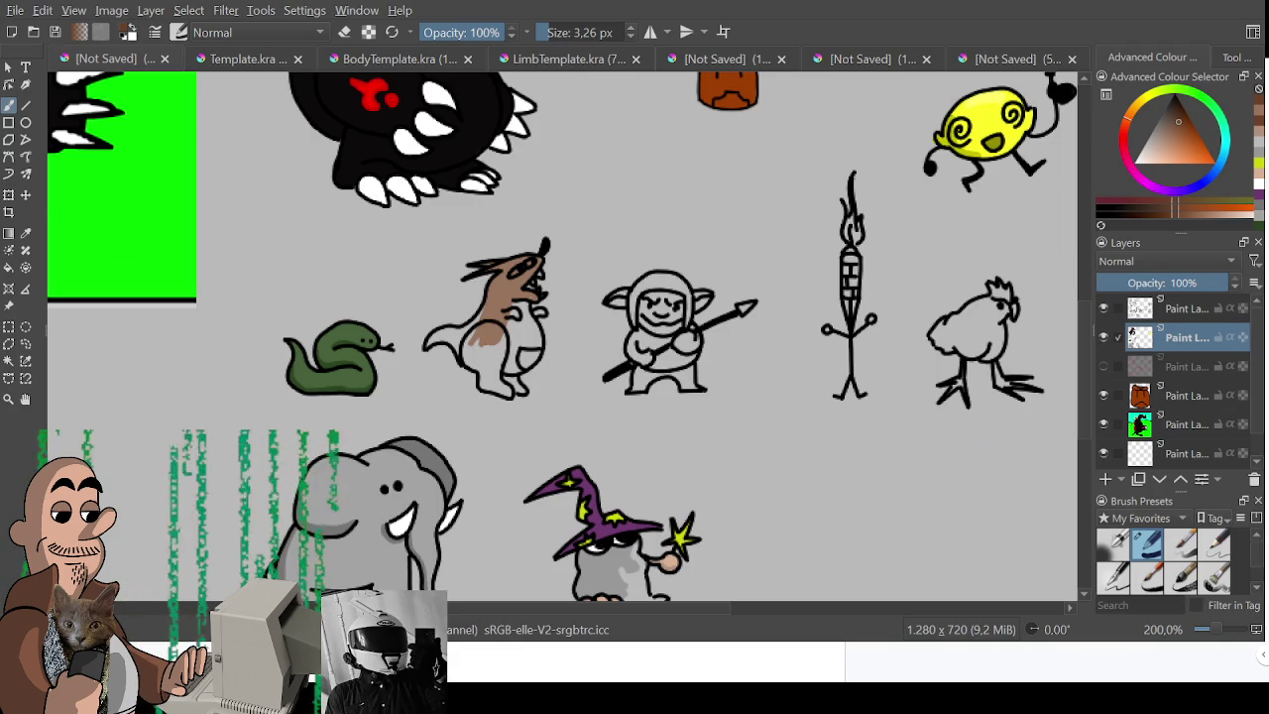
Zoom in and paint the long-eared creature's body and lower leg brown.
scroll(788, 277, "up", 1, "ctrl")
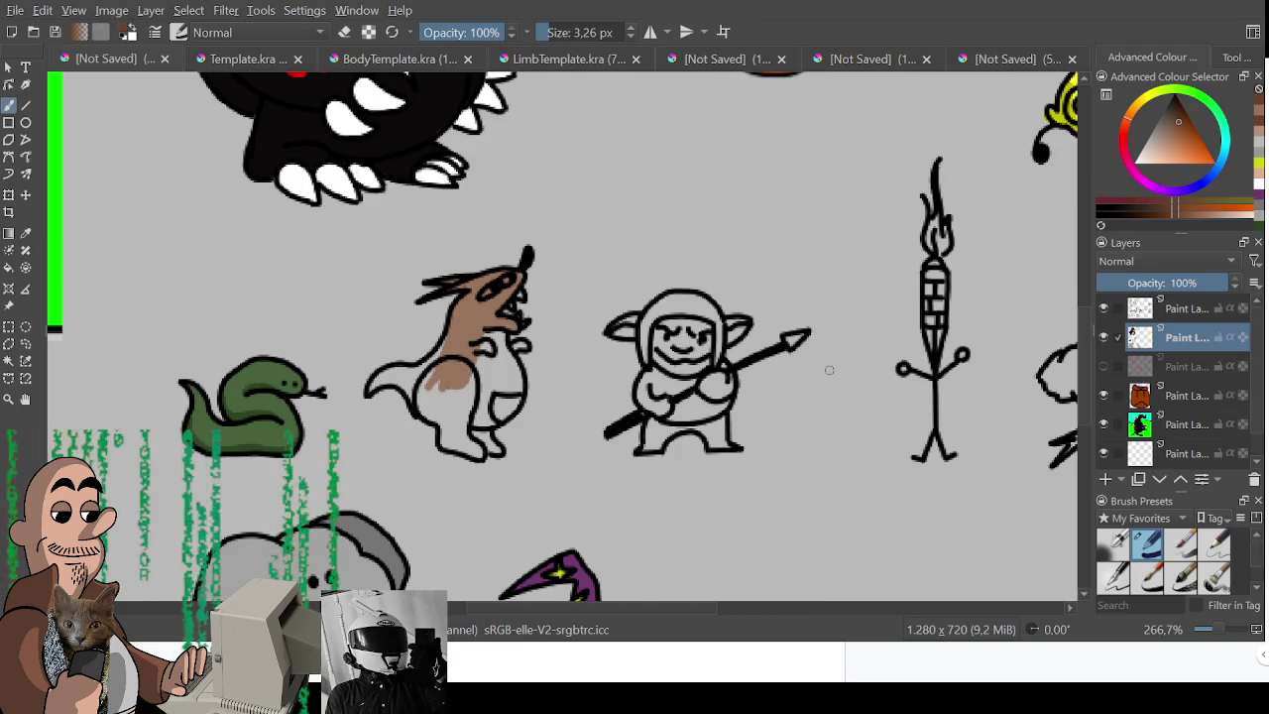
left_click_drag(509, 302, 488, 363)
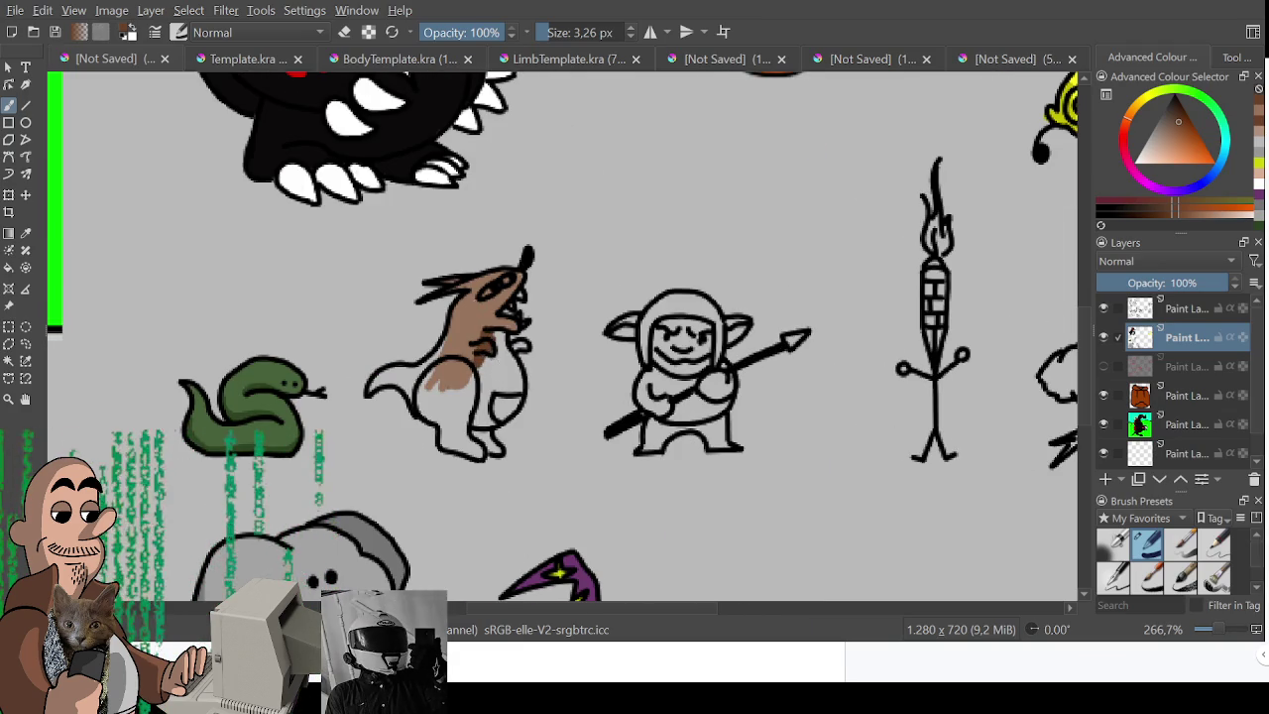
mouse_move(486, 292)
left_mouse_down()
mouse_move(442, 386)
mouse_move(371, 380)
mouse_move(417, 389)
left_mouse_up()
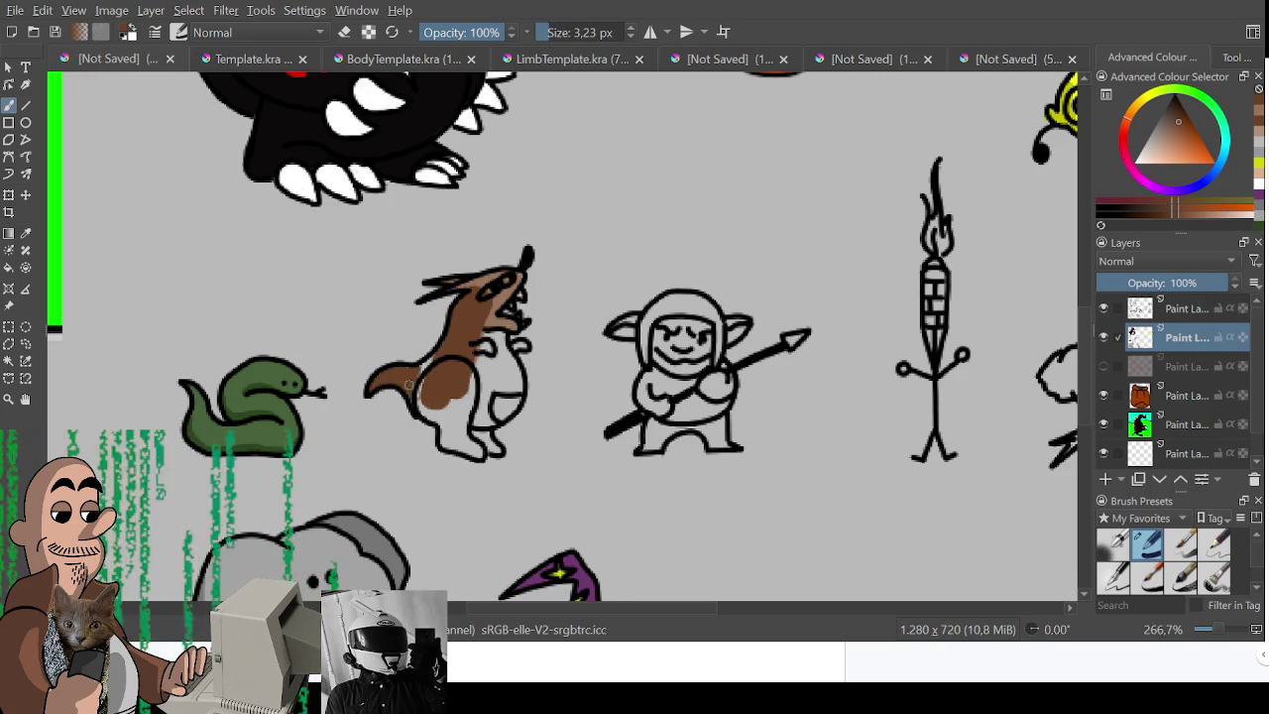
mouse_move(418, 403)
left_mouse_down()
mouse_move(486, 347)
mouse_move(486, 289)
left_mouse_up()
key("]")
key("]")
key("]")
key("[")
key("[")
key("[")
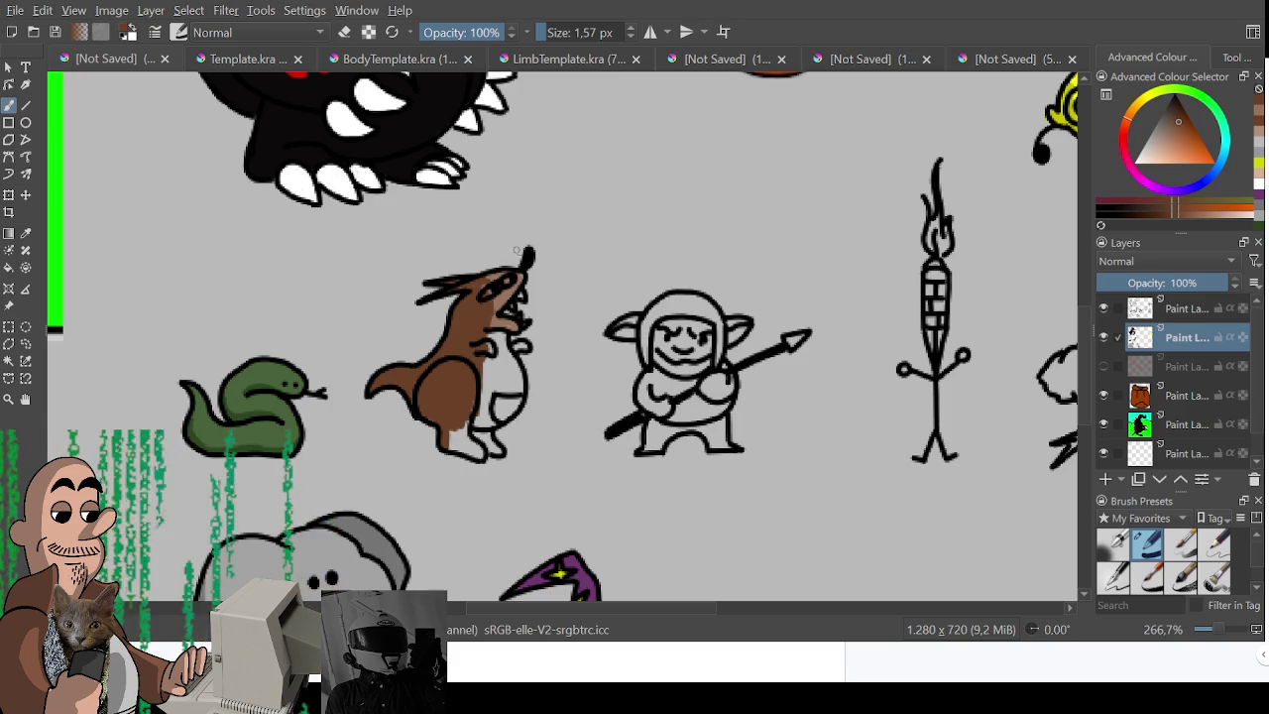
Paint the creature's face, belly, legs and feet brown with a smaller brush.
key("bracketright")
key("bracketright")
key("bracketright")
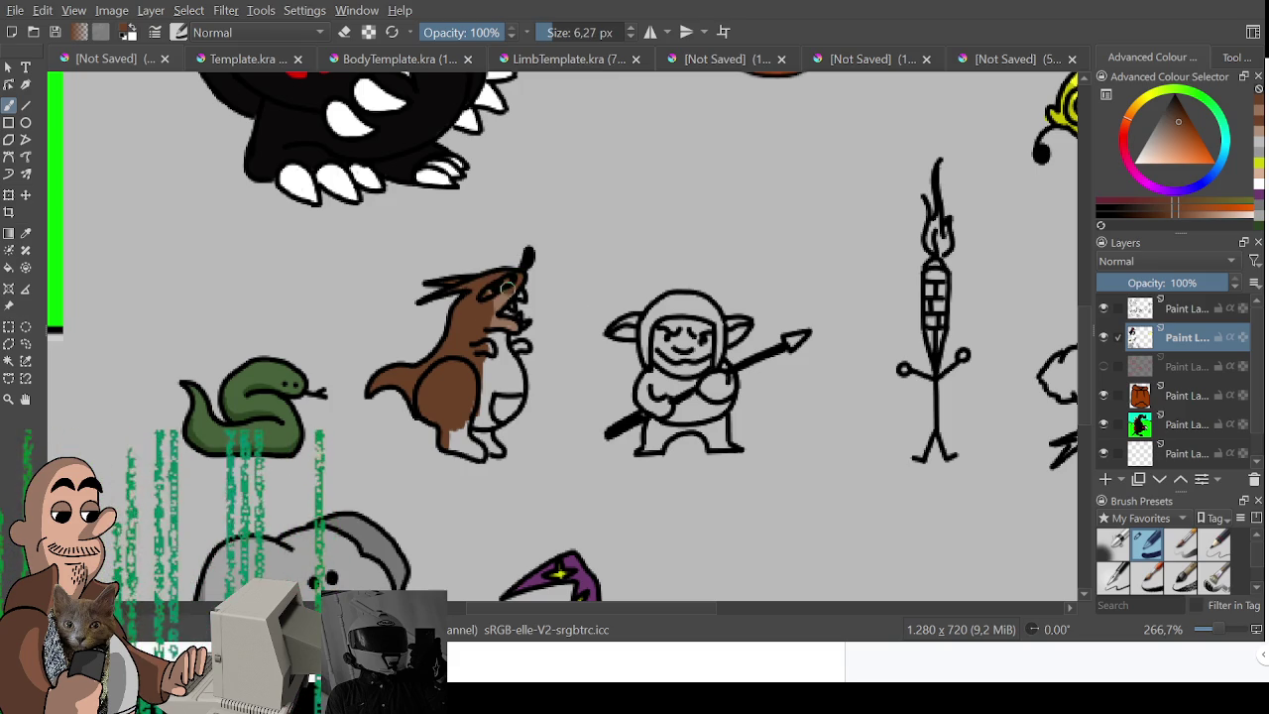
left_click_drag(517, 280, 476, 334)
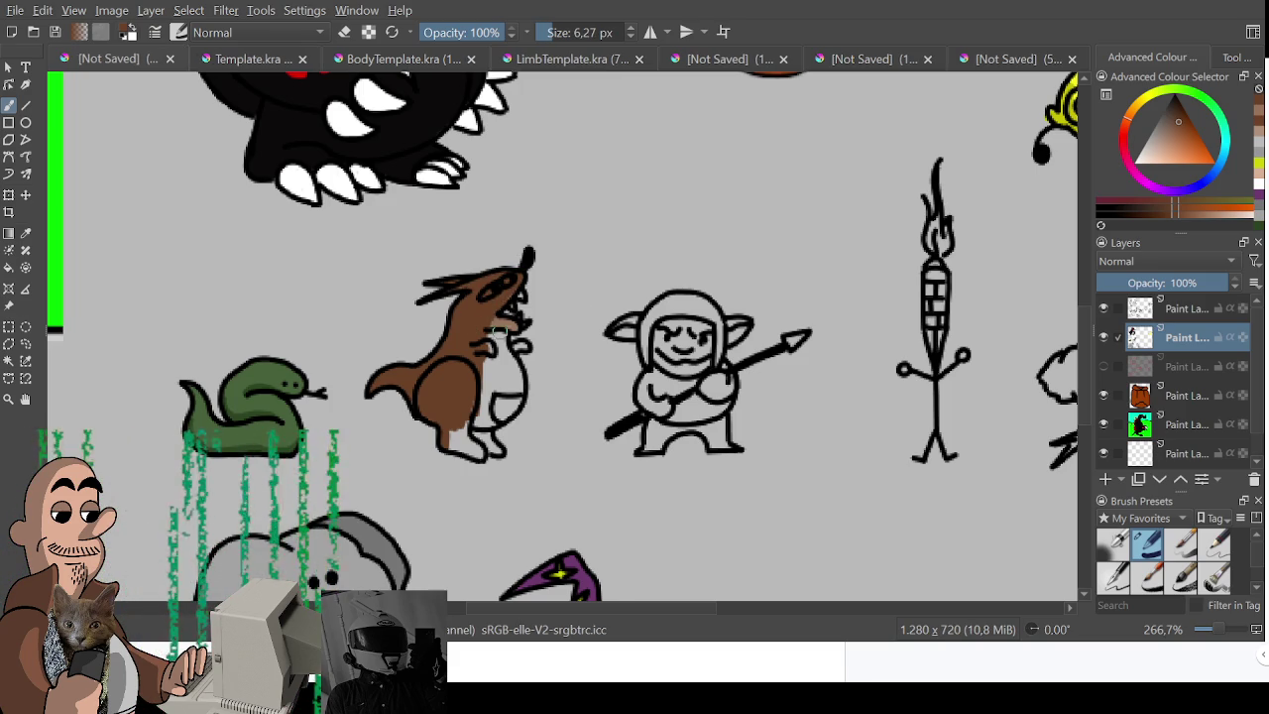
key("bracketleft")
key("bracketleft")
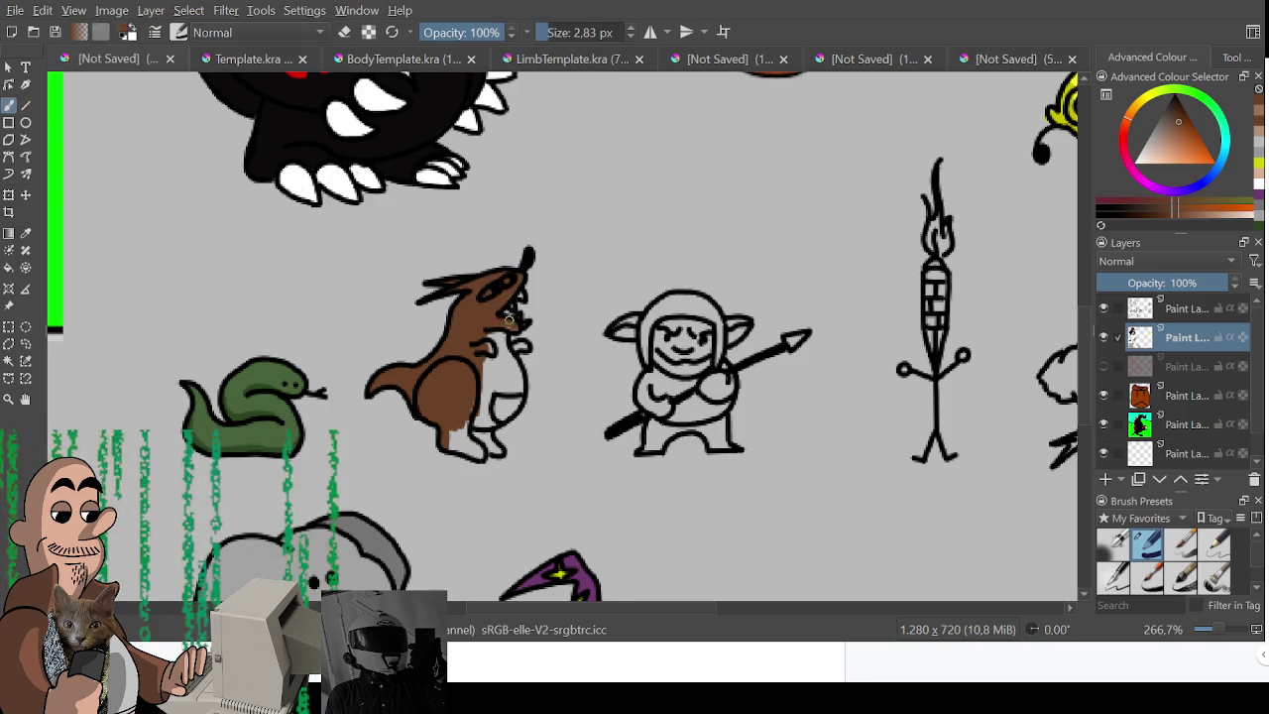
left_click_drag(490, 335, 495, 385)
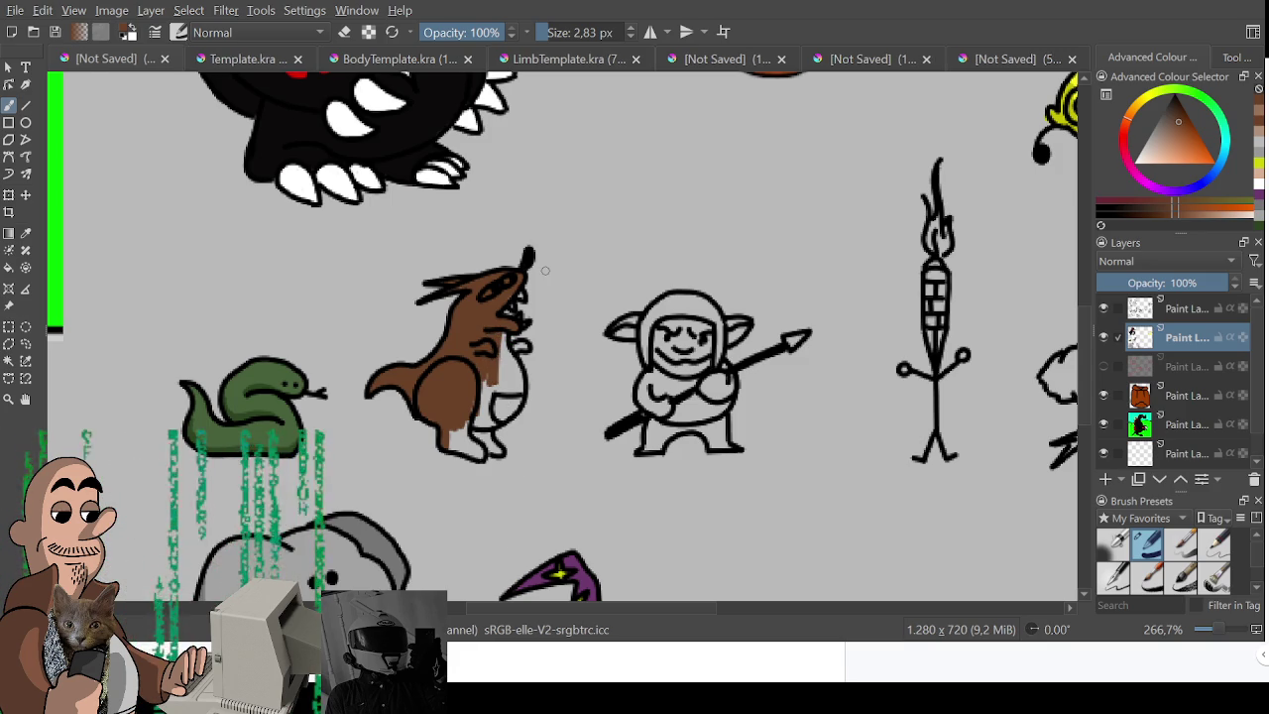
mouse_move(512, 352)
left_mouse_down()
mouse_move(517, 393)
mouse_move(475, 412)
mouse_move(503, 415)
mouse_move(516, 389)
mouse_move(456, 451)
mouse_move(490, 442)
mouse_move(454, 424)
mouse_move(501, 451)
mouse_move(488, 448)
left_mouse_up()
key("bracketleft")
key("bracketleft")
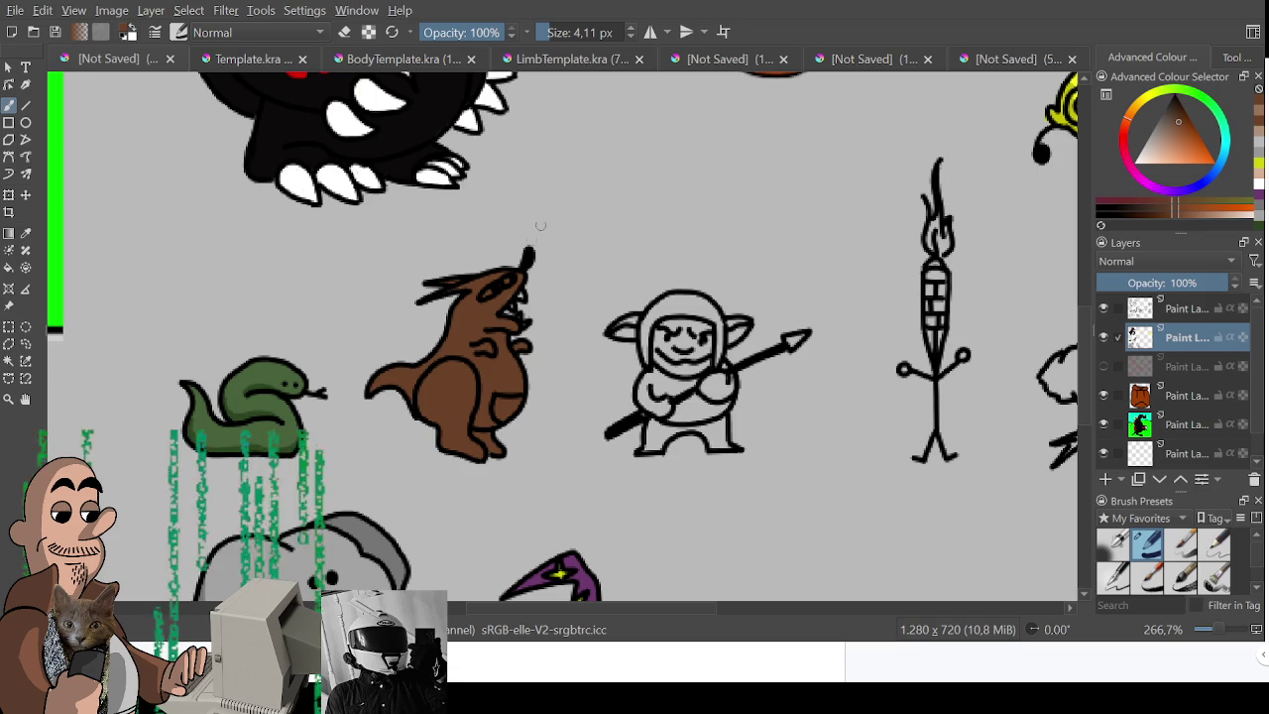
left_click(1178, 156)
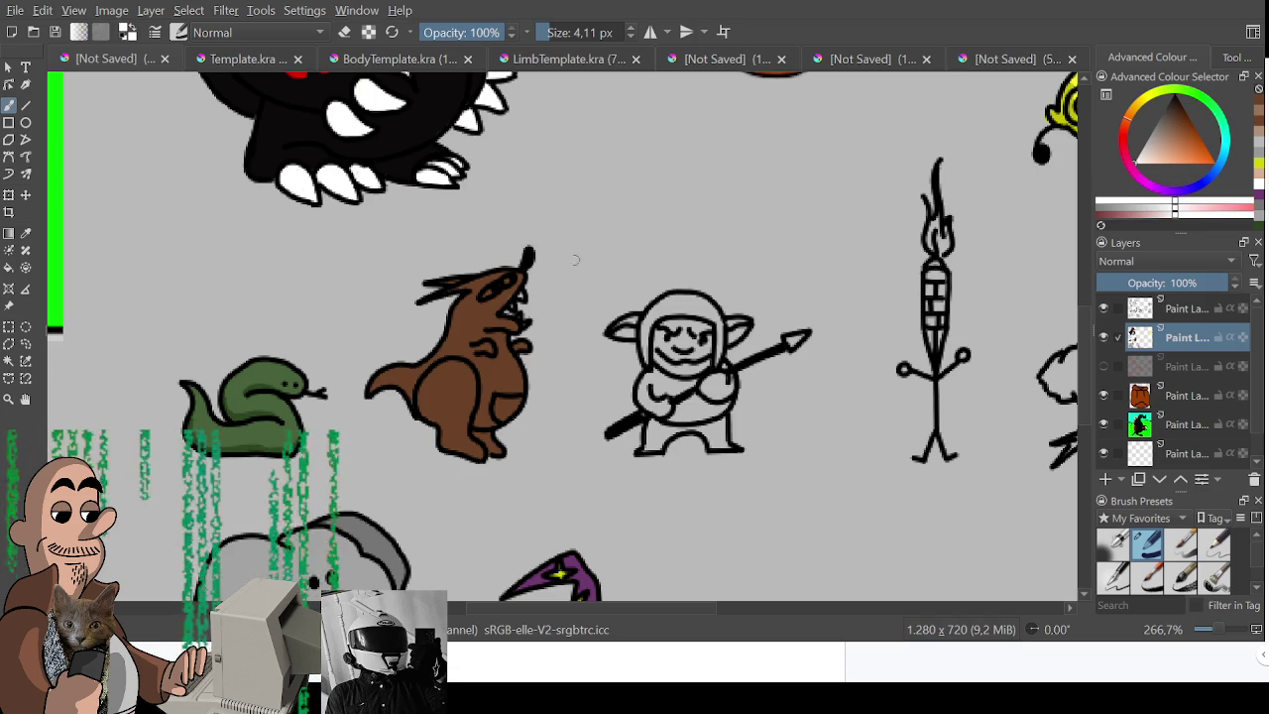
Give the creature a light eye with a black pupil and a lighter brown belly patch.
key("bracketleft")
key("bracketleft")
key("bracketleft")
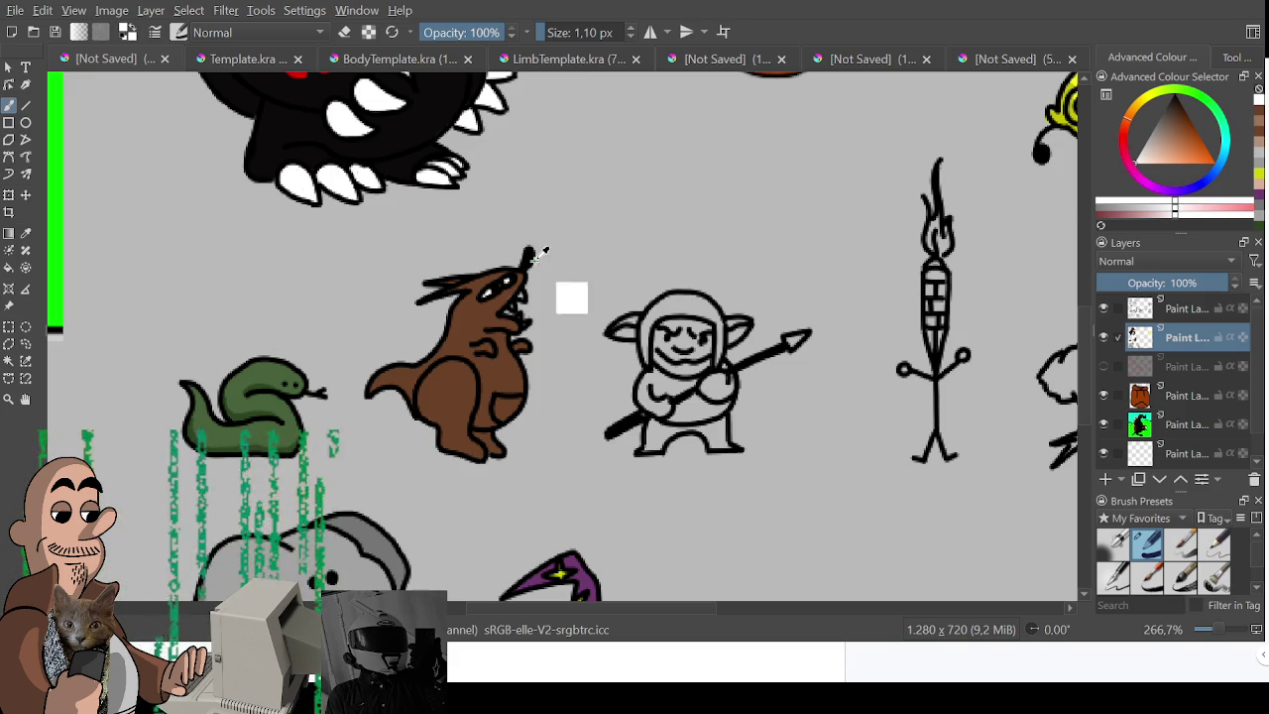
left_click(530, 355, "ctrl")
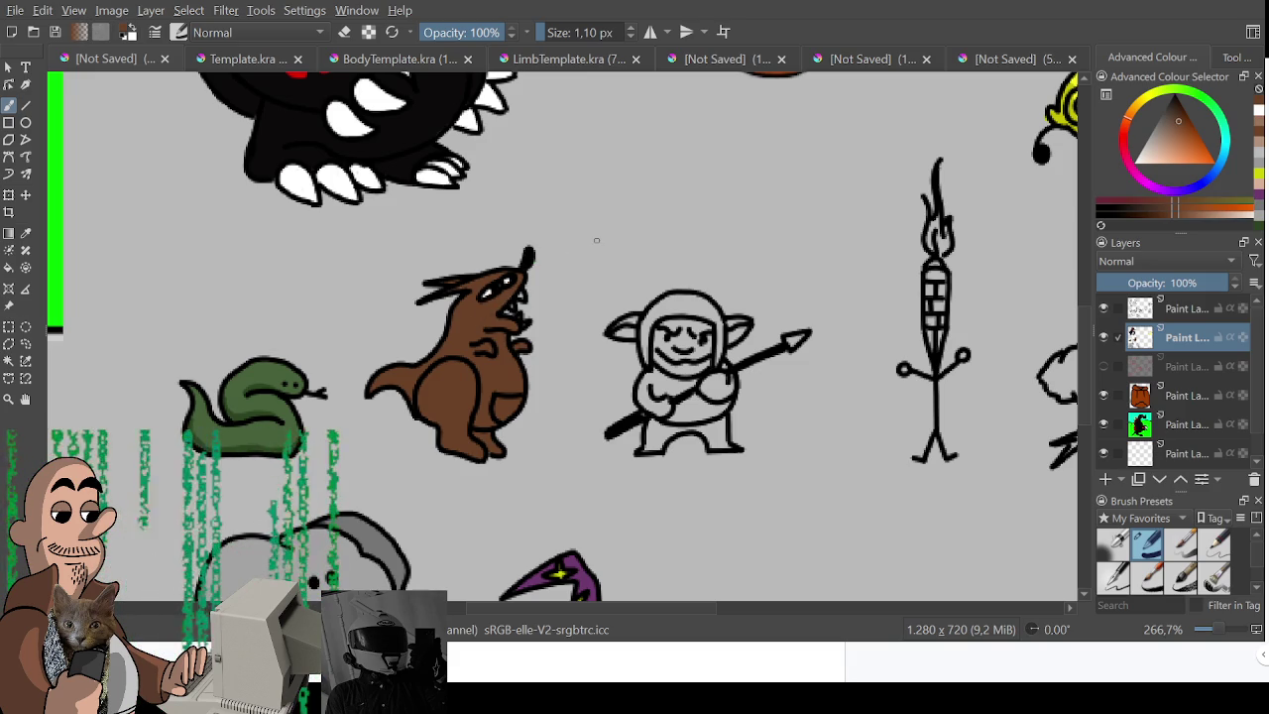
left_click(1176, 126)
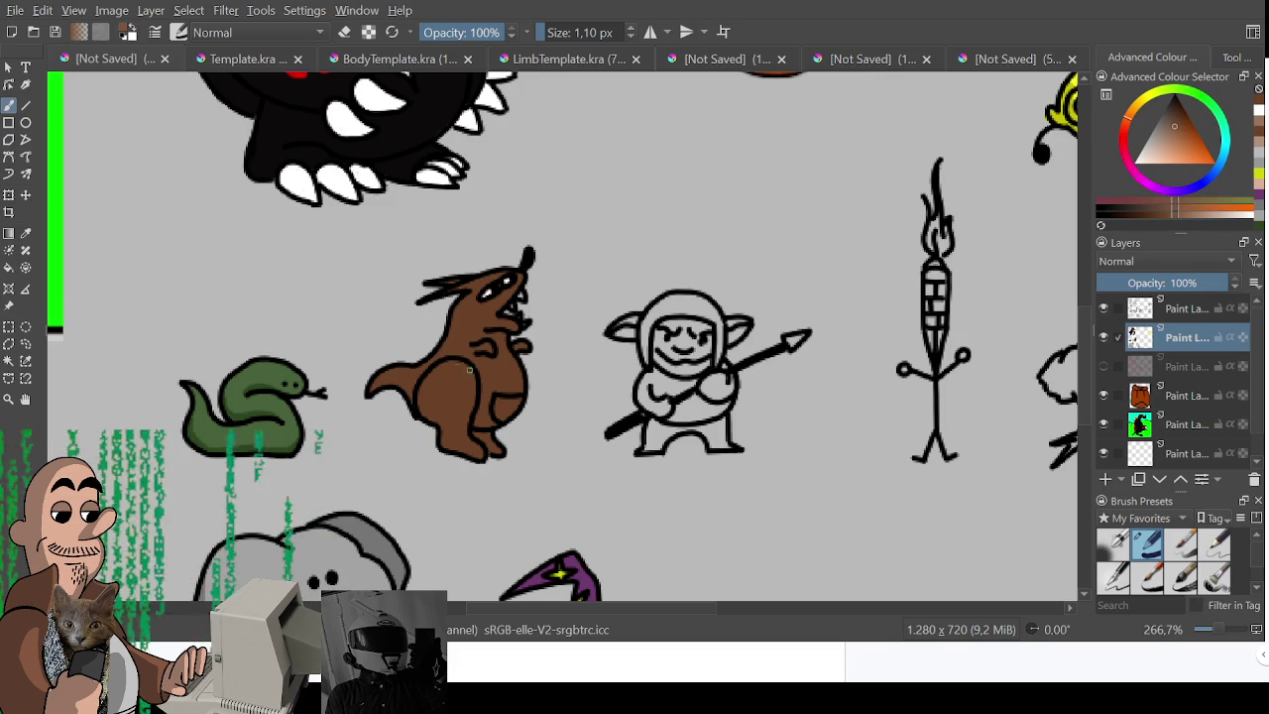
left_click_drag(440, 367, 474, 369)
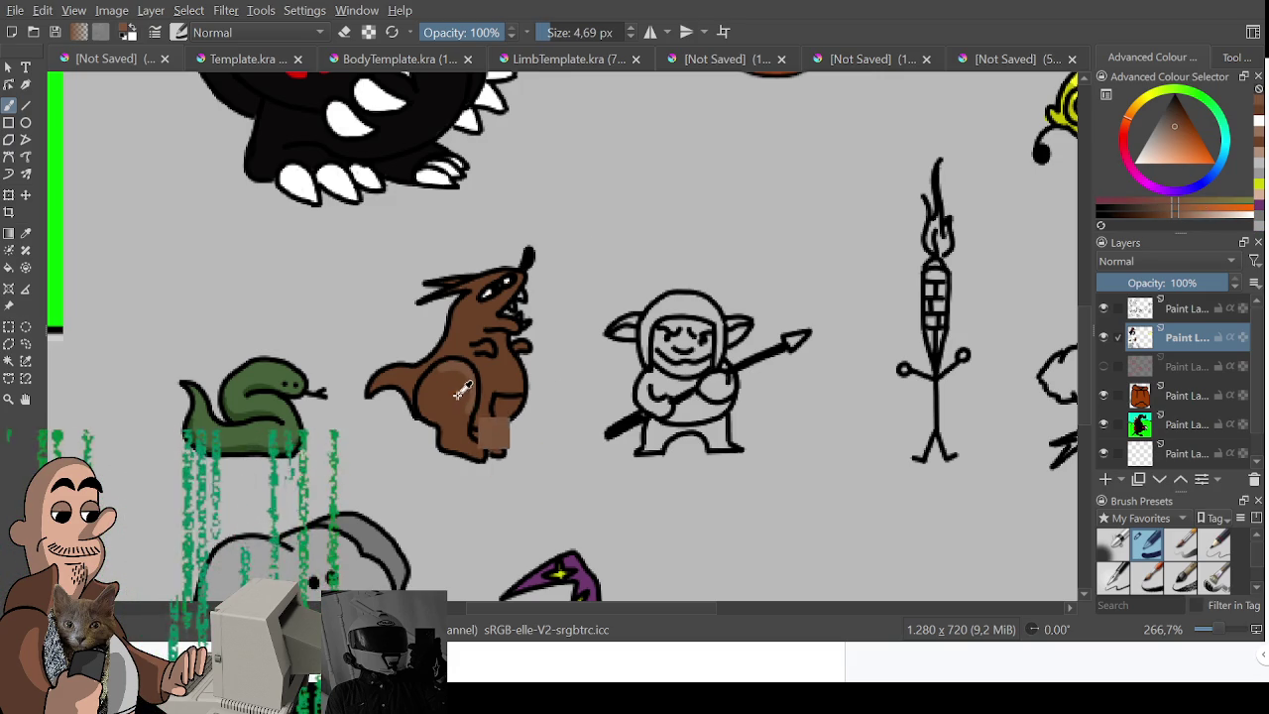
left_click_drag(448, 374, 468, 416)
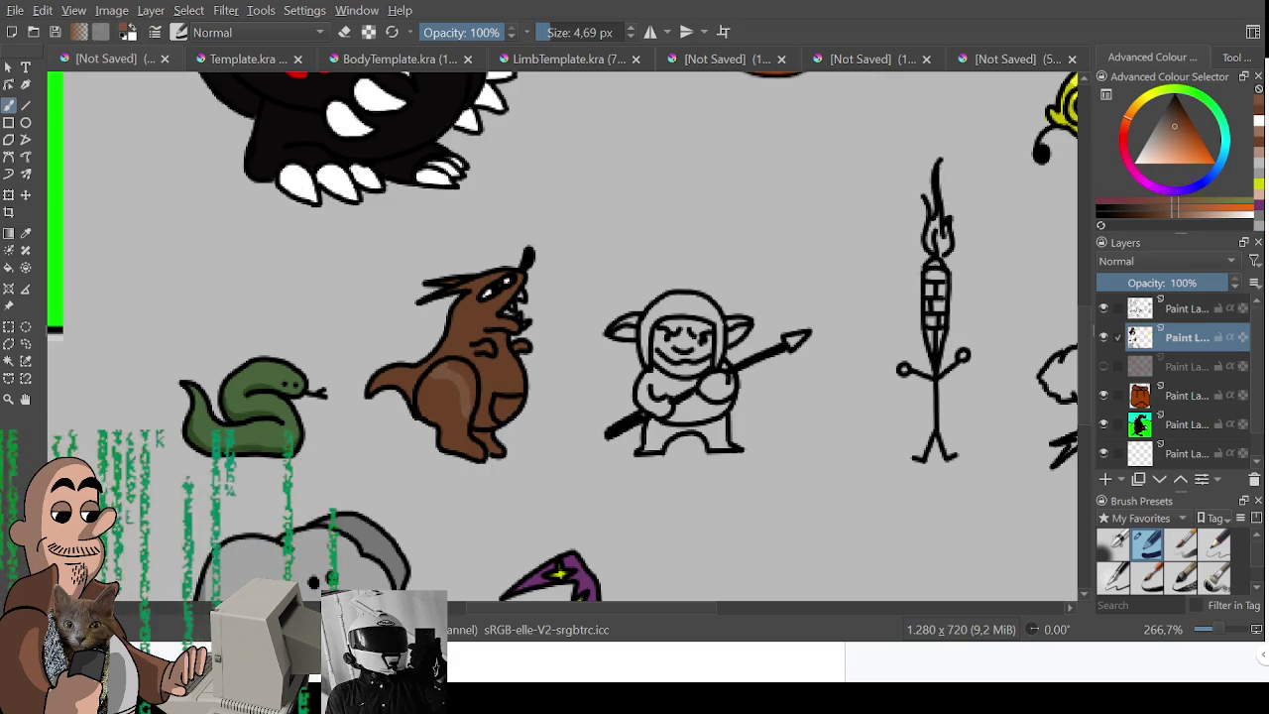
mouse_move(434, 367)
left_mouse_down()
mouse_move(468, 379)
mouse_move(476, 442)
left_mouse_up()
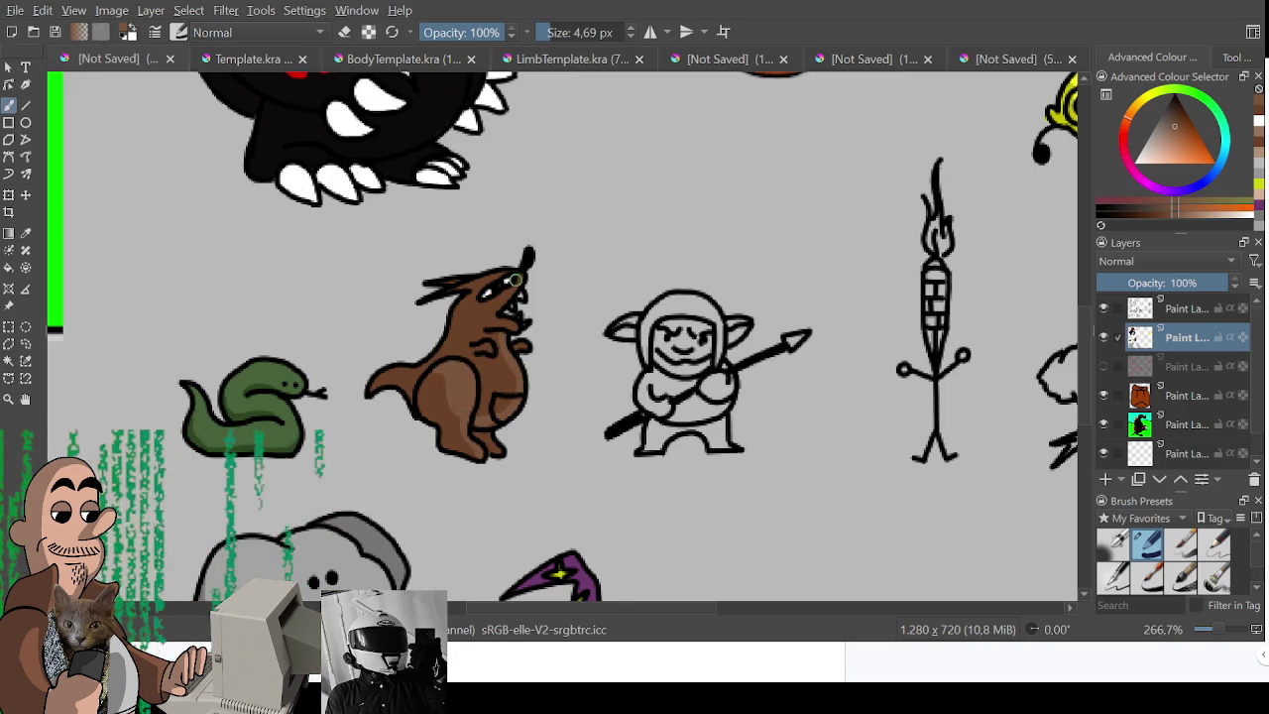
Shade the creature's chest and belly in darker brown.
left_click_drag(518, 324, 456, 284)
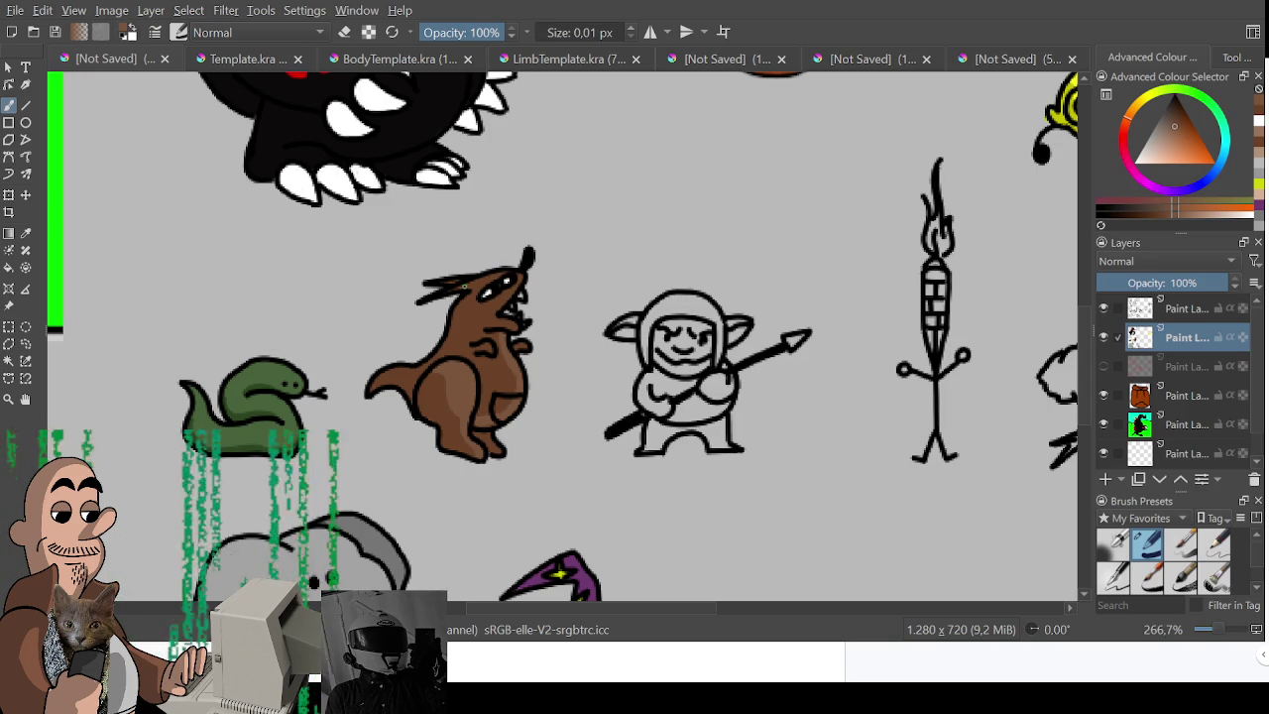
left_click_drag(511, 342, 472, 446)
left_click_drag(446, 369, 478, 397)
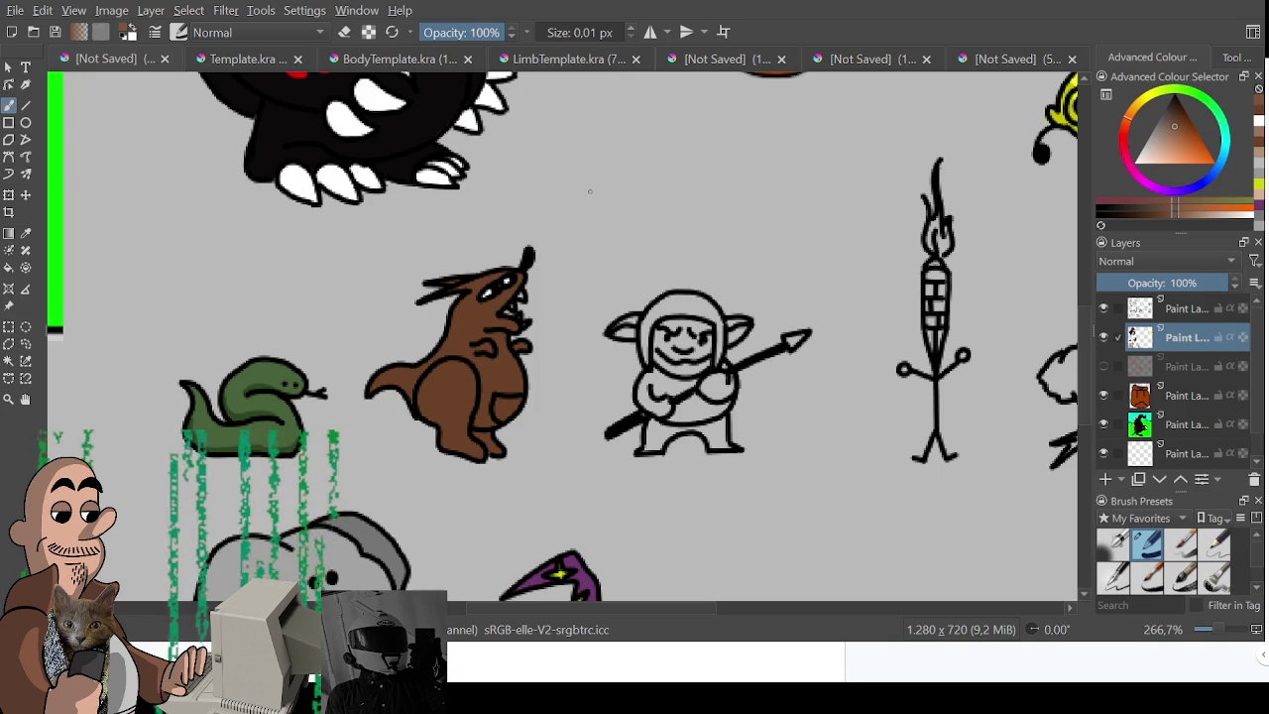
scroll(590, 190, "down", 2)
scroll(590, 190, "up", 1)
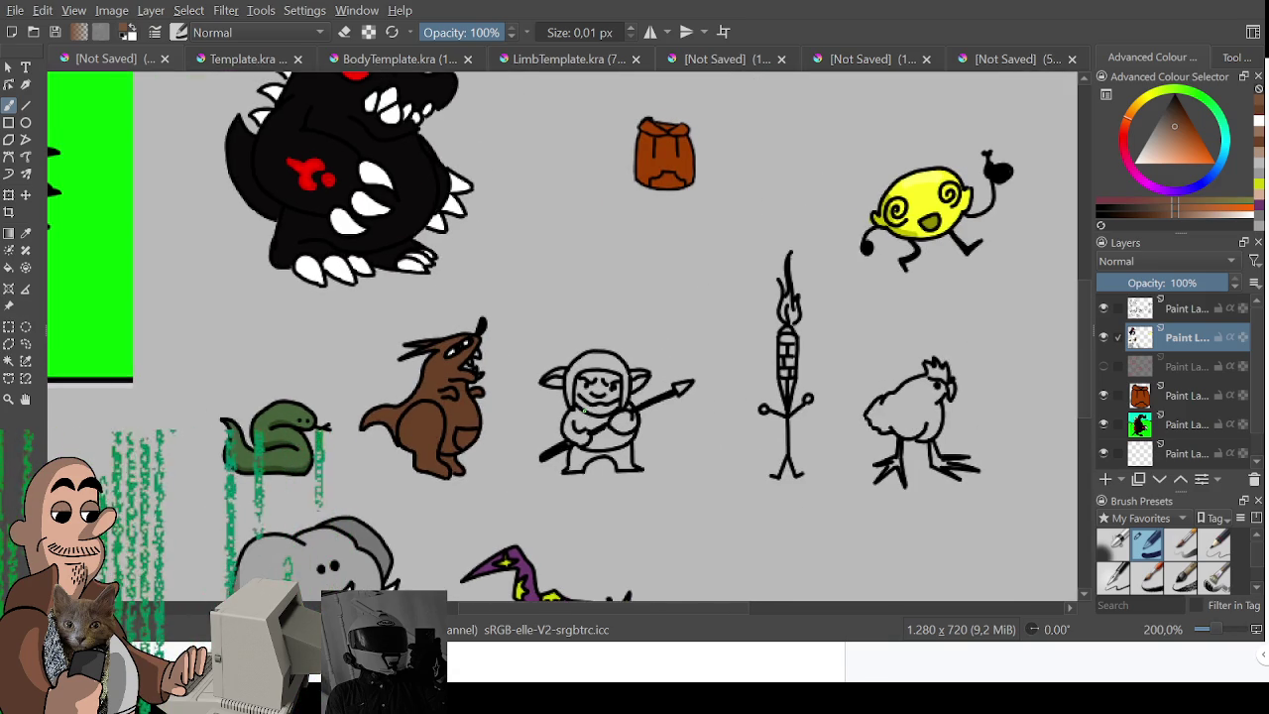
Fill the chicken's body very light grey and set up a tiny dark-red brush for its comb.
left_click_drag(585, 412, 297, 381)
scroll(687, 484, "up", 2)
left_click_drag(1173, 158, 1110, 154)
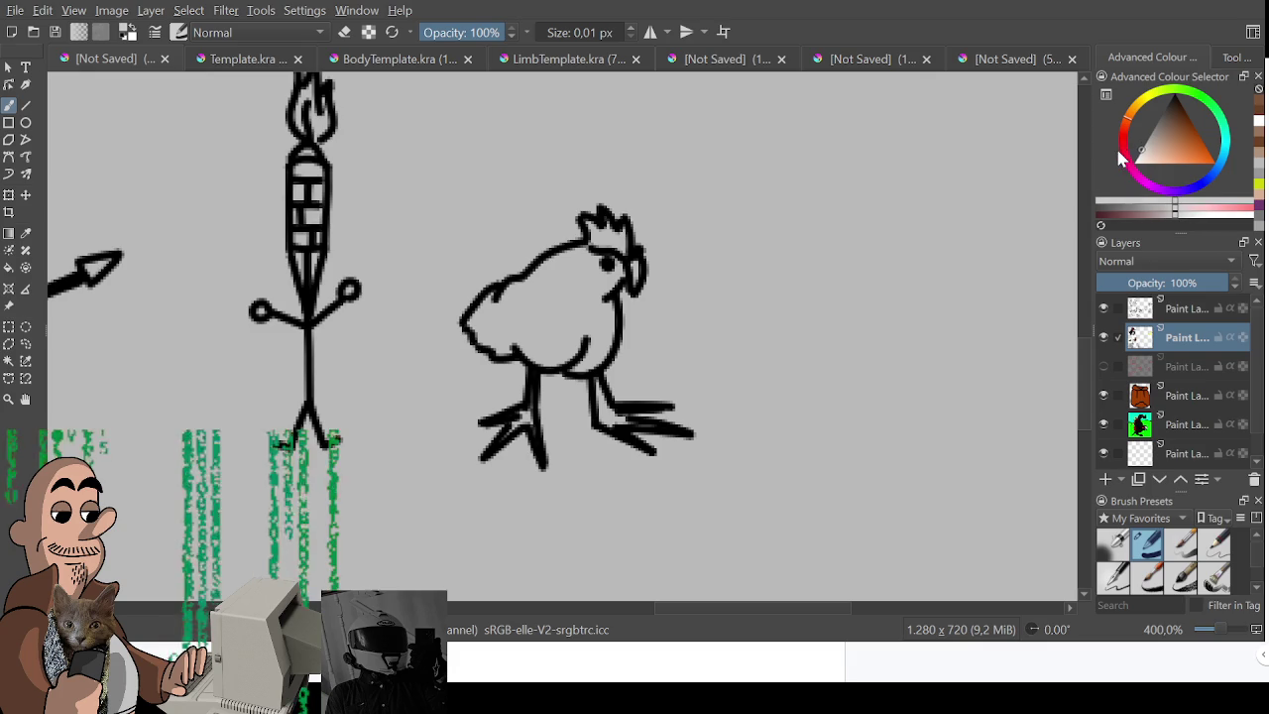
mouse_move(540, 297)
left_mouse_down()
mouse_move(504, 339)
mouse_move(481, 327)
mouse_move(496, 297)
mouse_move(583, 266)
mouse_move(605, 279)
mouse_move(575, 304)
mouse_move(599, 300)
mouse_move(593, 342)
mouse_move(502, 342)
left_mouse_up()
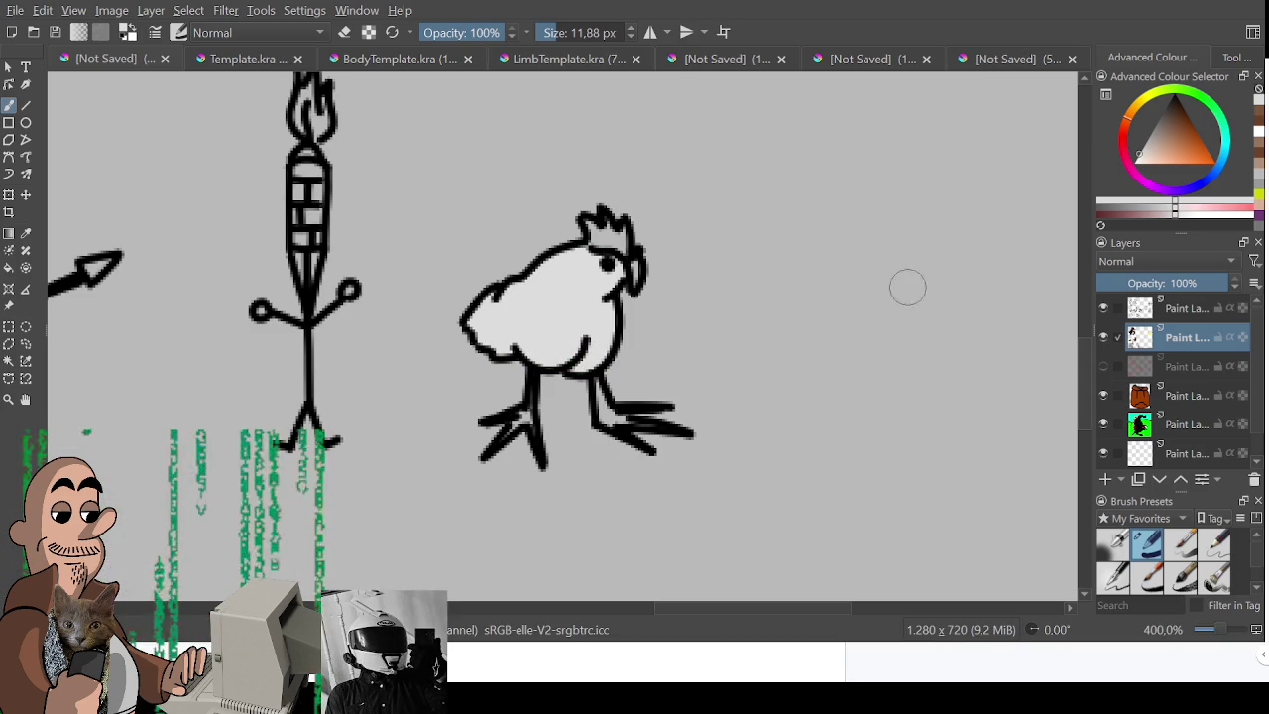
left_click_drag(1179, 129, 1200, 141)
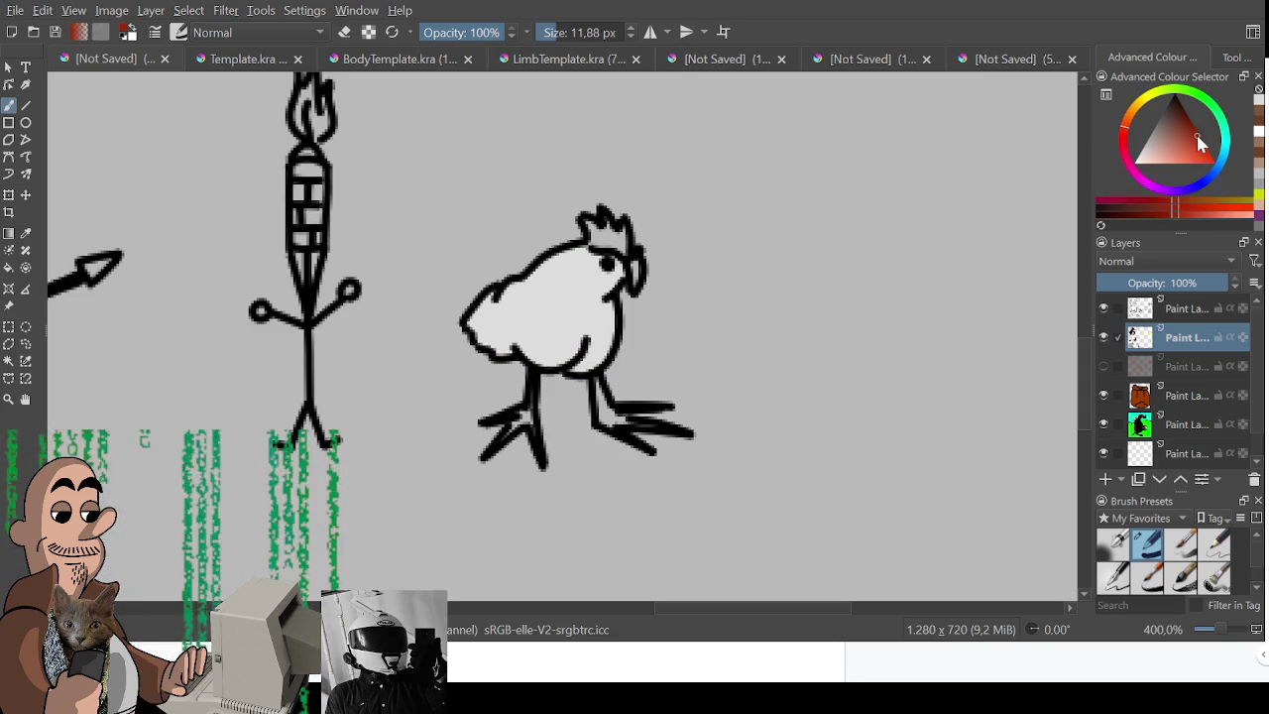
mouse_move(691, 241)
left_mouse_down()
mouse_move(595, 230)
mouse_move(620, 247)
mouse_move(605, 220)
left_mouse_up()
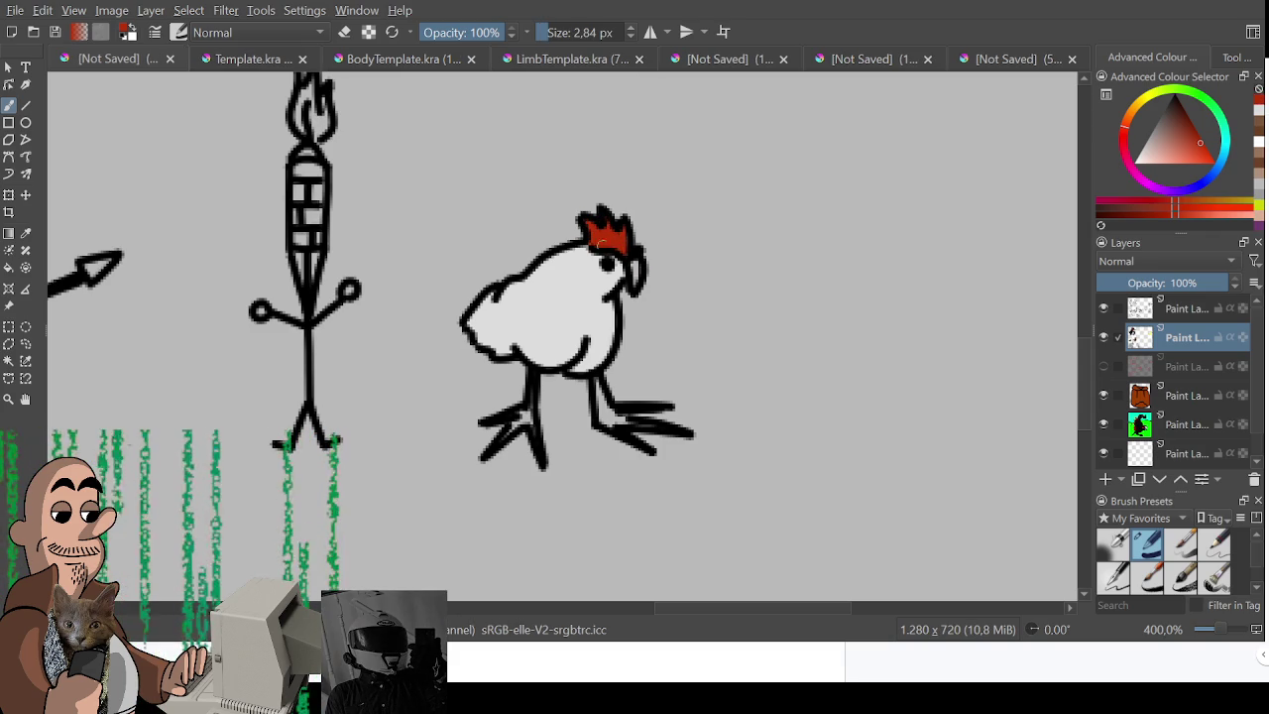
Paint the chicken's beak yellow.
left_click(1155, 103)
left_click(1187, 154)
left_click_drag(634, 262, 635, 280)
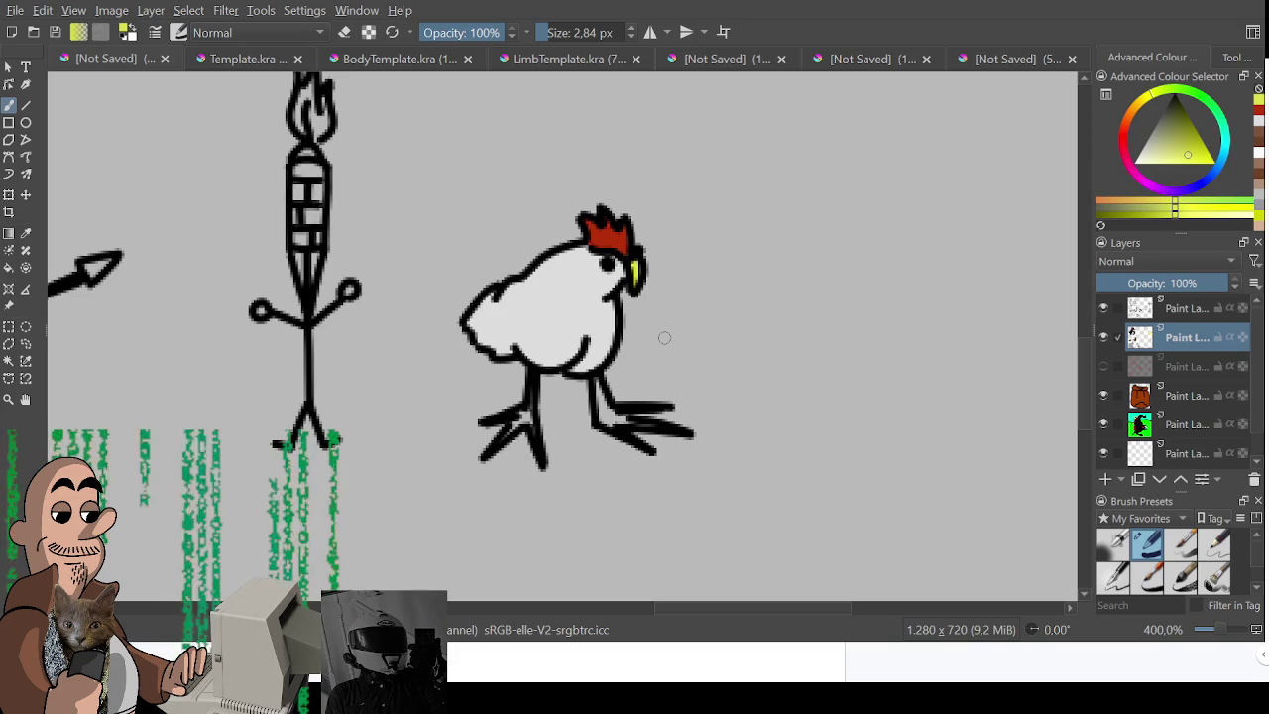
Paint the chicken's legs and clawed feet orange.
left_click(1140, 105)
left_click_drag(1187, 149, 1196, 159)
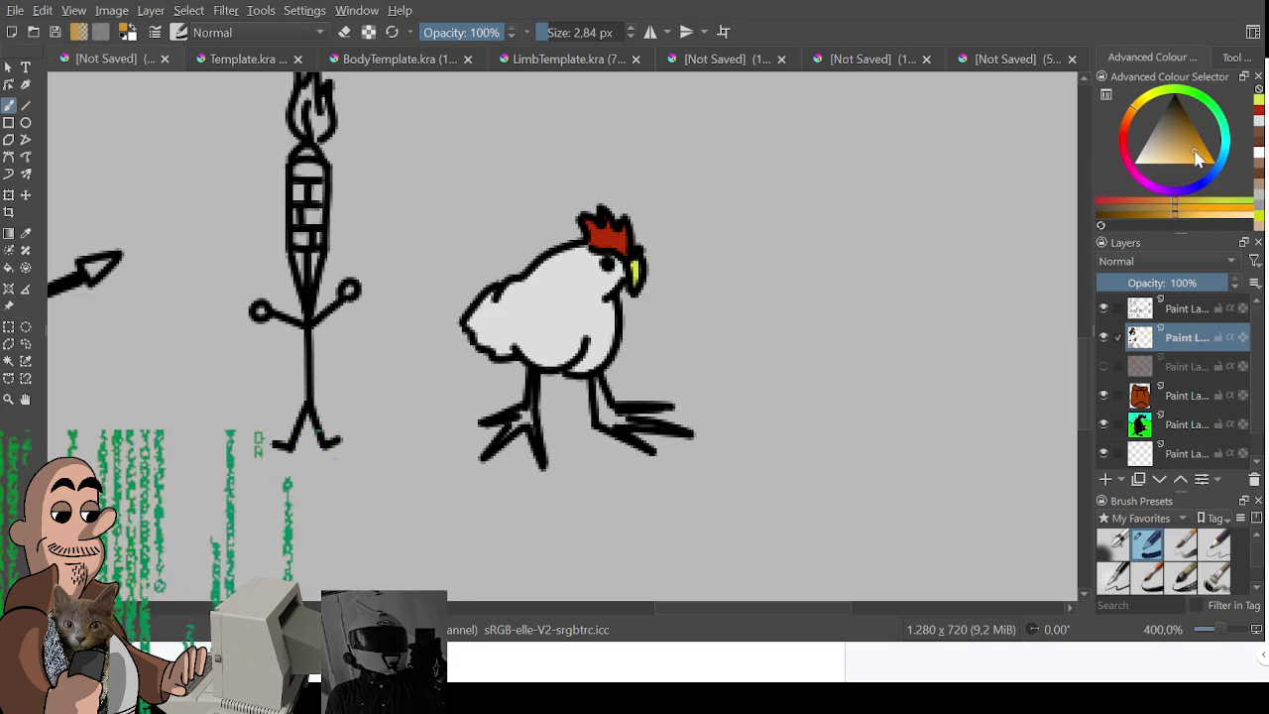
mouse_move(510, 423)
left_mouse_down()
mouse_move(527, 409)
mouse_move(516, 426)
left_mouse_up()
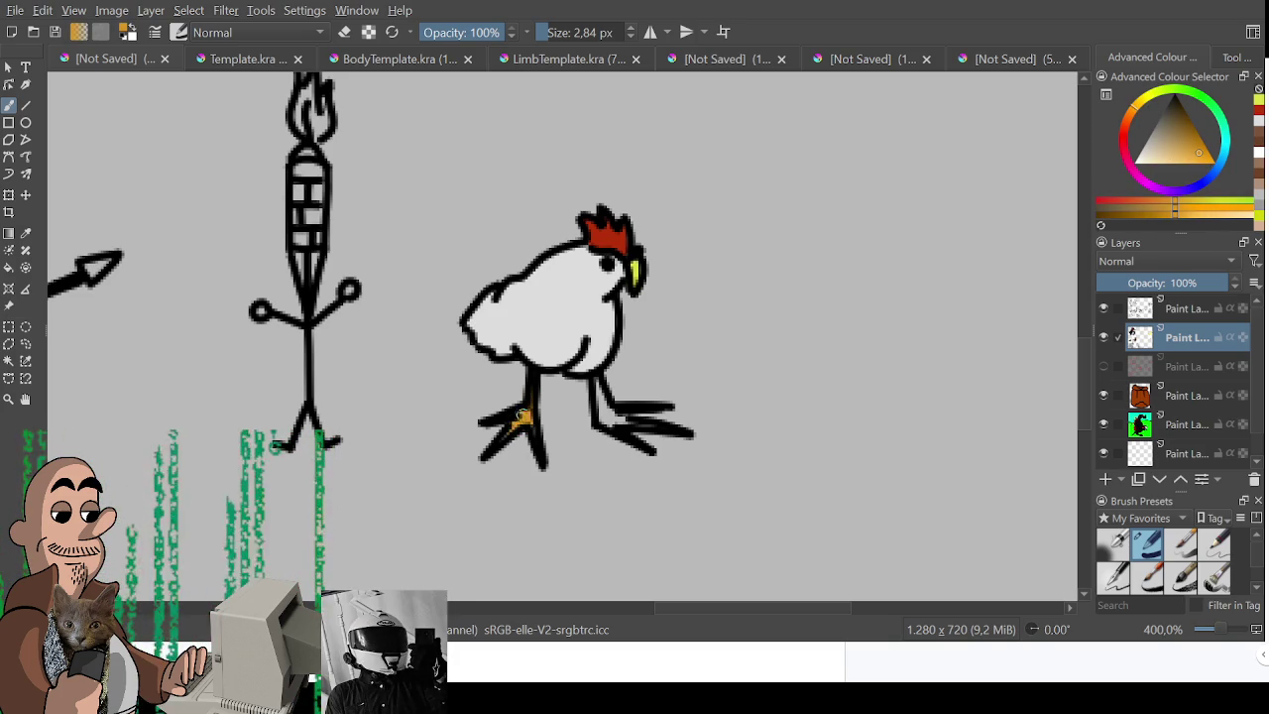
mouse_move(596, 377)
left_mouse_down()
mouse_move(599, 420)
mouse_move(627, 422)
left_mouse_up()
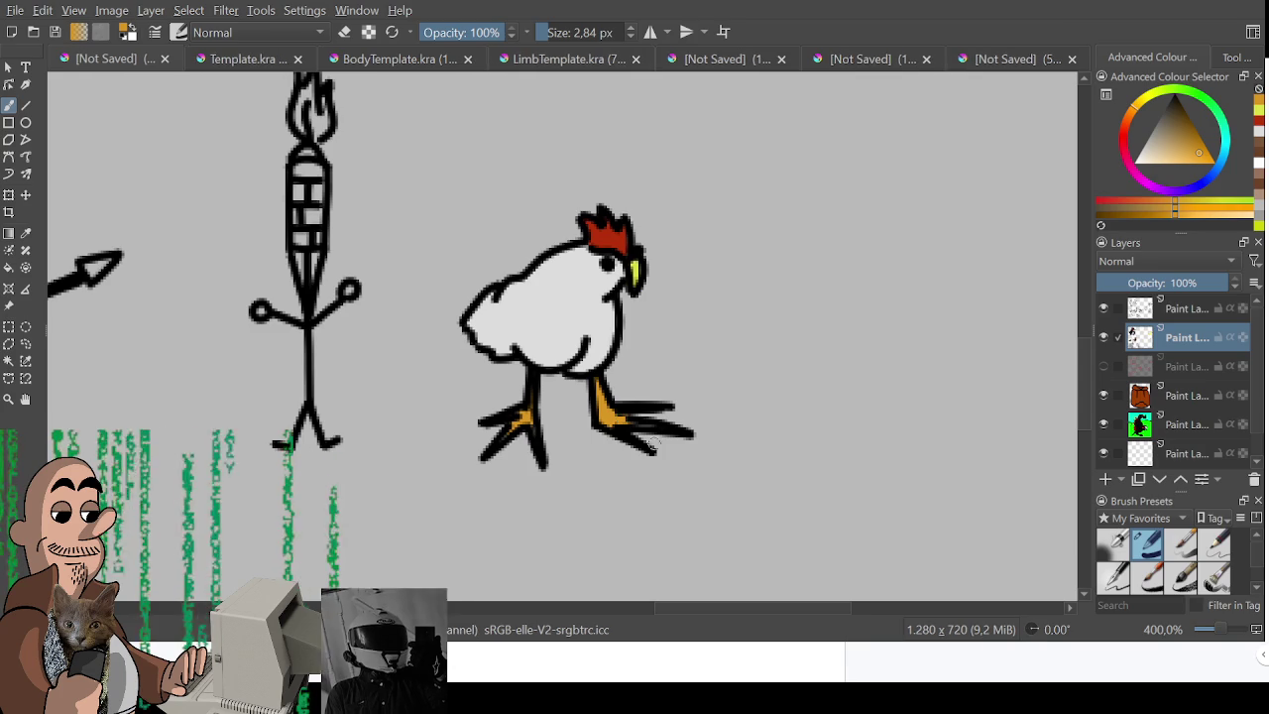
left_click_drag(635, 420, 654, 434)
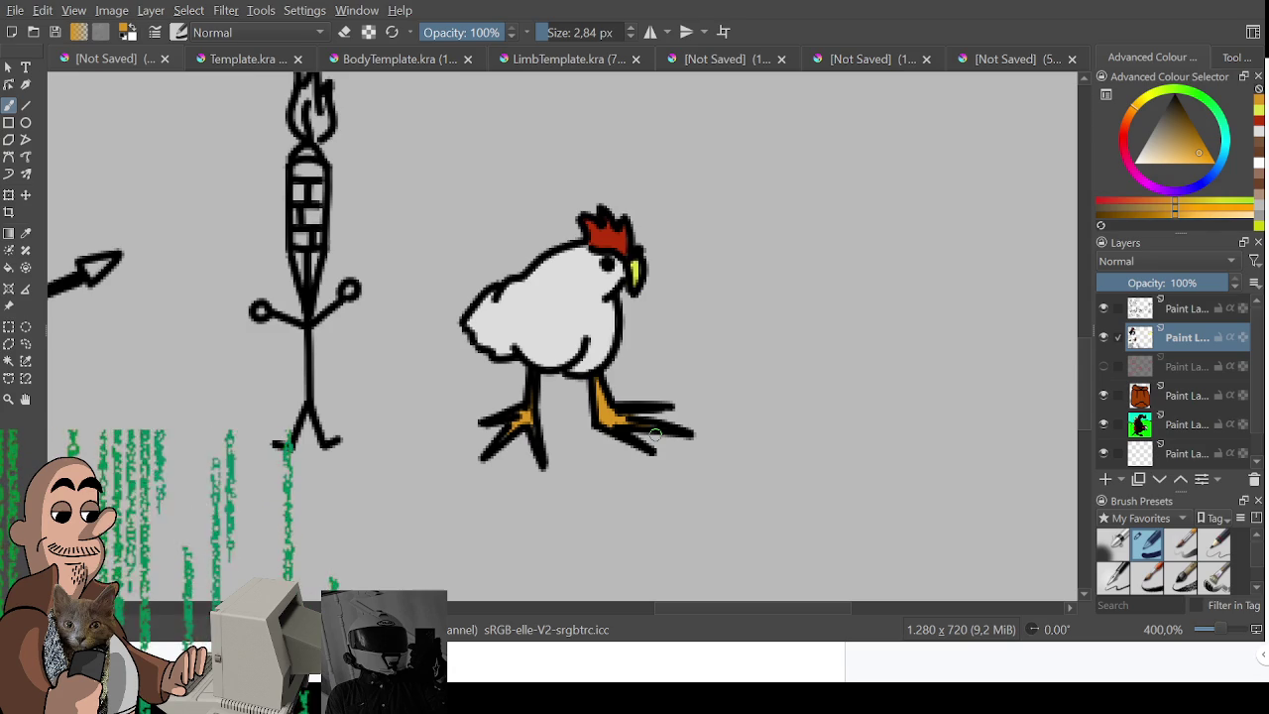
scroll(751, 411, "up", 3)
Fill the torch handle's brick cells with brown.
scroll(581, 402, "left", 2)
left_click_drag(1185, 151, 1190, 127)
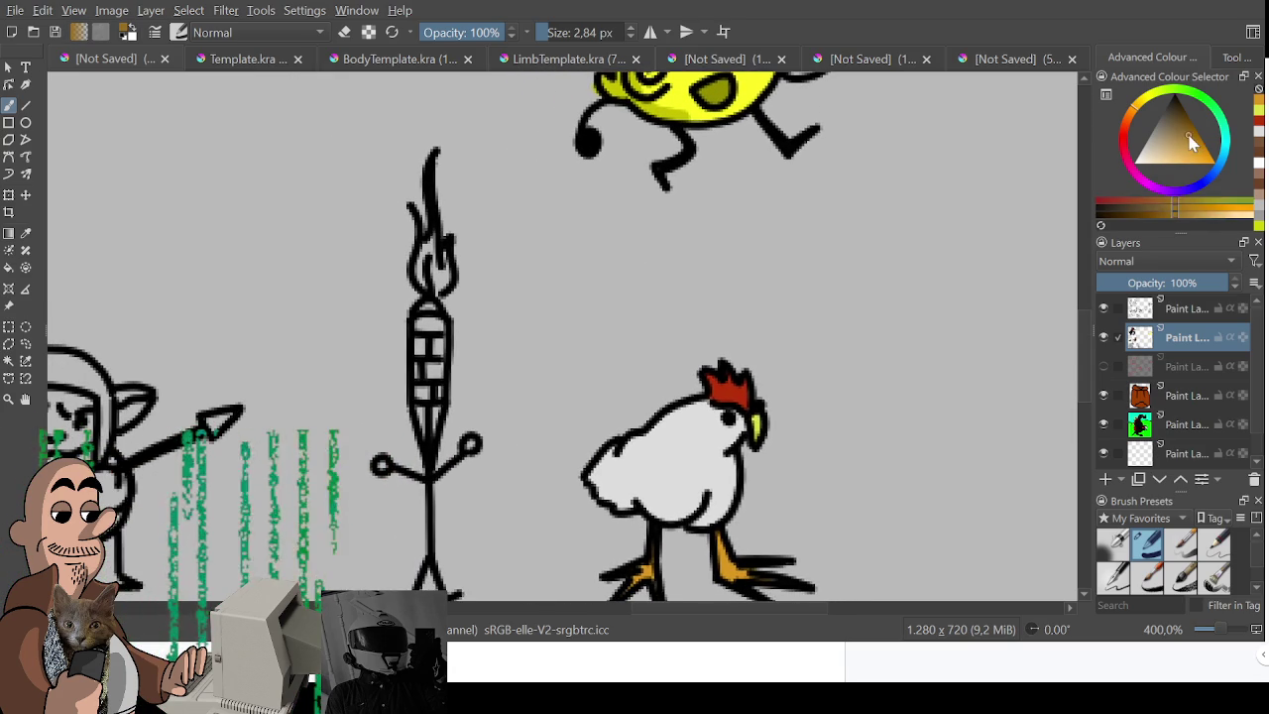
mouse_move(419, 317)
left_mouse_down()
mouse_move(419, 352)
mouse_move(436, 347)
mouse_move(440, 367)
mouse_move(416, 397)
mouse_move(430, 368)
left_mouse_up()
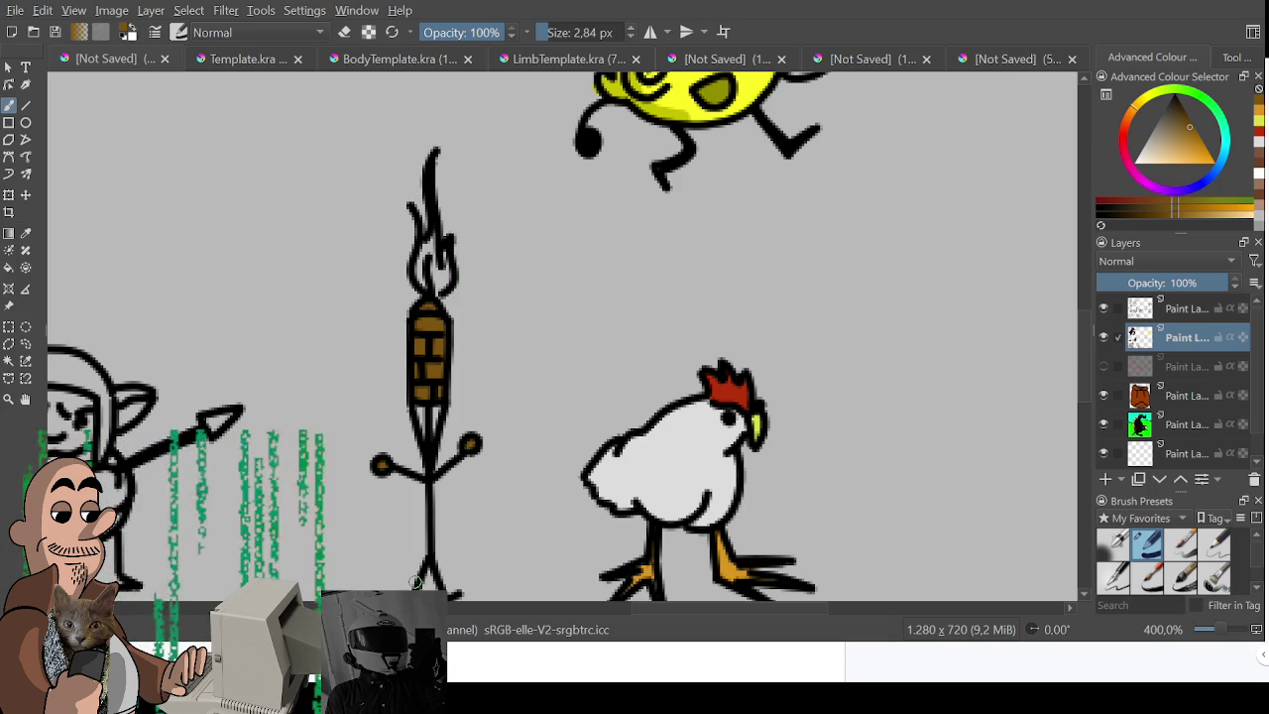
Paint the torch flame red with a yellow core.
left_click(1130, 148)
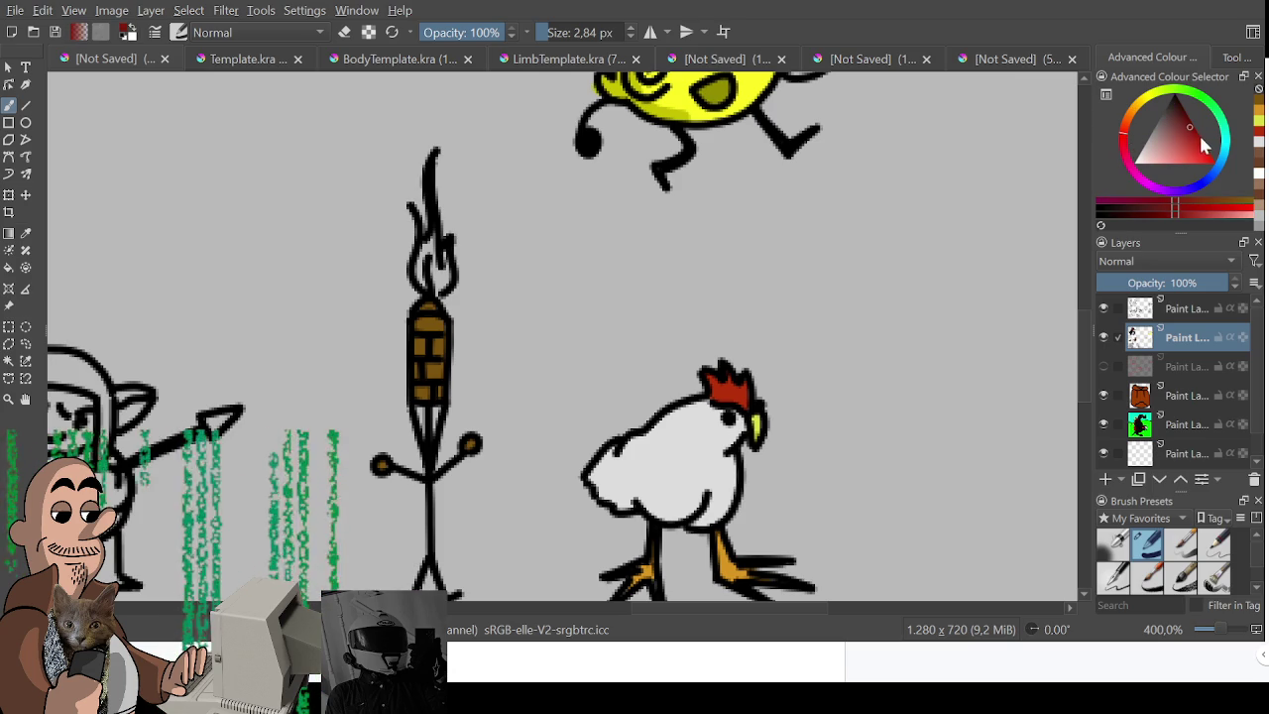
mouse_move(437, 247)
left_mouse_down()
mouse_move(422, 285)
mouse_move(435, 274)
mouse_move(440, 293)
left_mouse_up()
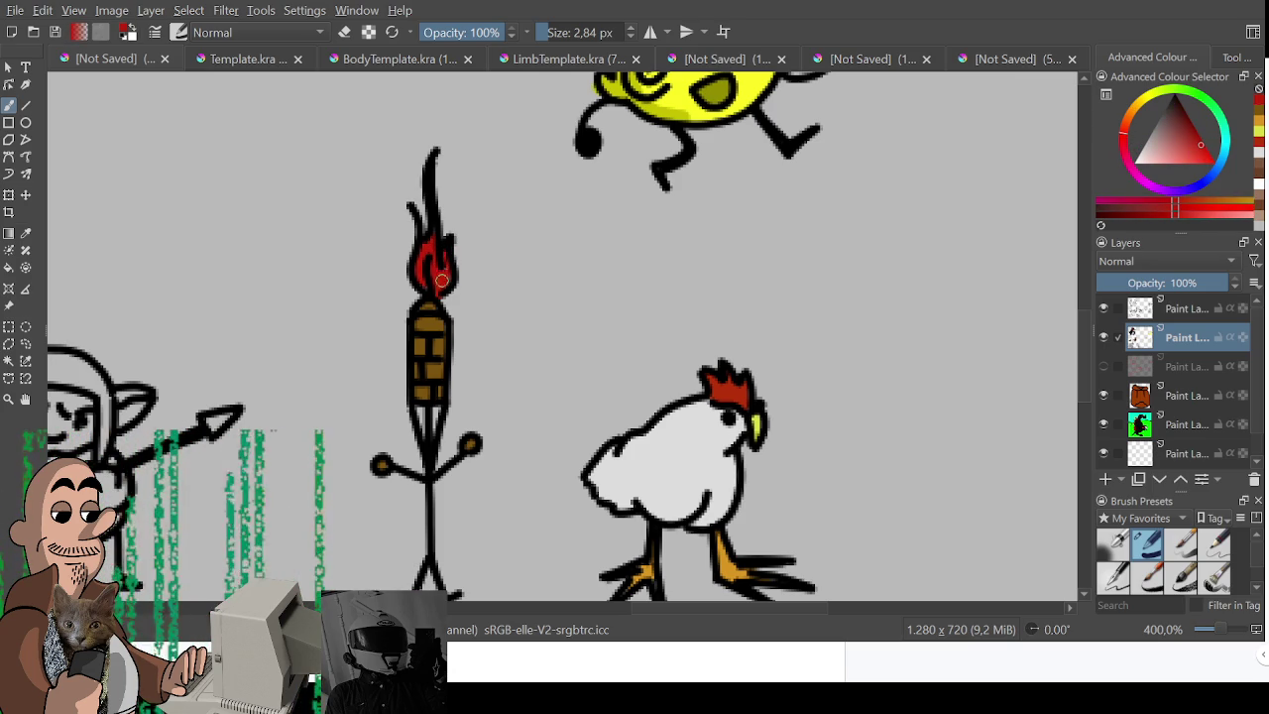
left_click(1155, 103)
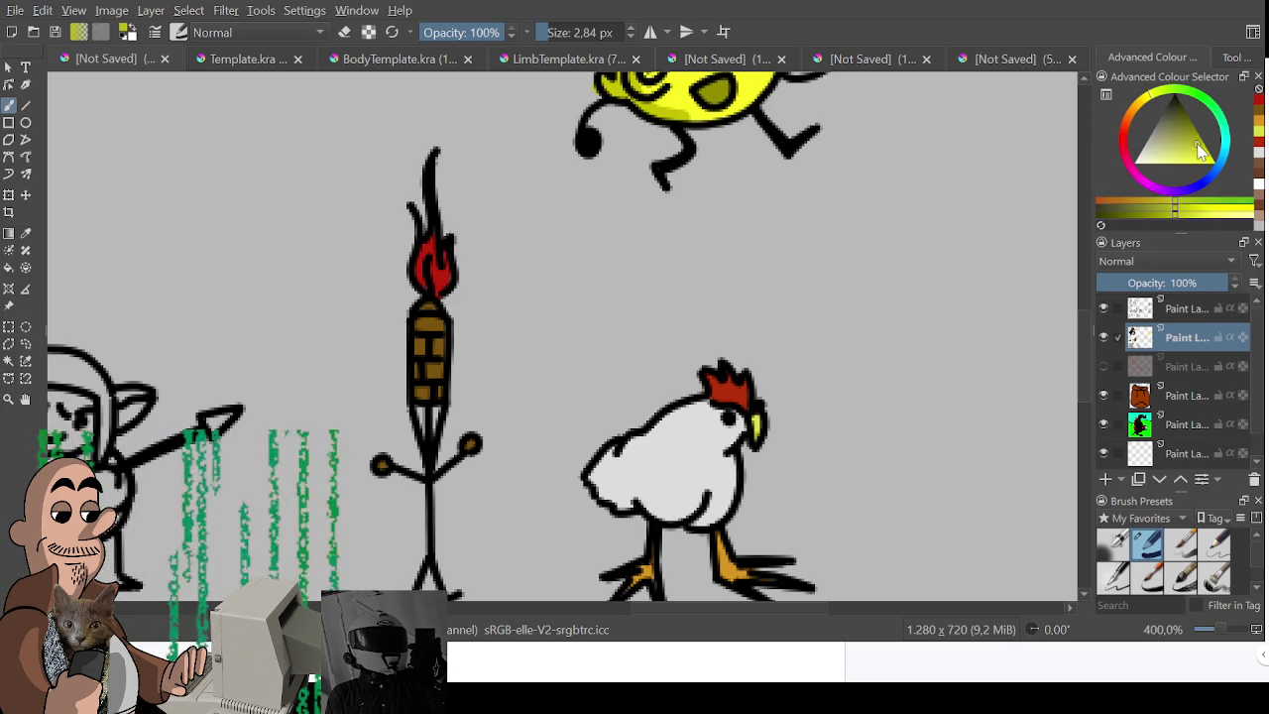
left_click_drag(425, 269, 442, 296)
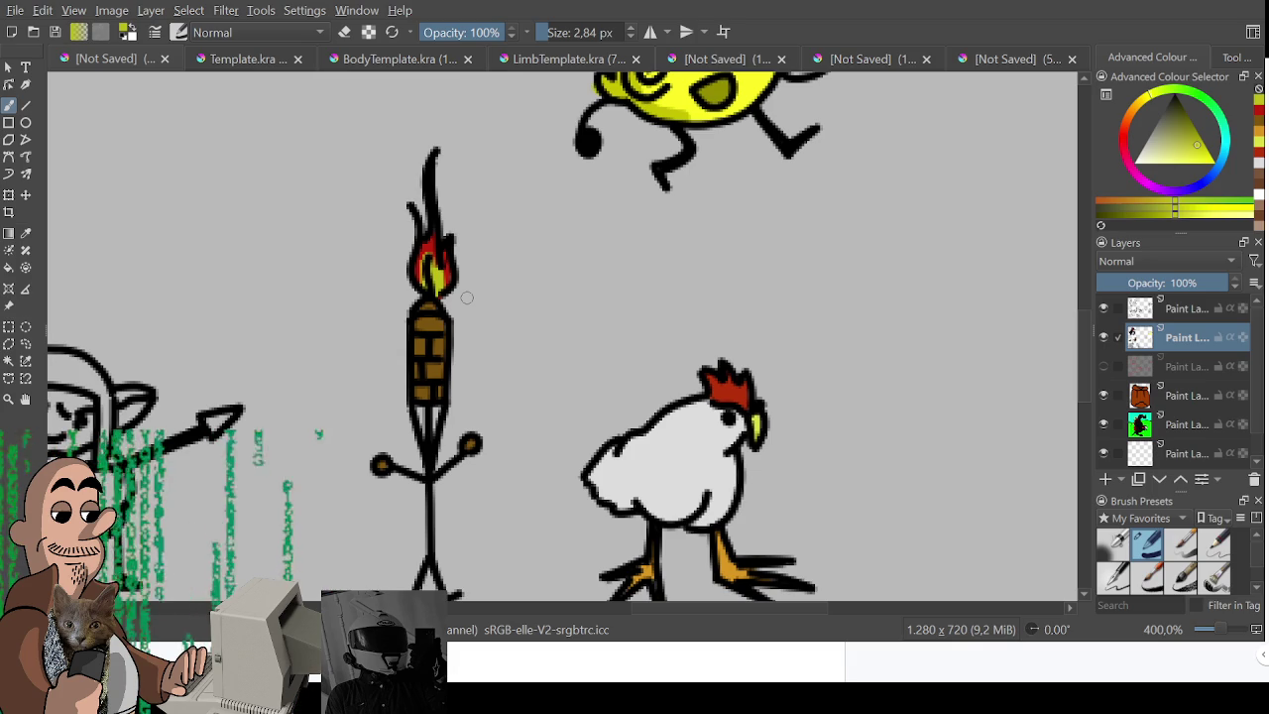
Pan toward the goblin and brown creature, sampling and adjusting the torch's brown.
mouse_move(530, 422)
left_mouse_down()
mouse_move(552, 368)
mouse_move(667, 307)
mouse_move(685, 363)
left_mouse_up()
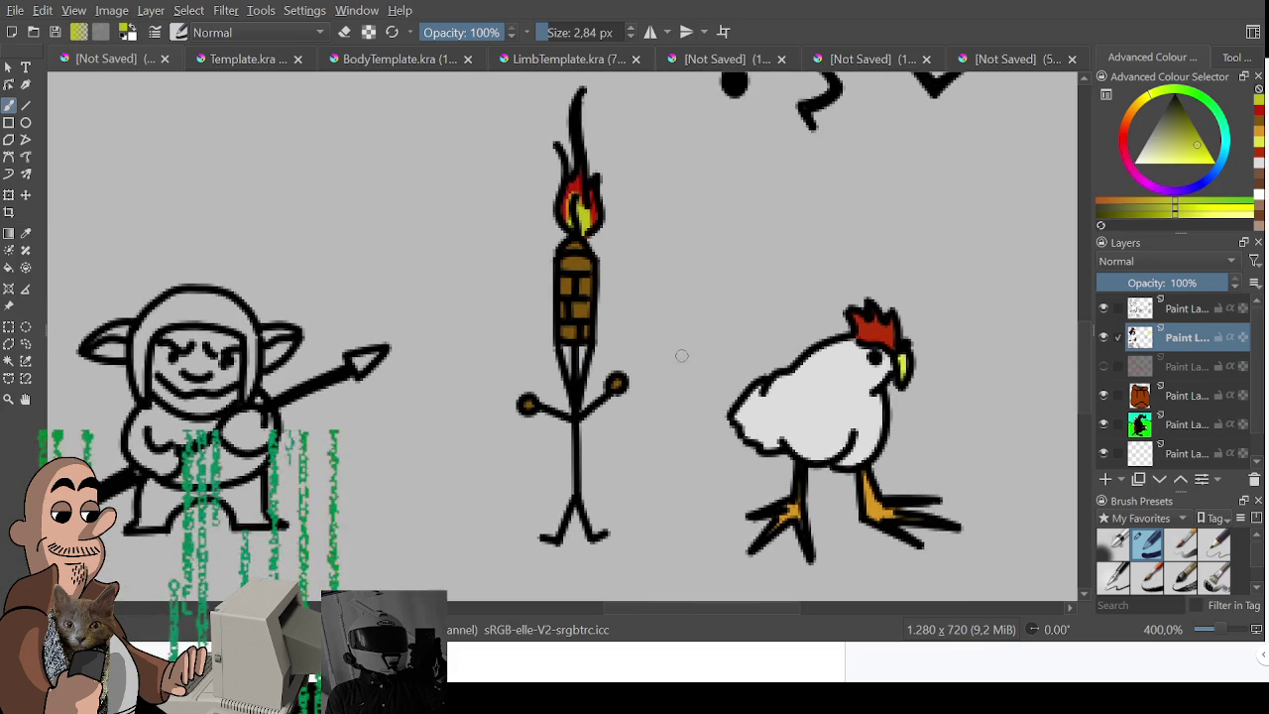
left_click(578, 264, "ctrl")
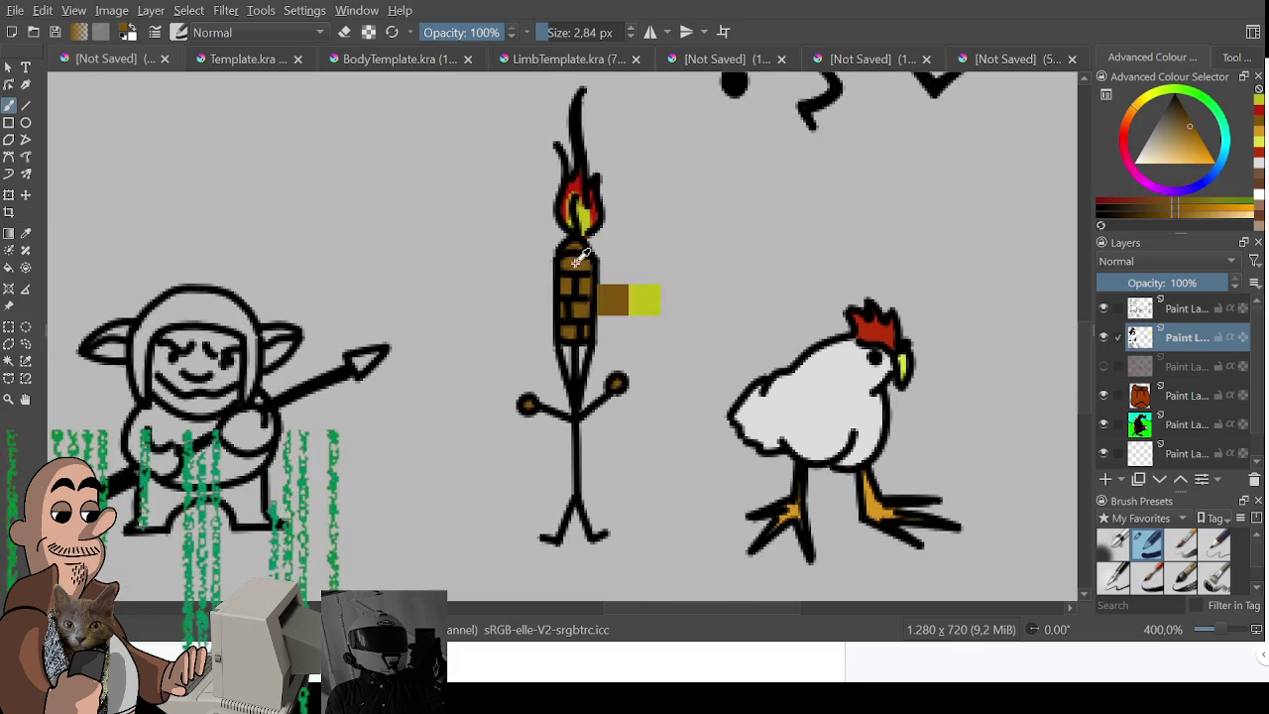
left_click(1156, 214)
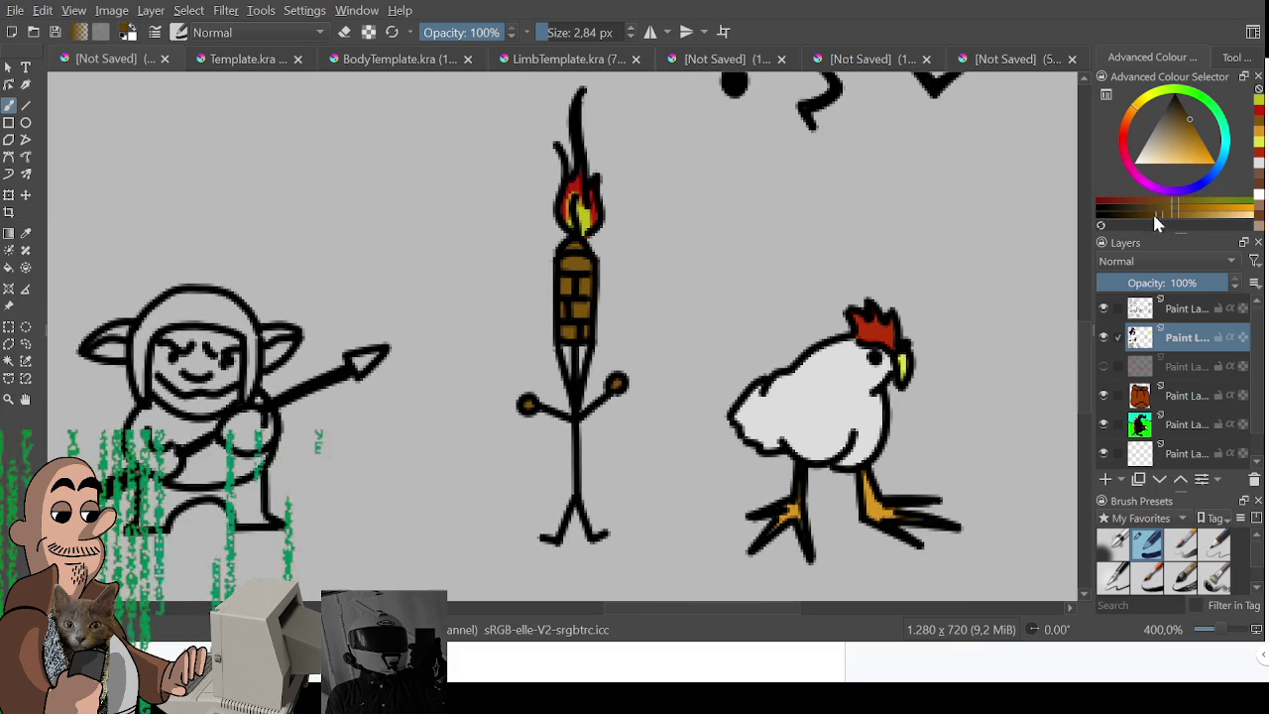
left_click(563, 258)
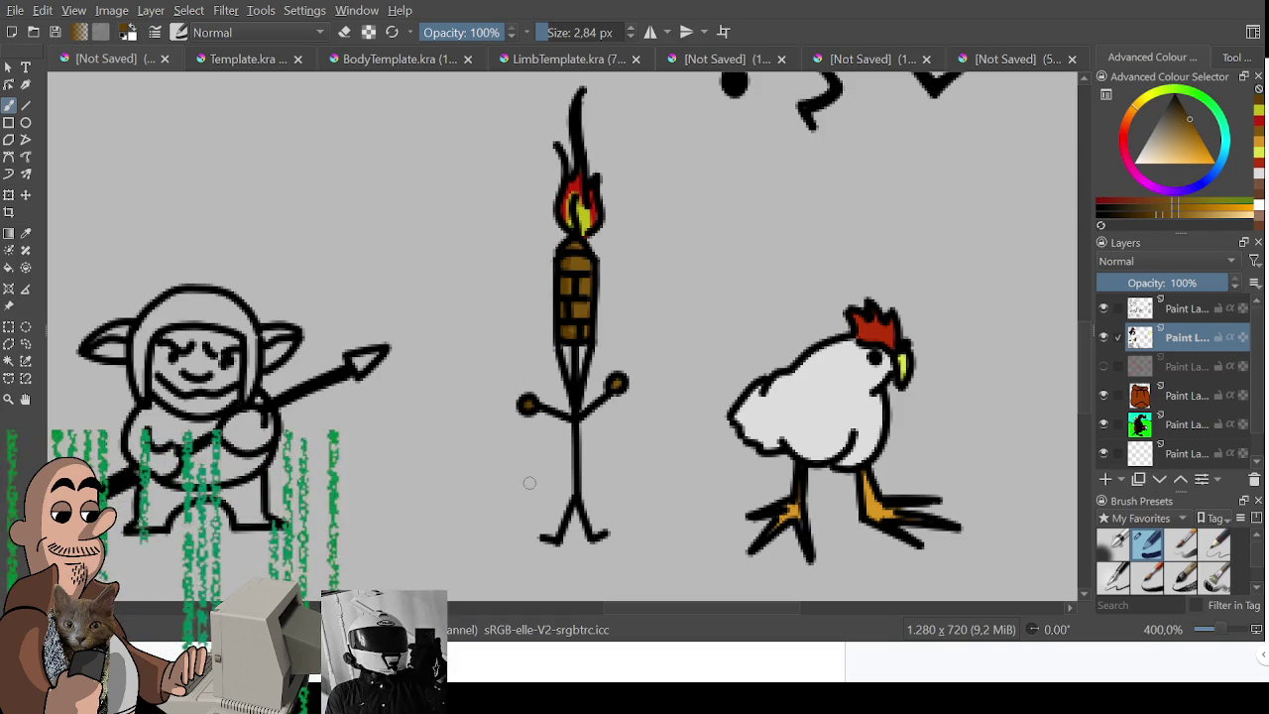
mouse_move(530, 482)
left_mouse_down()
mouse_move(696, 429)
mouse_move(705, 408)
left_mouse_up()
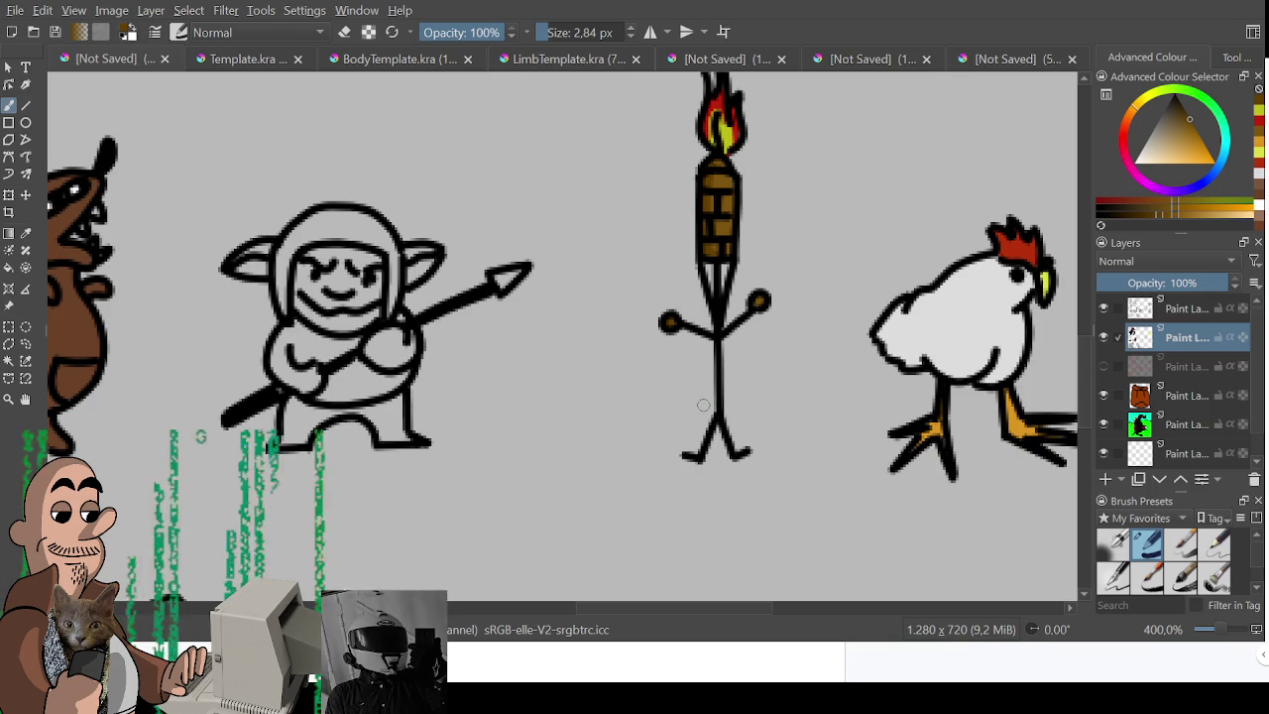
mouse_move(555, 443)
left_mouse_down()
mouse_move(629, 487)
mouse_move(723, 513)
left_mouse_up()
Paint the goblin's ears, face, hands and torso green, undoing a bad first stroke.
scroll(722, 512, "up", 1)
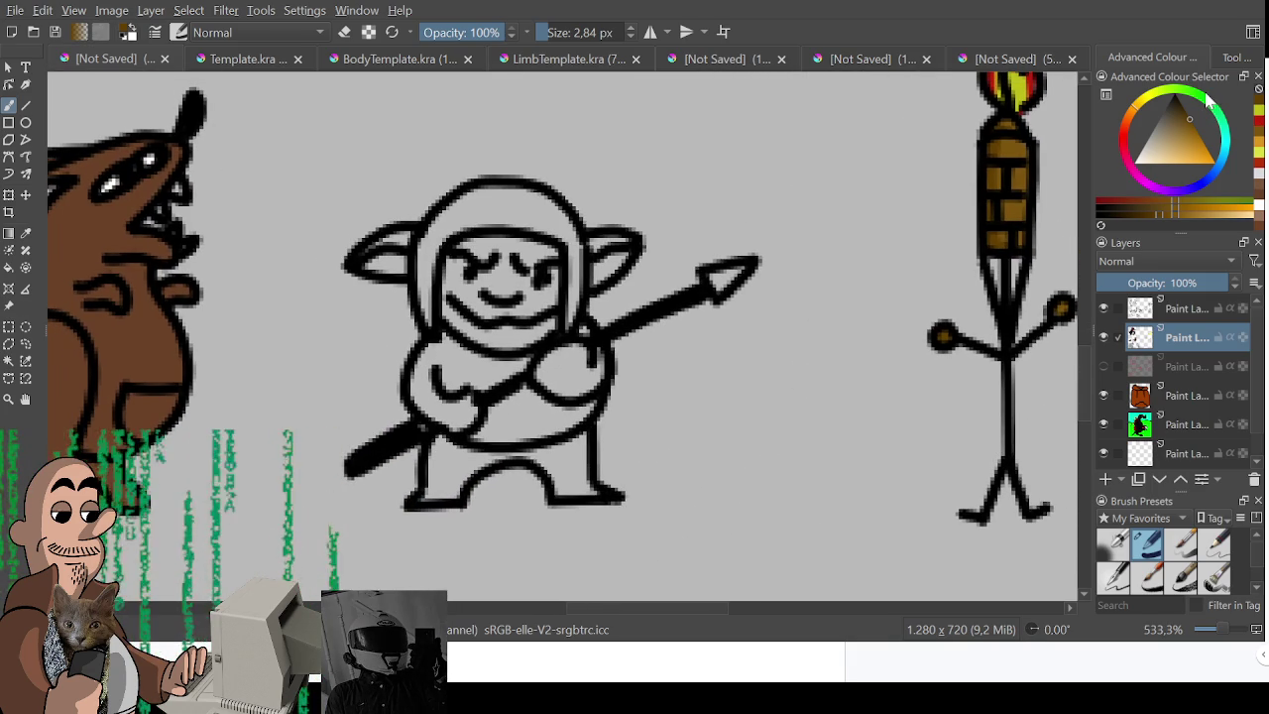
left_click(1190, 119)
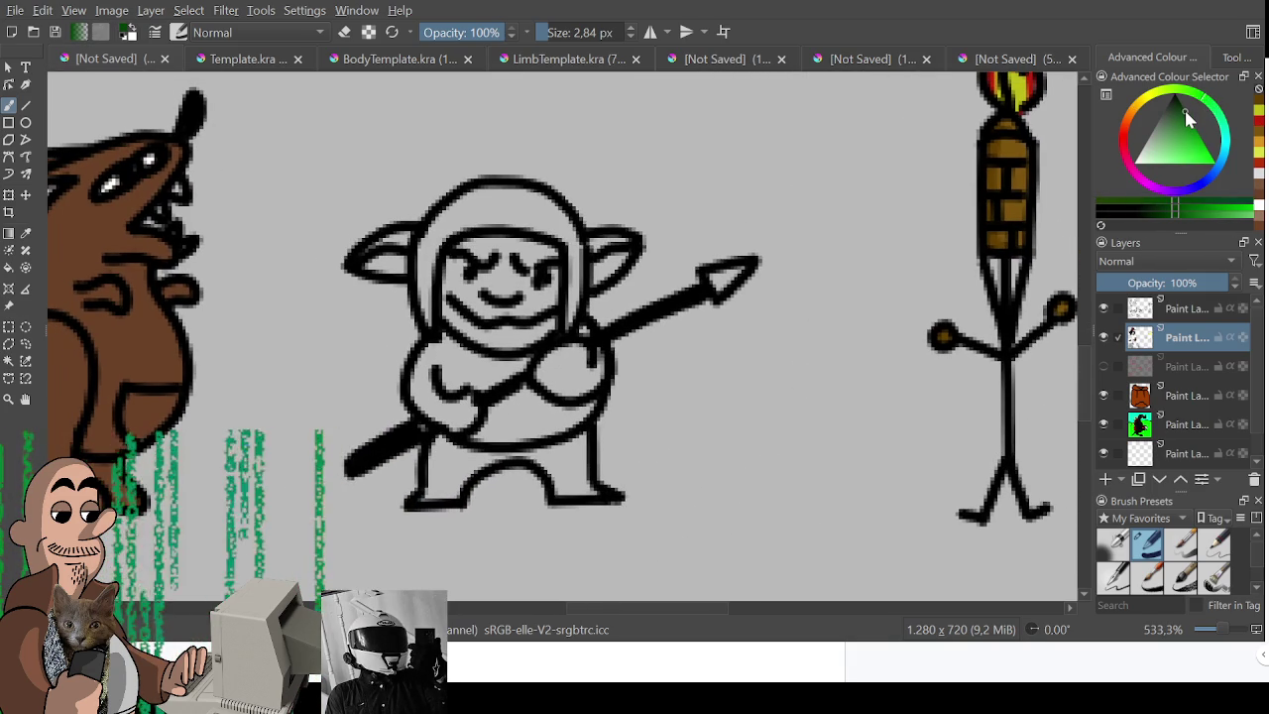
mouse_move(473, 246)
left_mouse_down()
mouse_move(458, 327)
mouse_move(446, 318)
left_mouse_up()
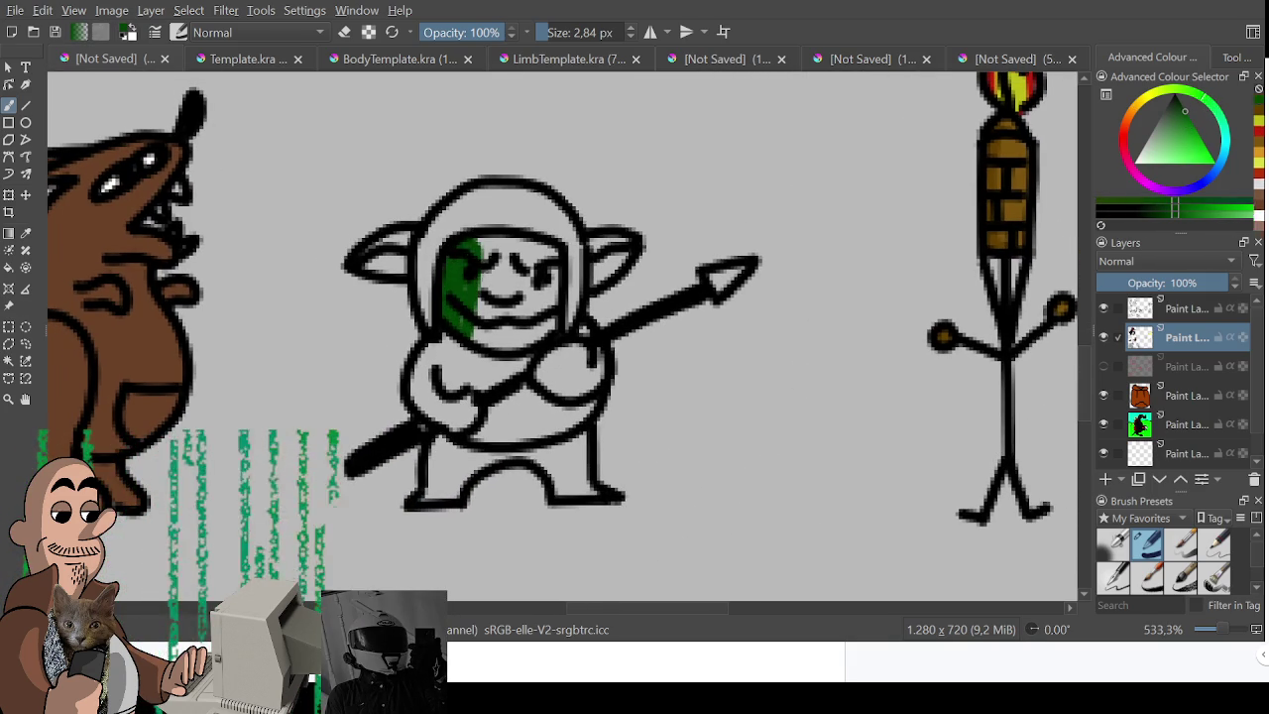
key("ctrl+z")
left_click(1187, 120)
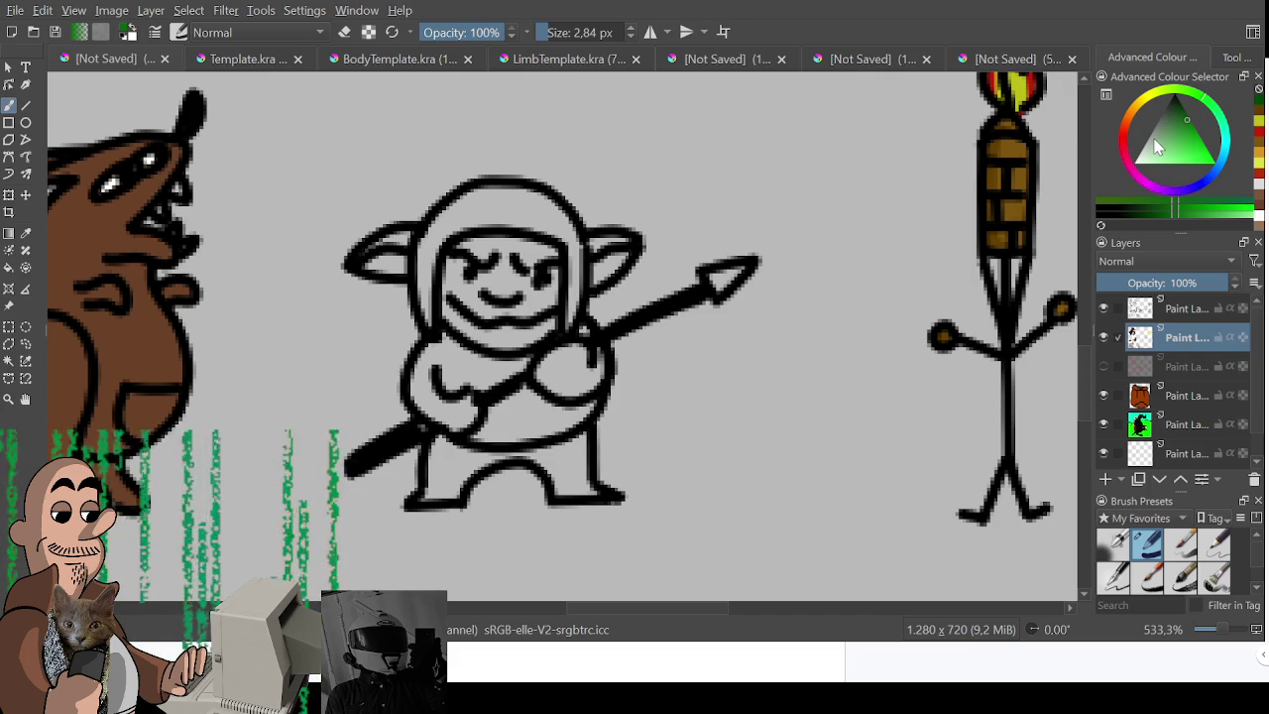
left_click_drag(436, 377, 585, 416)
mouse_move(505, 253)
left_mouse_down()
mouse_move(555, 248)
mouse_move(550, 327)
mouse_move(542, 305)
mouse_move(522, 337)
mouse_move(461, 332)
mouse_move(456, 286)
mouse_move(488, 273)
mouse_move(492, 335)
mouse_move(544, 273)
left_mouse_up()
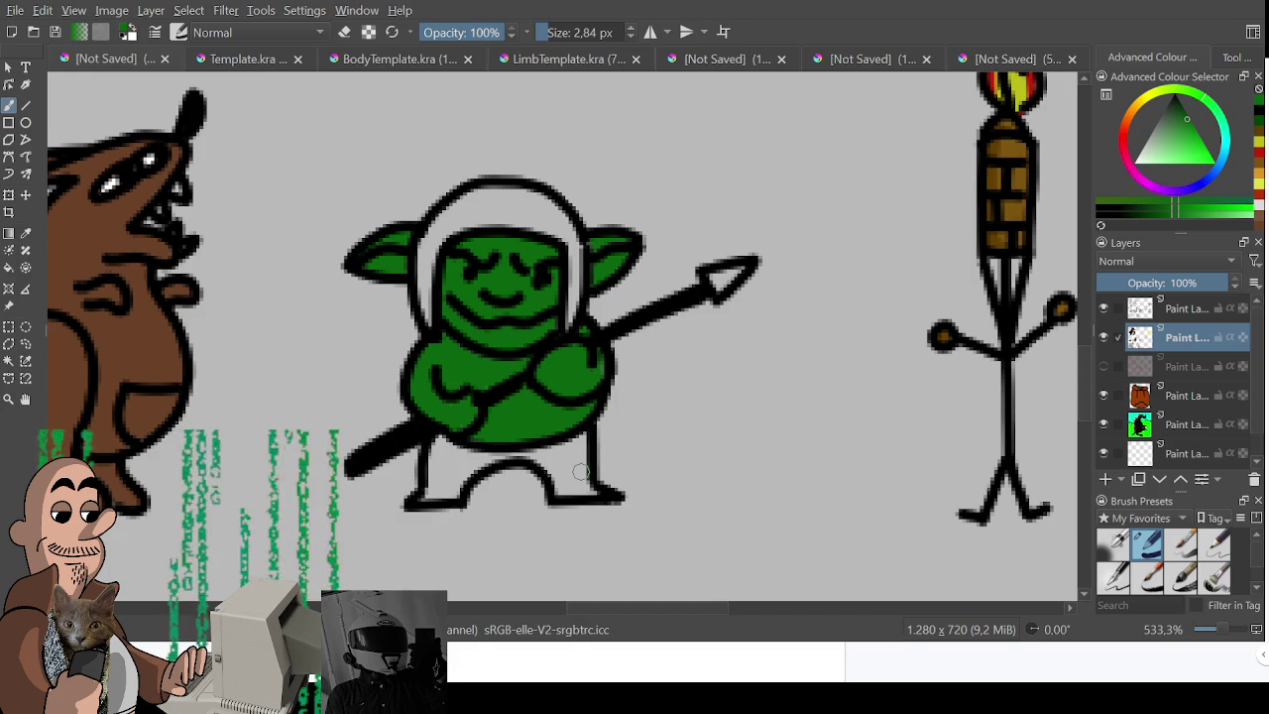
left_click(188, 396, "ctrl")
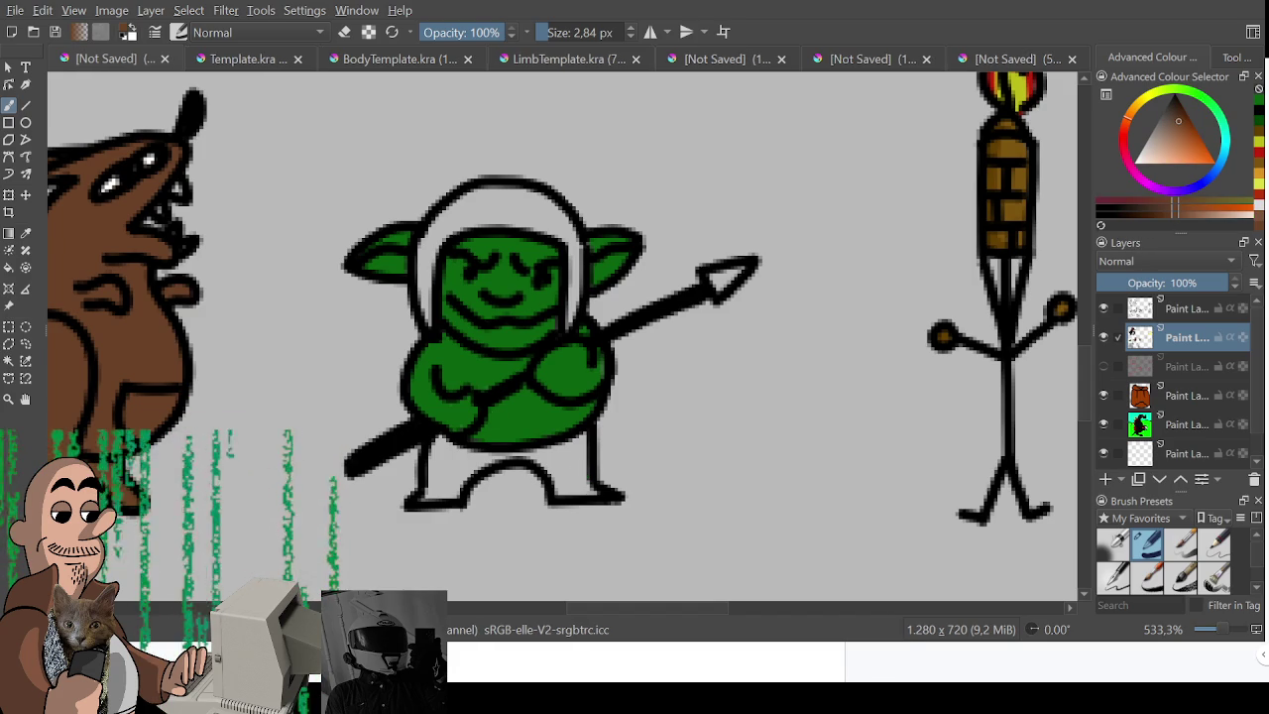
Paint the goblin's hood and legs brown and fill its spearhead grey.
mouse_move(421, 243)
left_mouse_down()
mouse_move(429, 317)
mouse_move(462, 220)
mouse_move(457, 229)
mouse_move(510, 203)
mouse_move(476, 208)
mouse_move(565, 221)
mouse_move(577, 248)
mouse_move(570, 317)
left_mouse_up()
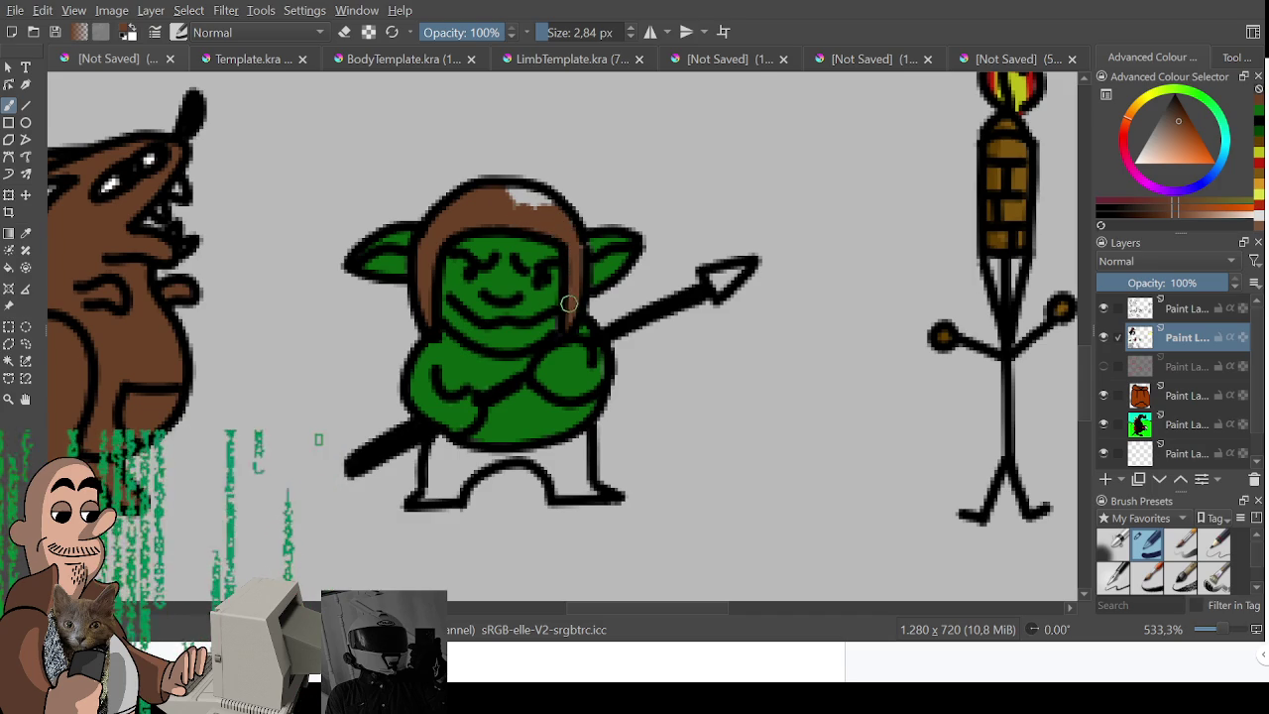
mouse_move(498, 215)
left_mouse_down()
mouse_move(501, 196)
mouse_move(540, 199)
mouse_move(530, 204)
left_mouse_up()
mouse_move(436, 442)
left_mouse_down()
mouse_move(425, 496)
mouse_move(555, 474)
mouse_move(557, 494)
mouse_move(595, 486)
mouse_move(582, 436)
mouse_move(539, 452)
mouse_move(565, 481)
mouse_move(585, 471)
mouse_move(485, 486)
mouse_move(456, 446)
mouse_move(434, 491)
mouse_move(466, 471)
mouse_move(483, 480)
left_mouse_up()
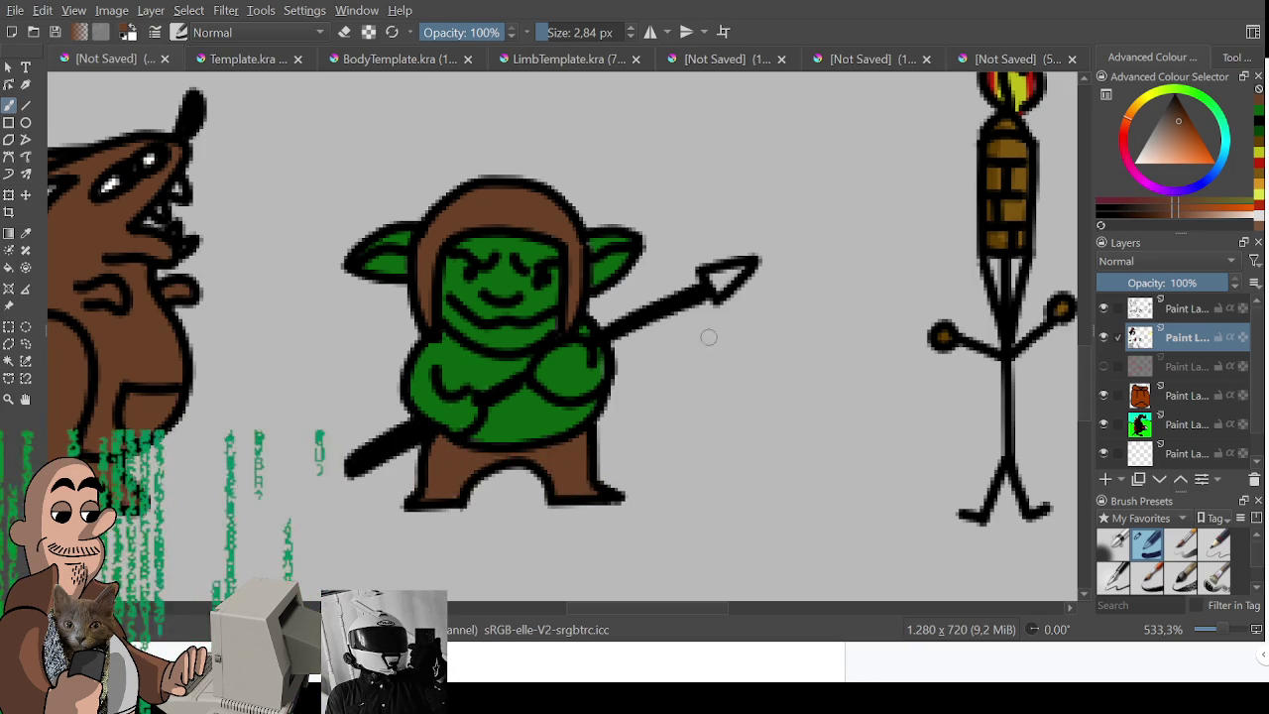
left_click(667, 525, "ctrl")
left_click_drag(715, 276, 741, 270)
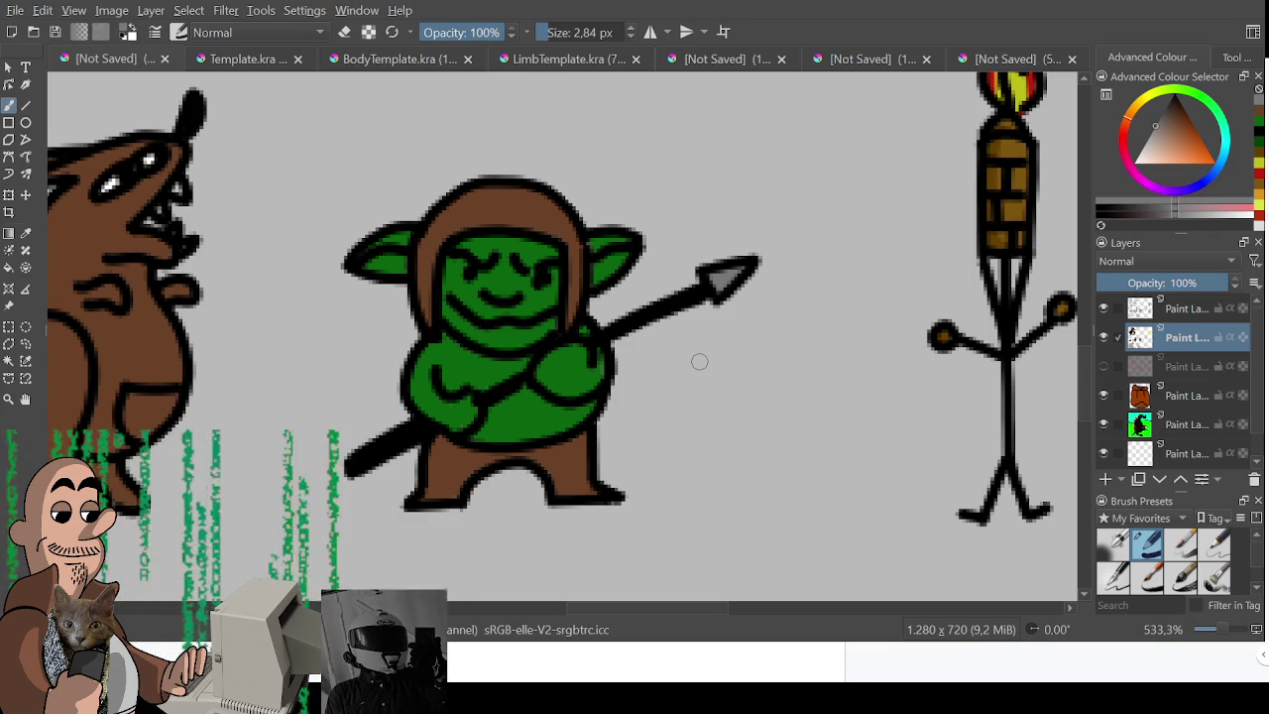
mouse_move(699, 361)
left_mouse_down()
mouse_move(702, 485)
mouse_move(680, 467)
mouse_move(680, 546)
mouse_move(711, 433)
left_mouse_up()
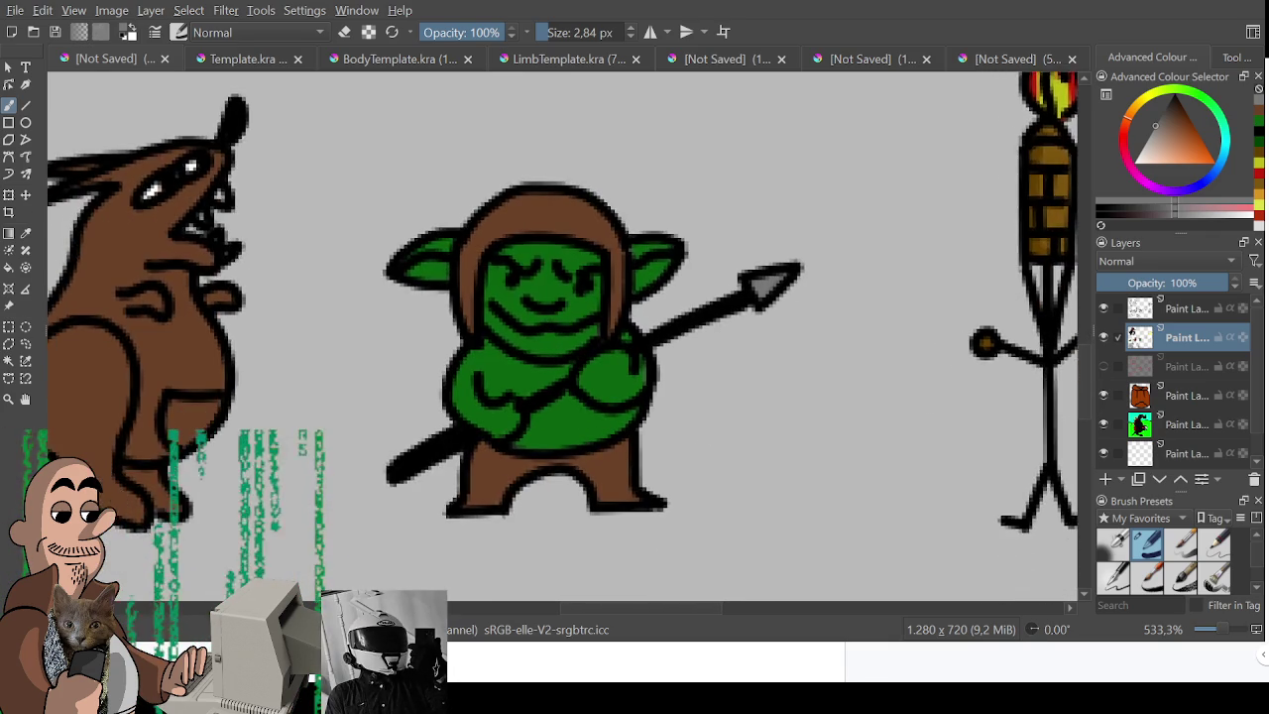
Adjust the zoom and sample a colour from the torch flame, tweaking its shade.
scroll(712, 433, "down", 1)
scroll(654, 416, "down", 1)
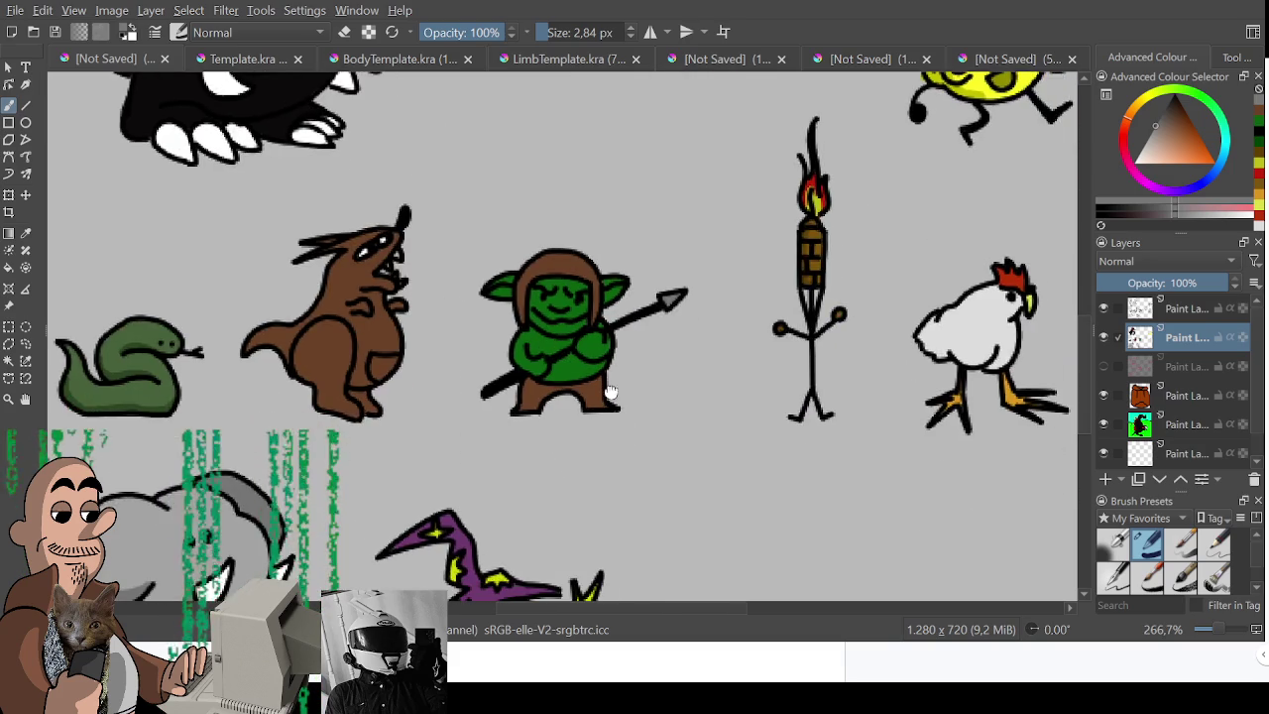
scroll(611, 392, "up", 1)
scroll(544, 325, "up", 1)
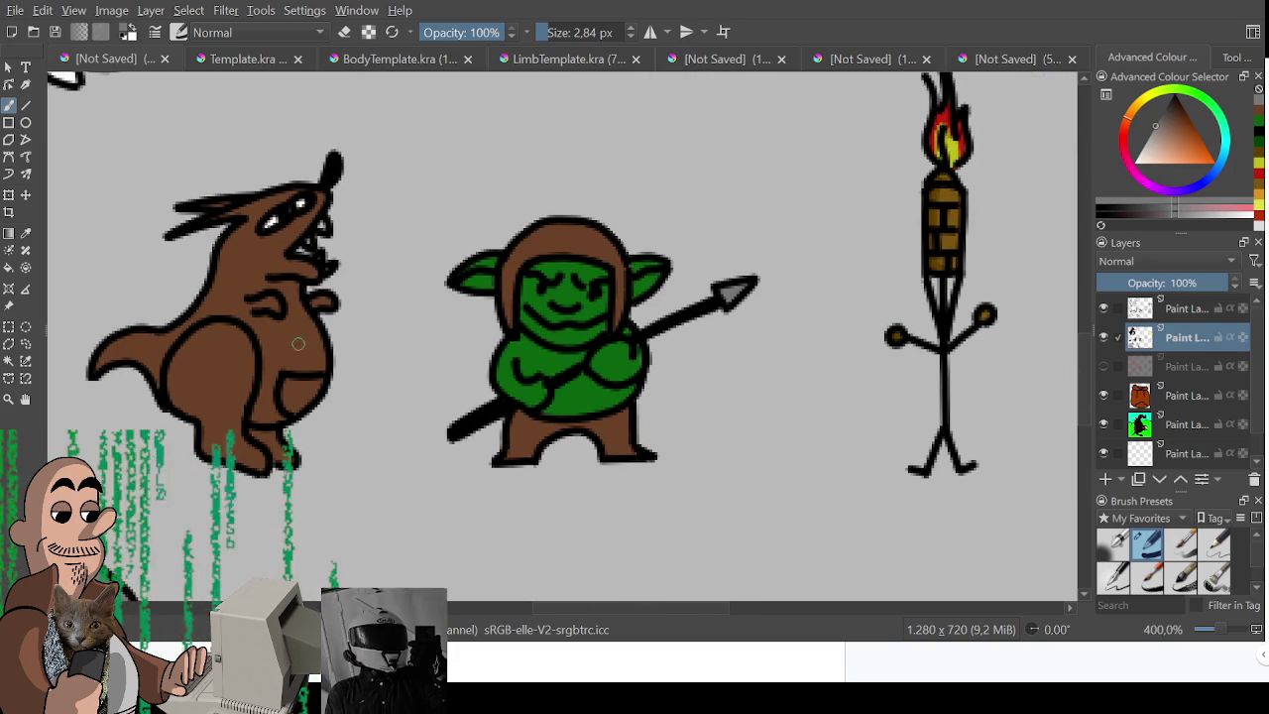
left_click(1174, 124)
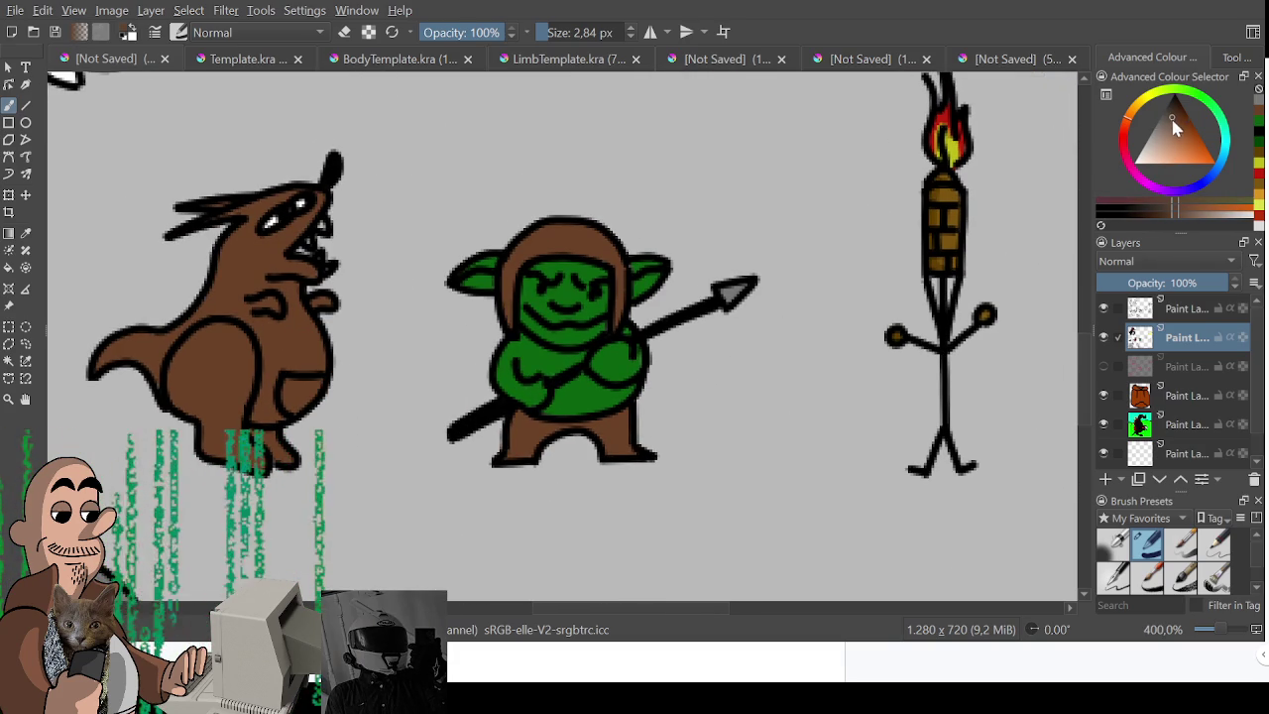
key("ctrl")
left_click(1169, 211)
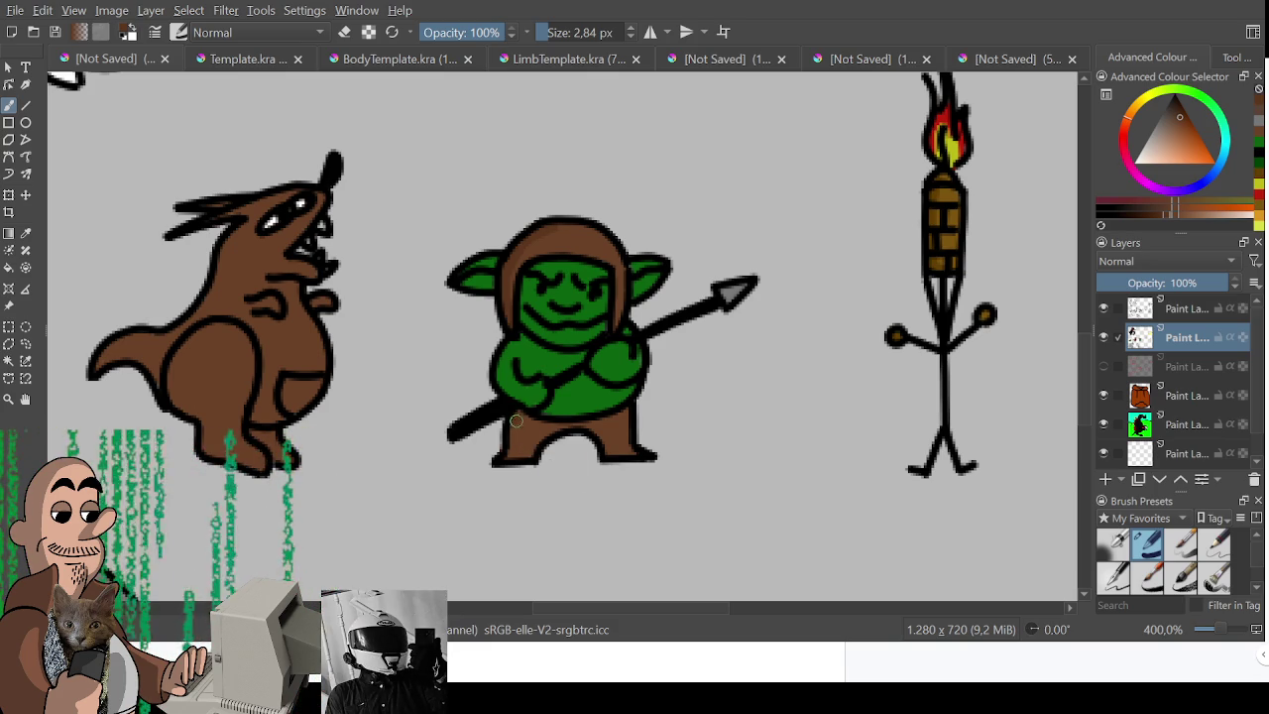
Sample the brown at the goblin's feet and zoom out to show the whole character sheet.
left_click(535, 462, "ctrl")
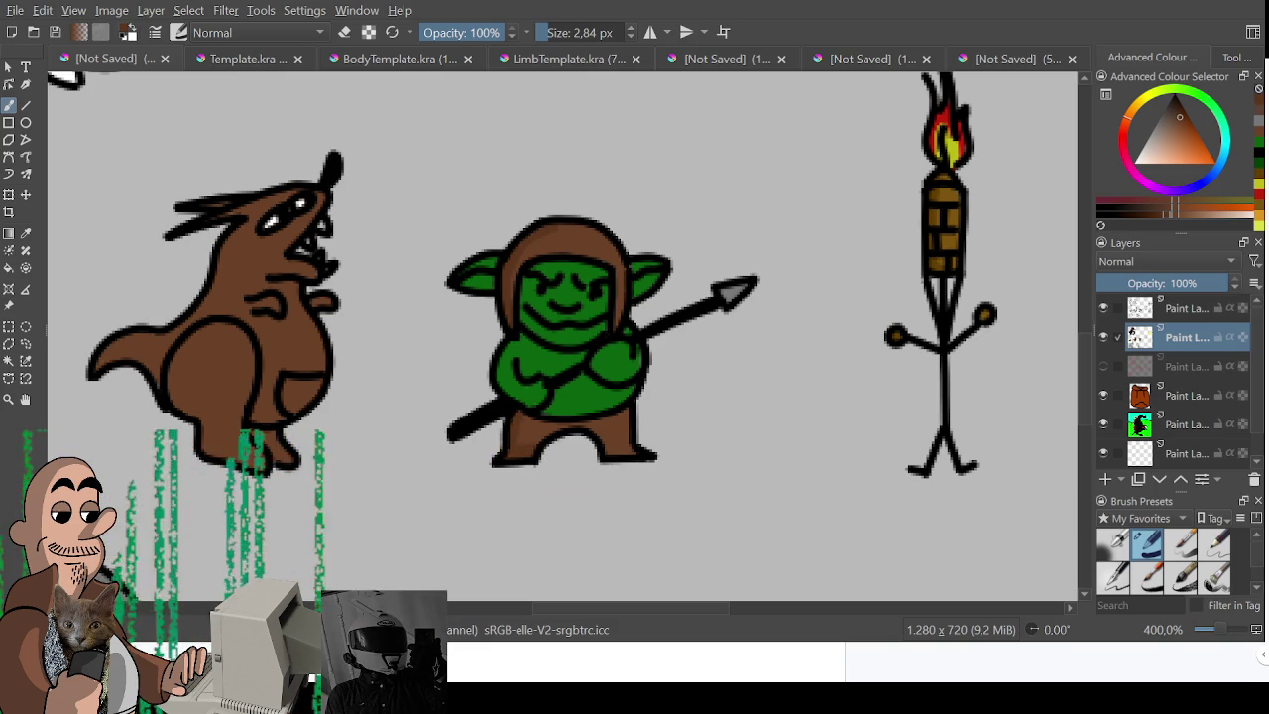
left_click(529, 428, "ctrl")
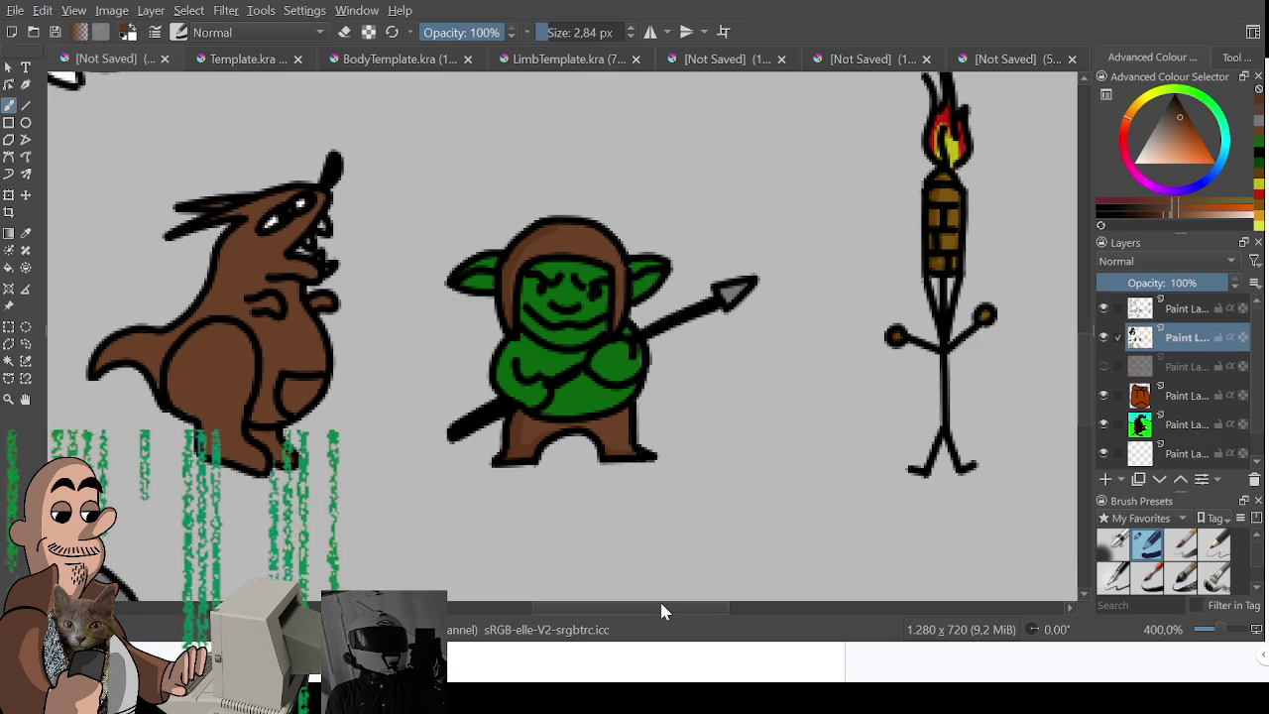
scroll(634, 427, "down", 5)
left_click_drag(626, 460, 602, 425)
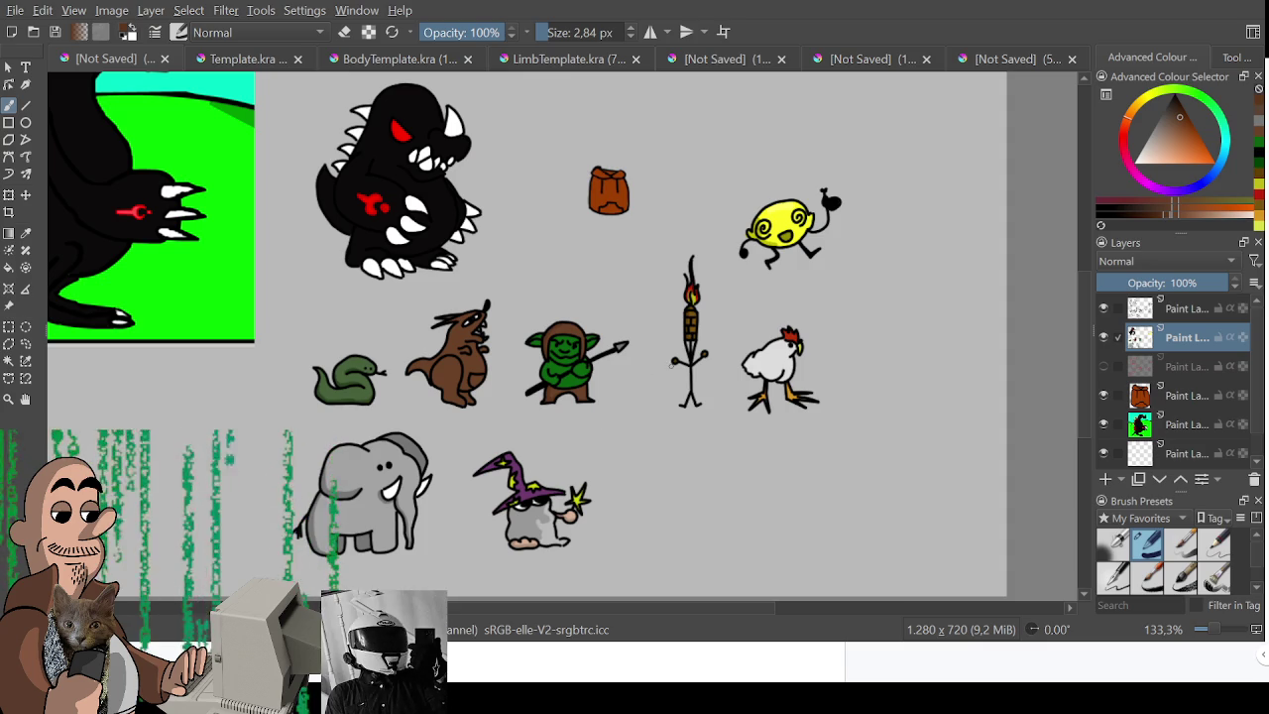
left_click_drag(674, 380, 516, 394)
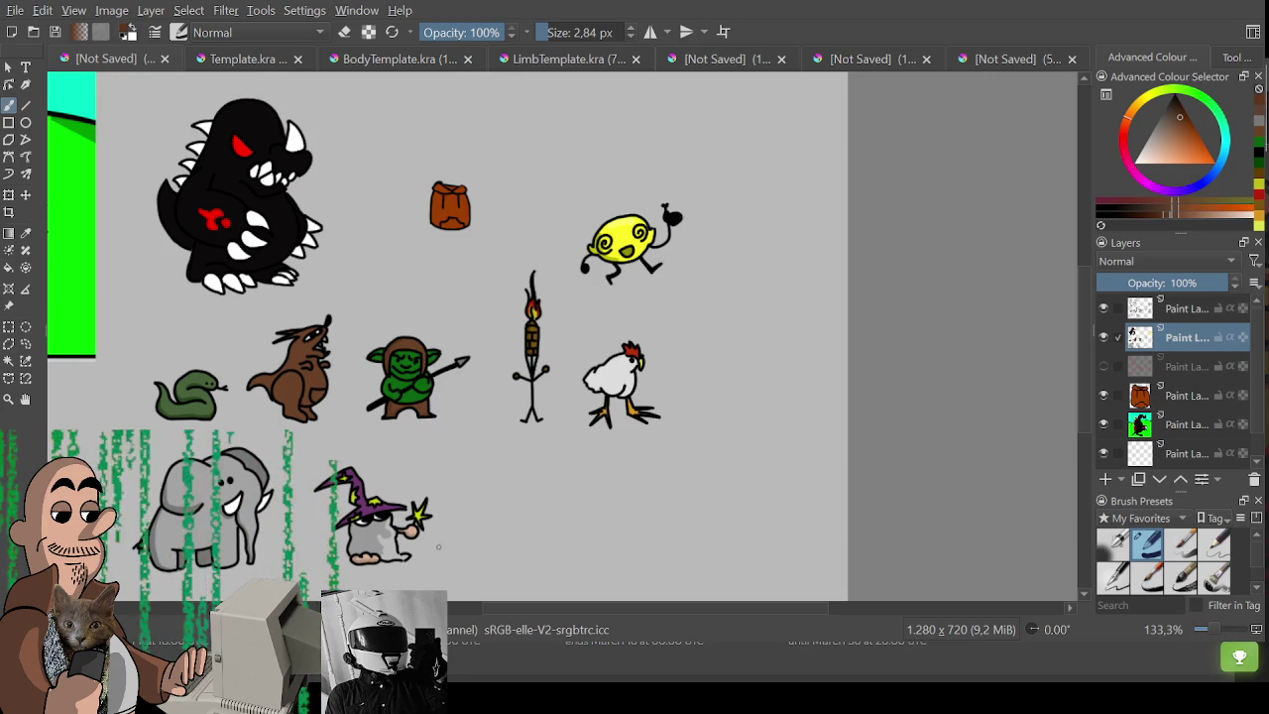
scroll(709, 356, "up", 2)
Sample and fine-tune the goblin's green skin colour, undoing a test patch on its face.
scroll(709, 356, "up", 2)
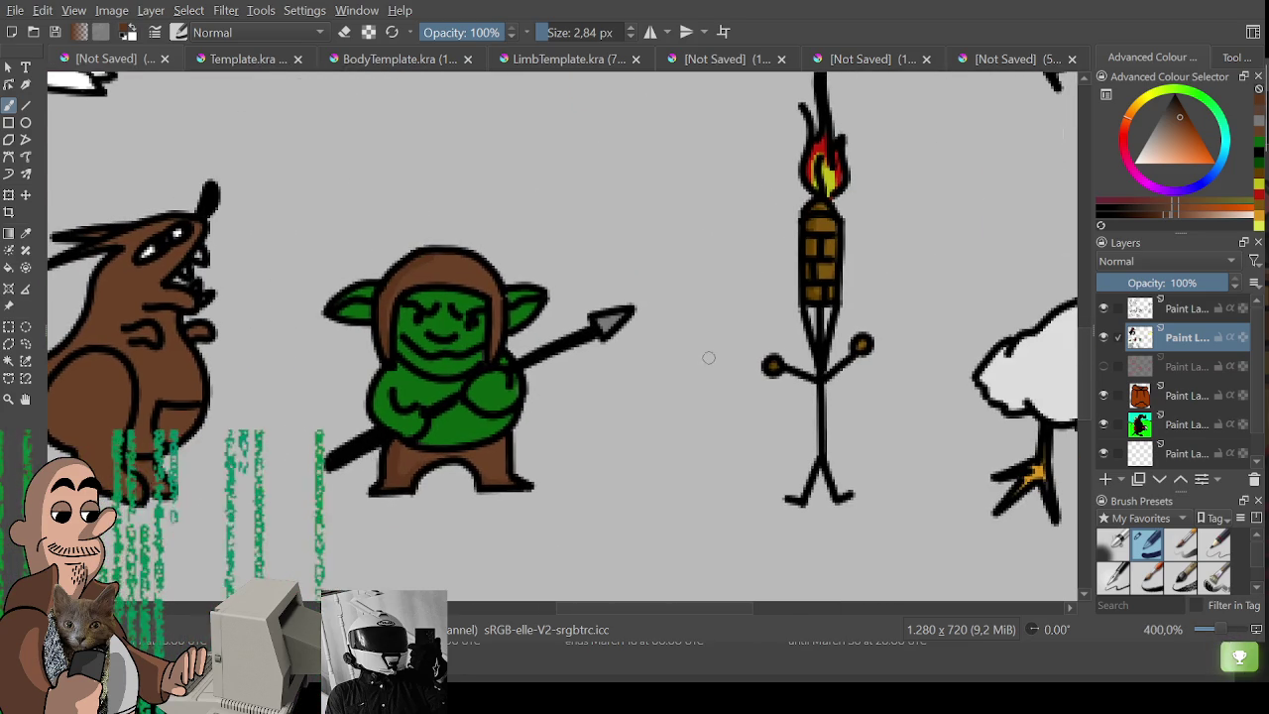
left_click(473, 413, "ctrl")
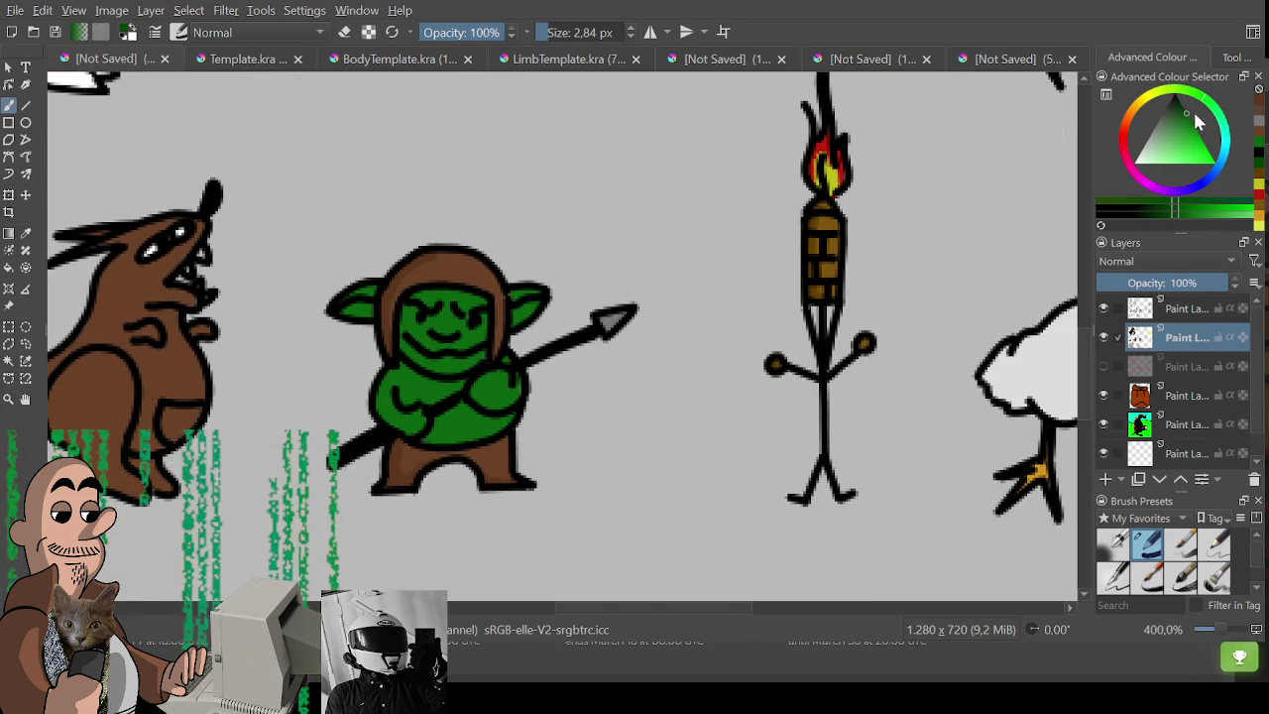
left_click(476, 436, "ctrl")
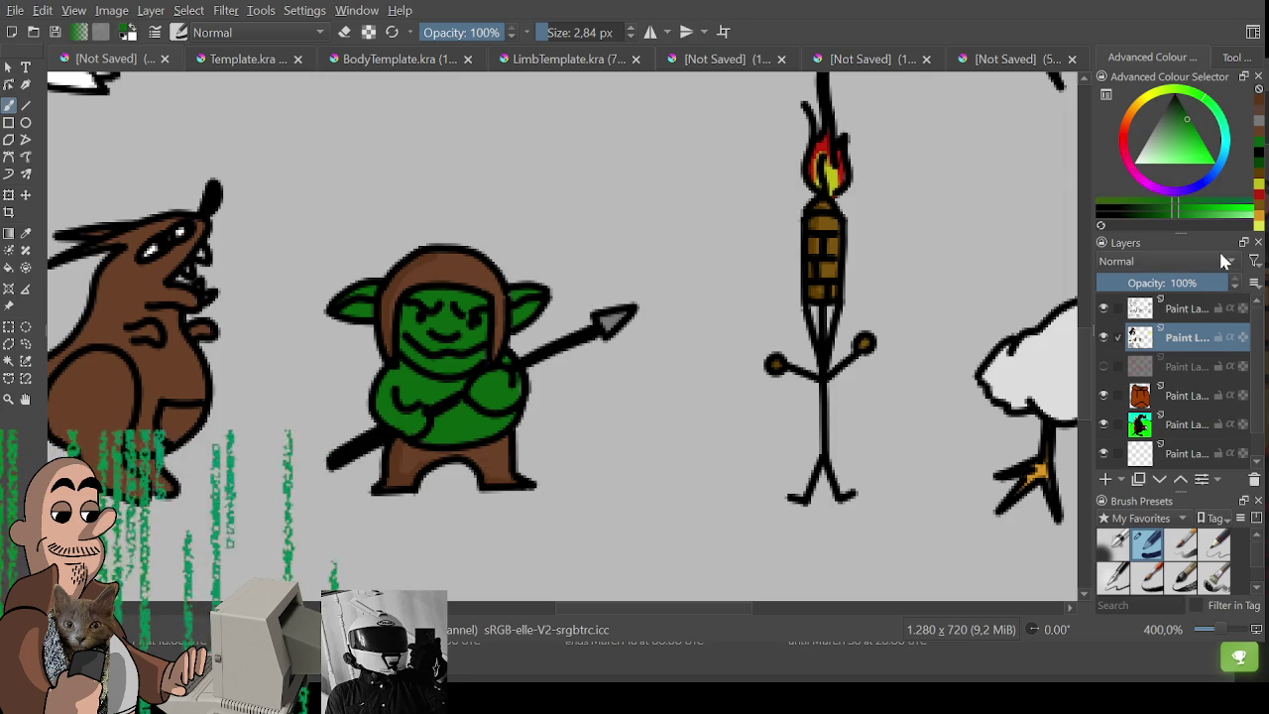
left_click(1162, 212)
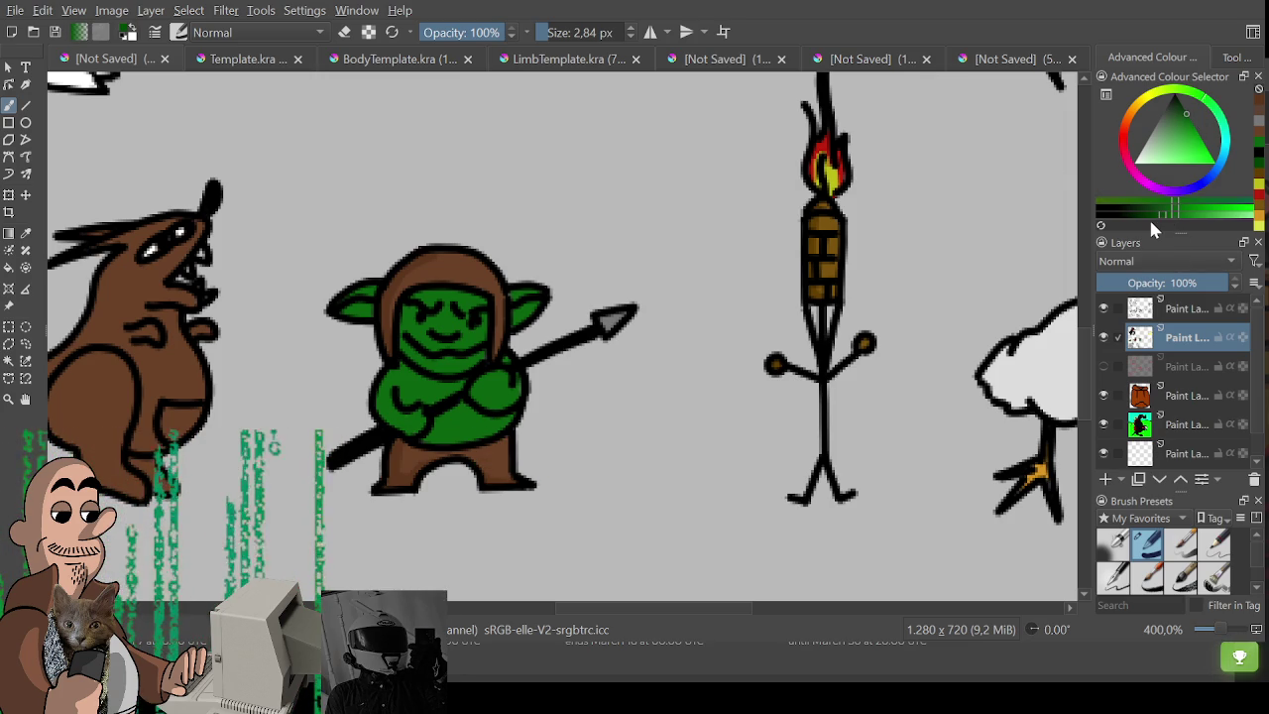
left_click_drag(389, 375, 397, 426)
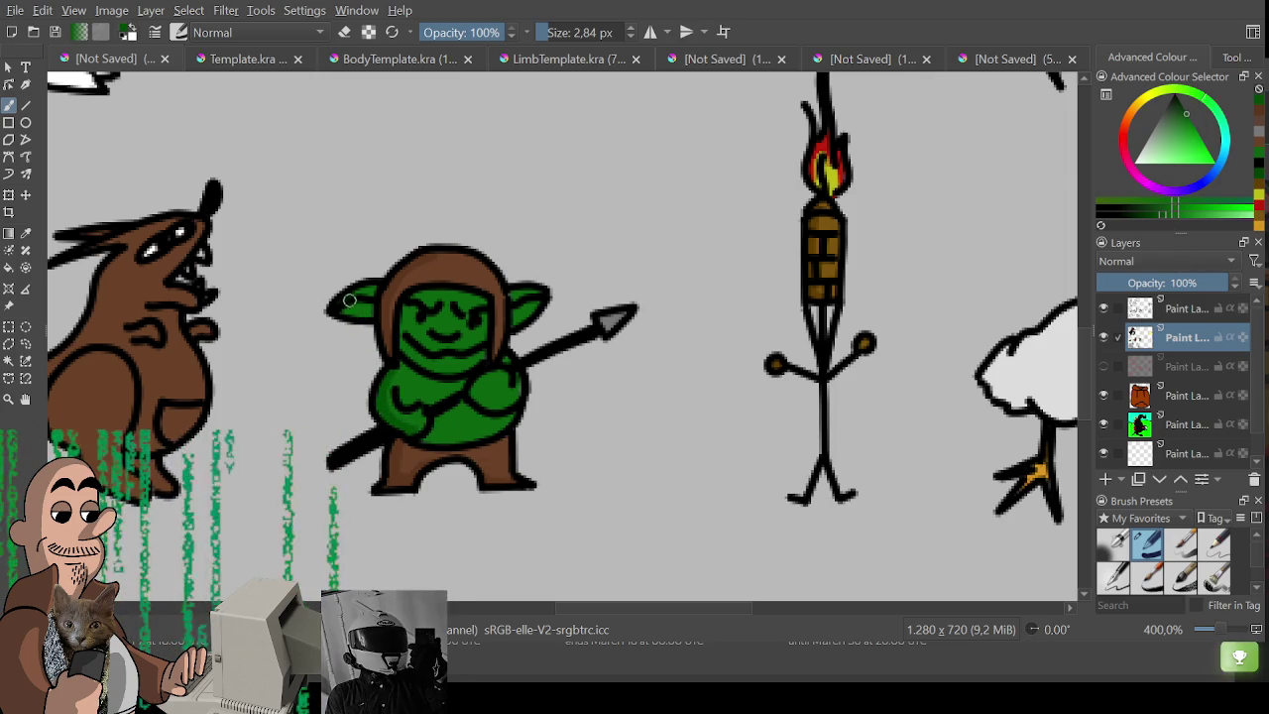
left_click_drag(382, 342, 401, 362)
key("ctrl+z")
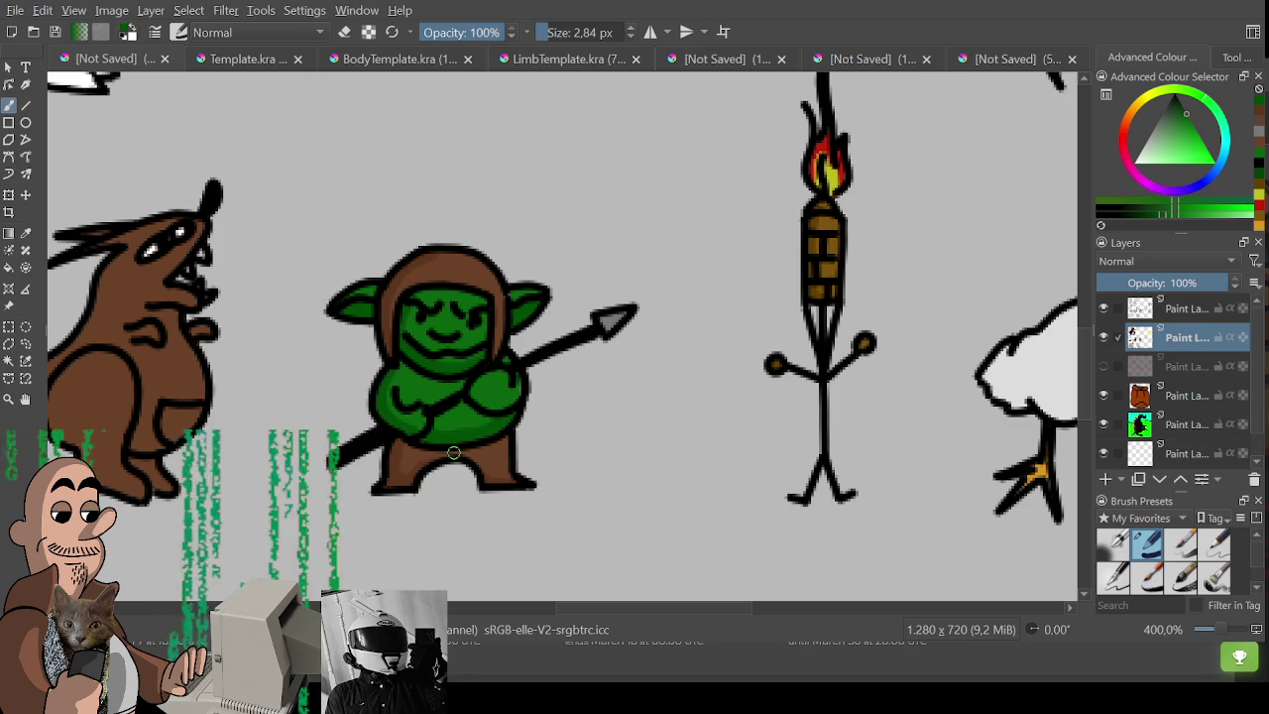
left_click_drag(808, 451, 426, 451)
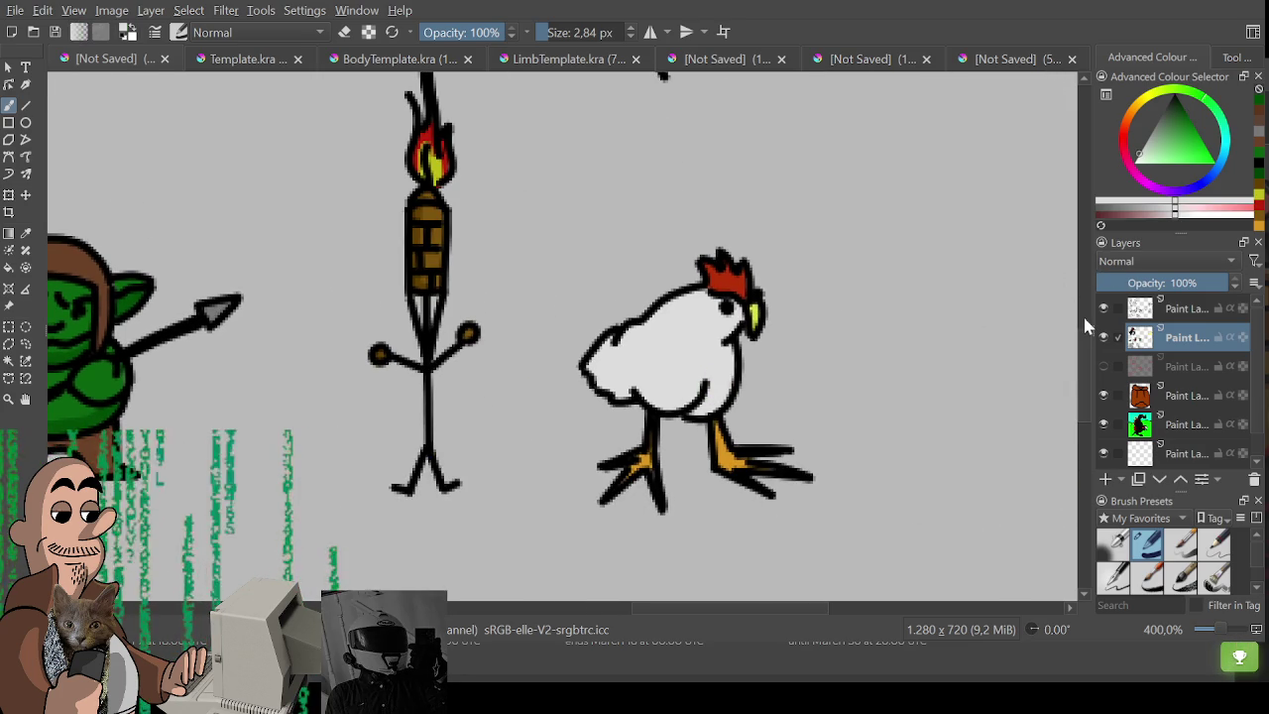
key("1")
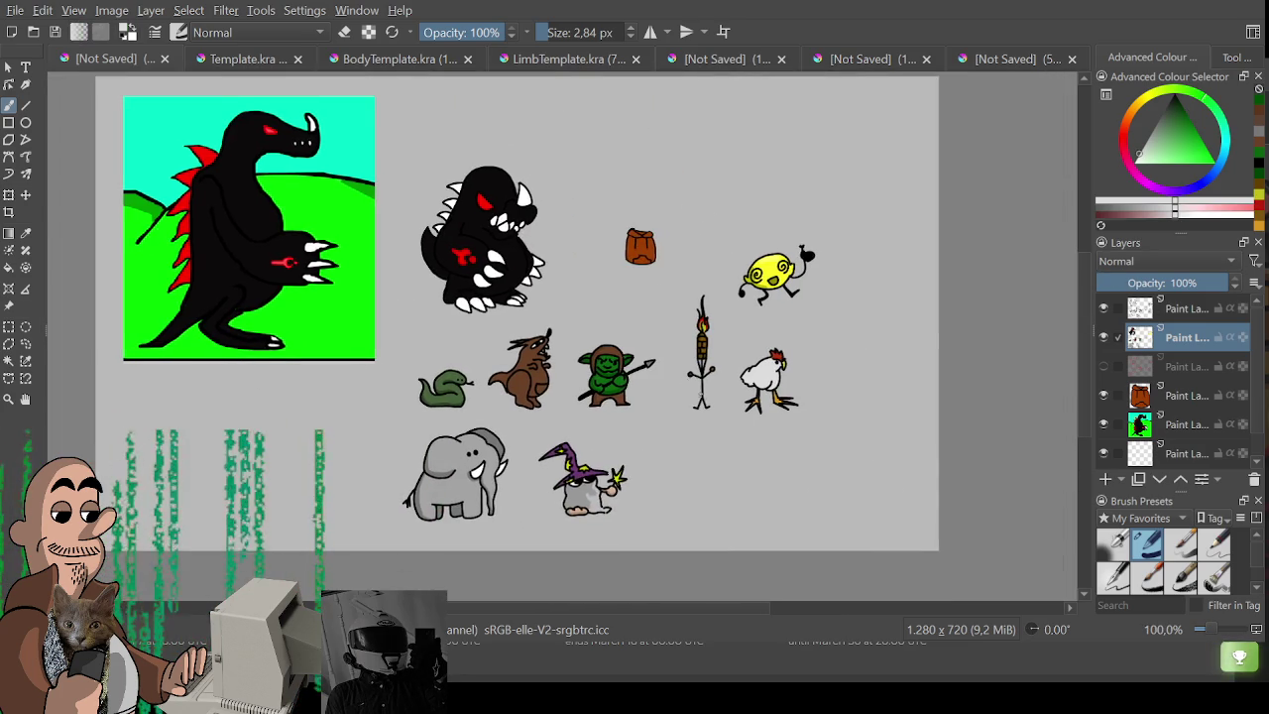
scroll(589, 380, "up", 1)
mouse_move(589, 381)
left_mouse_down()
mouse_move(627, 419)
mouse_move(645, 399)
mouse_move(609, 389)
left_mouse_up()
scroll(627, 419, "down", 1)
scroll(628, 420, "up", 1)
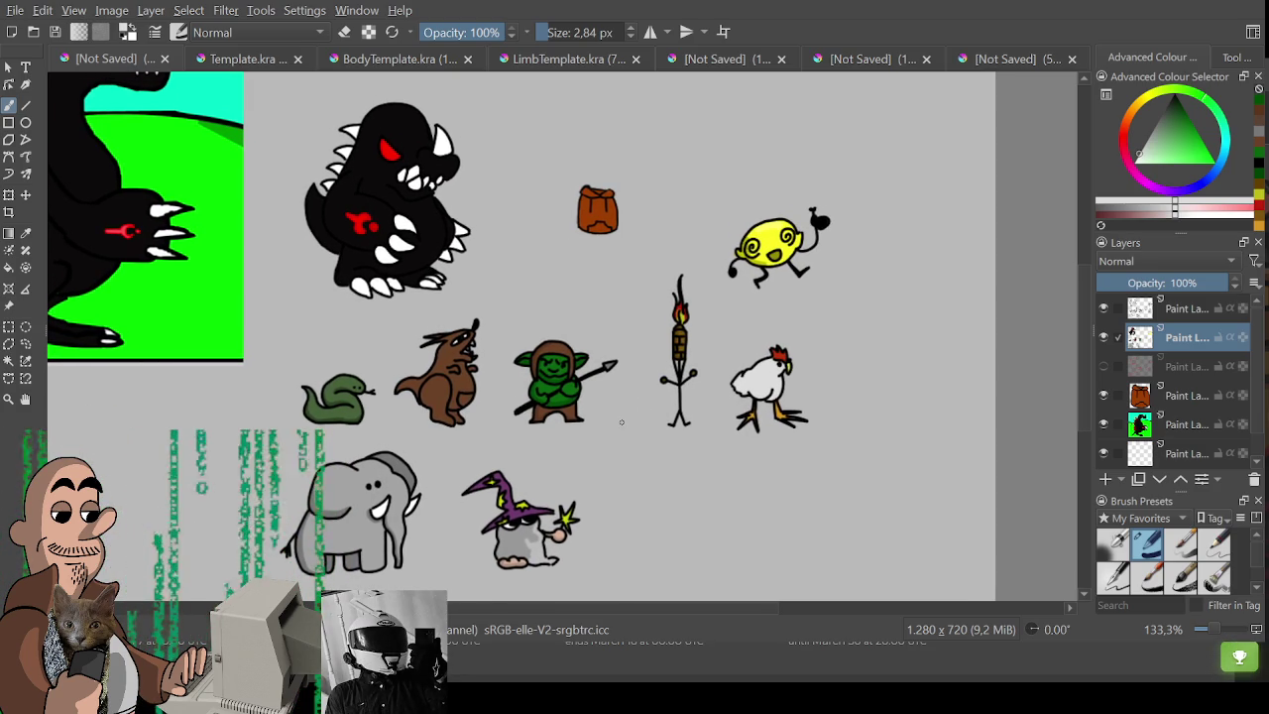
scroll(684, 379, "up", 4)
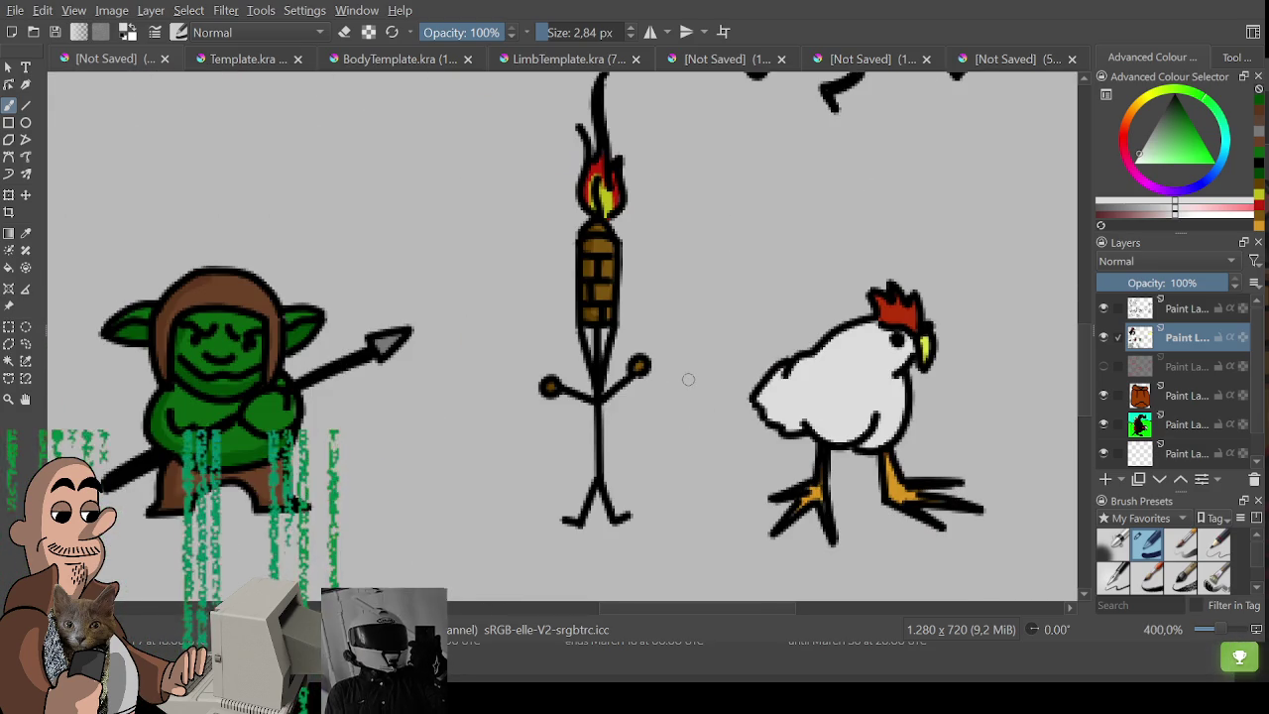
left_click_drag(687, 383, 701, 410)
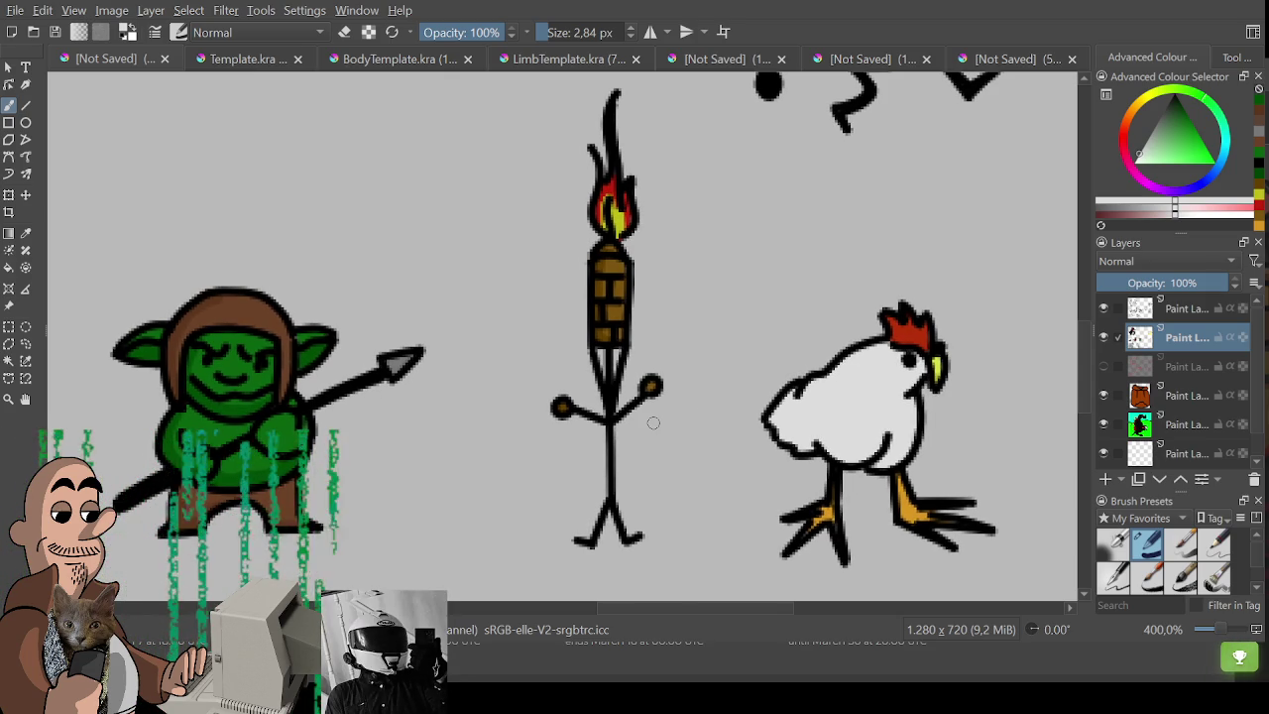
scroll(758, 397, "down", 3)
scroll(758, 396, "down", 2)
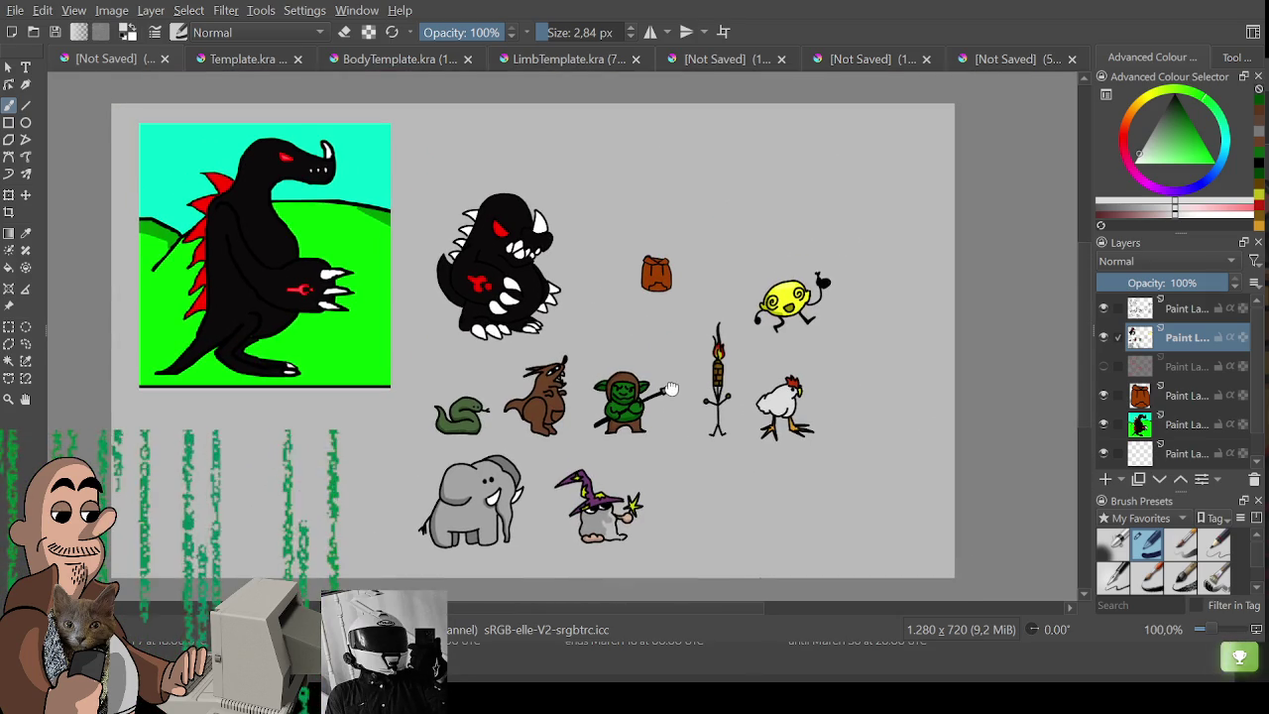
scroll(671, 391, "up", 1)
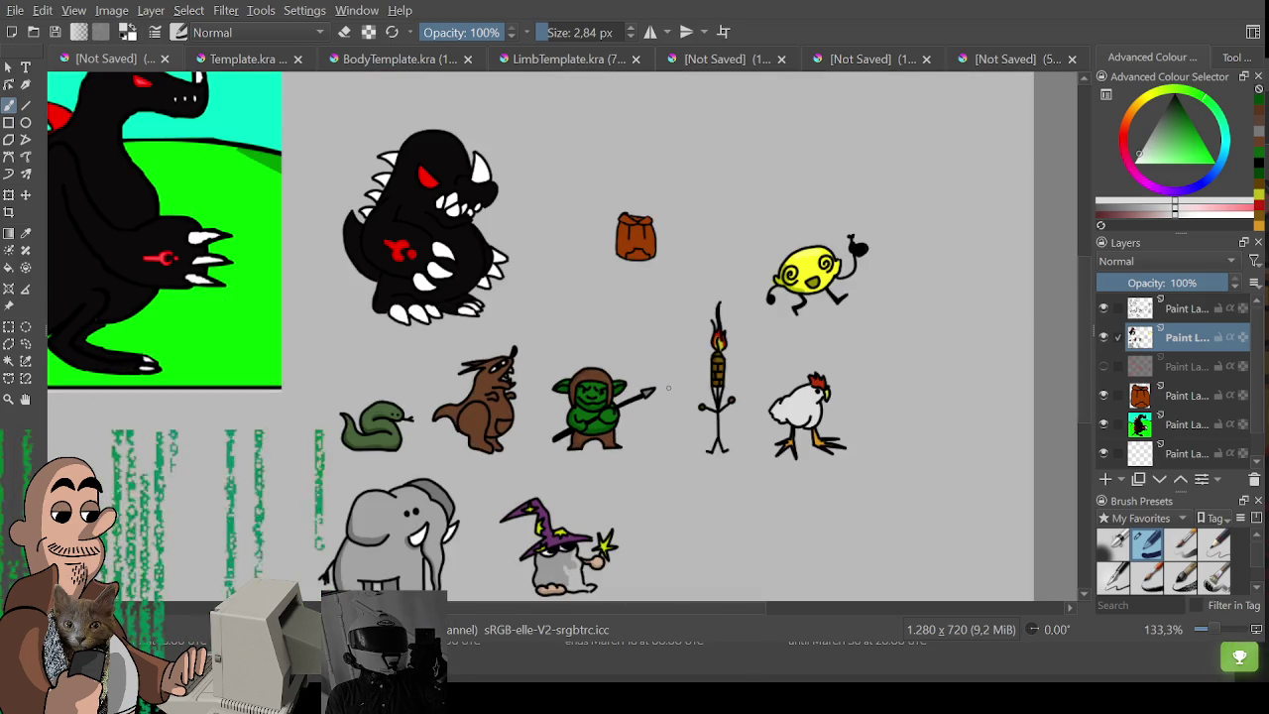
left_click_drag(761, 252, 781, 269)
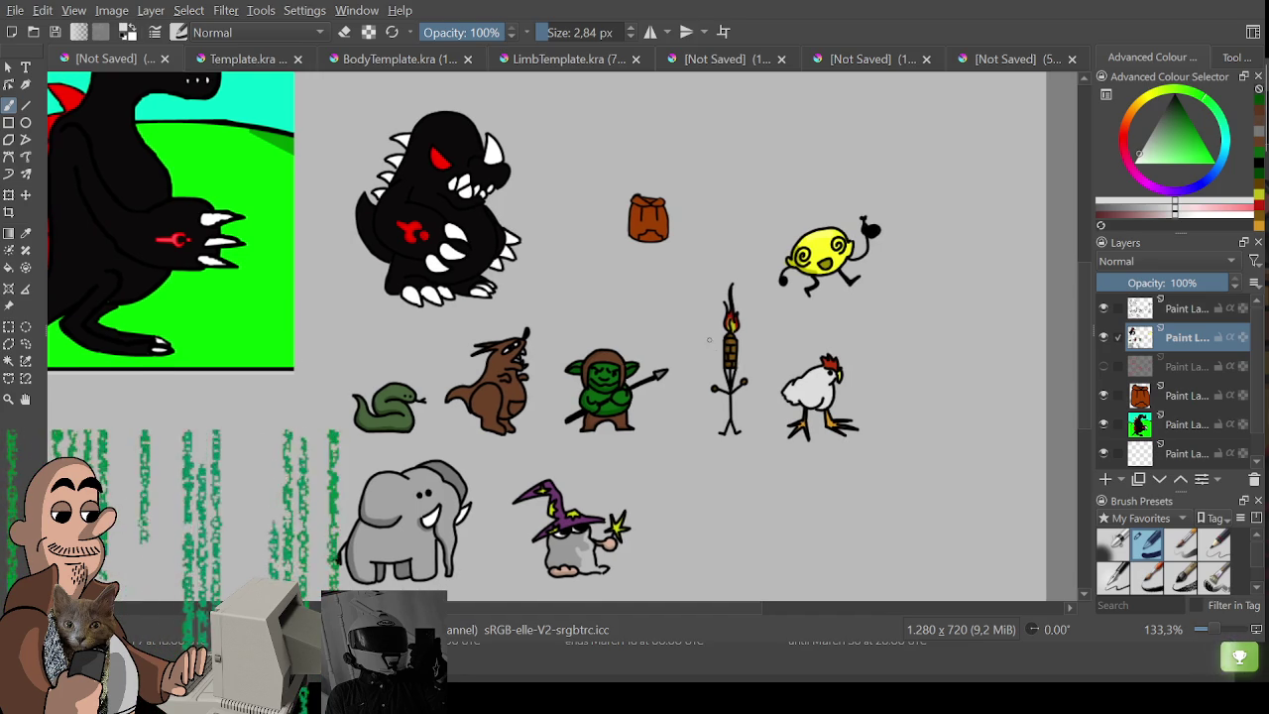
key("ctrl+r")
scroll(365, 216, "up", 3)
Merge the snake document's top four layers and cut the figure out of that small canvas.
left_click_drag(338, 201, 565, 423)
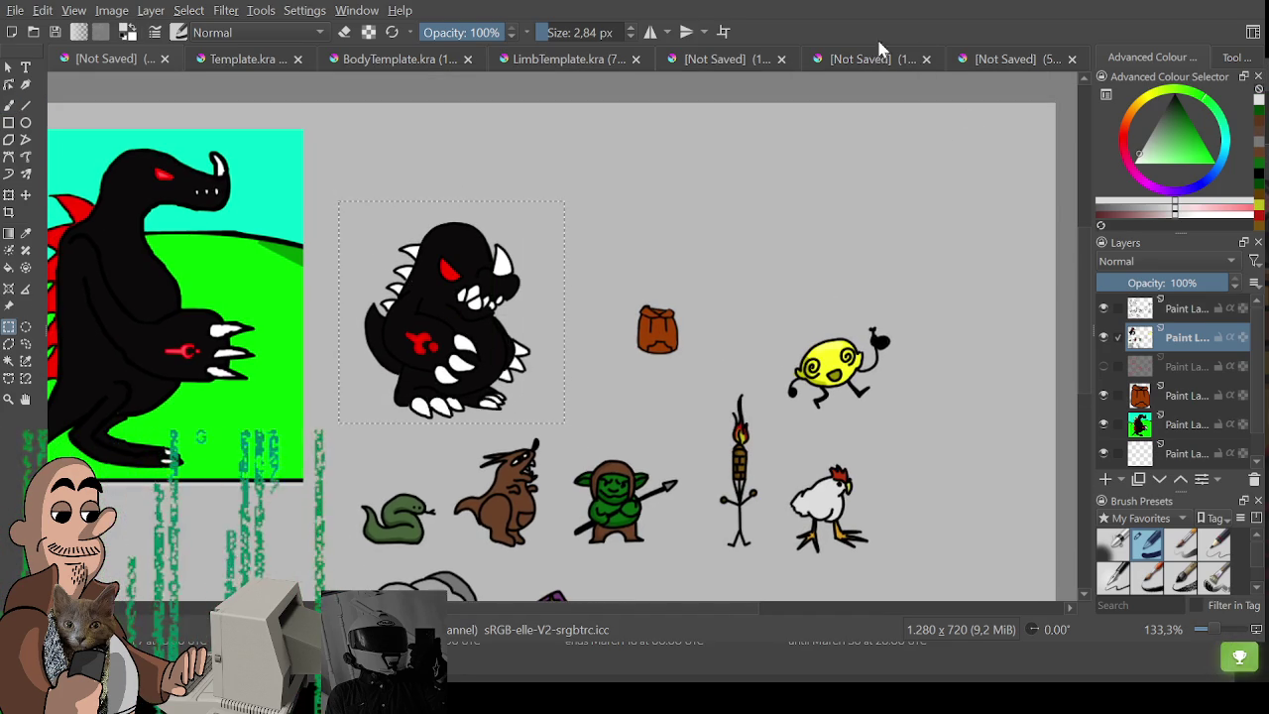
left_click(860, 59)
left_click(988, 68)
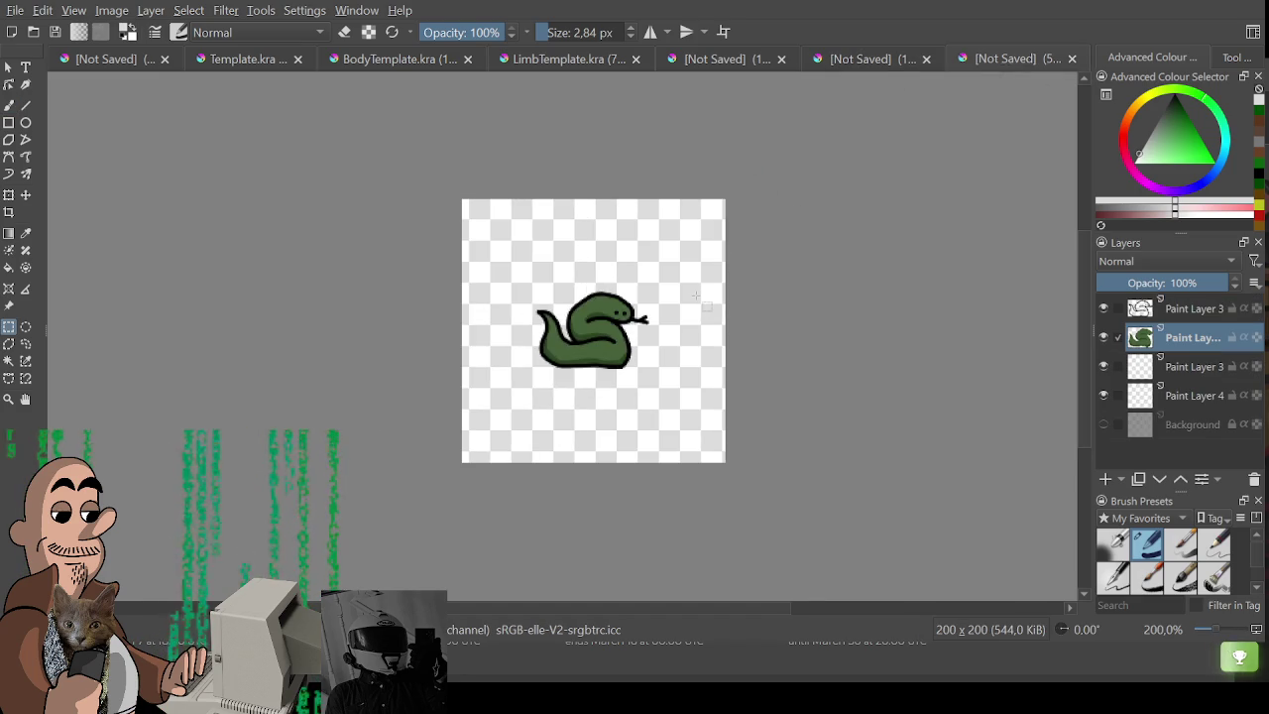
left_click(1190, 395)
left_click(1187, 309, "shift")
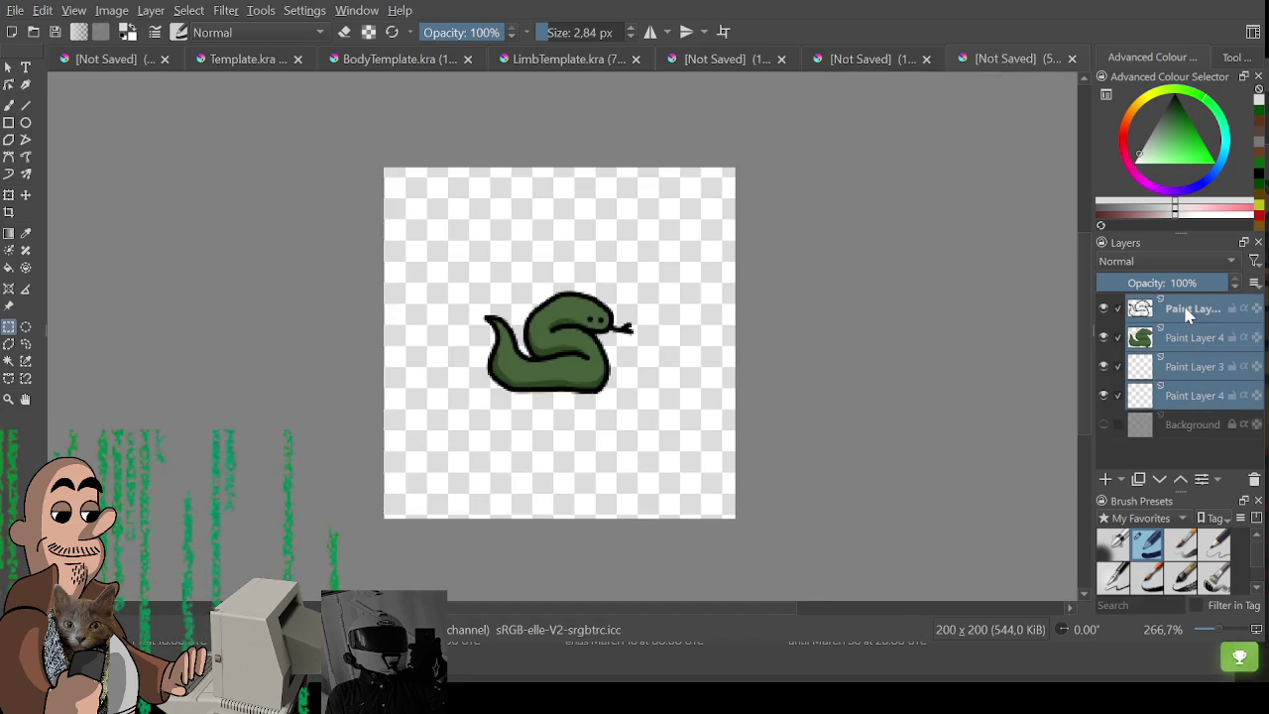
key("ctrl+e")
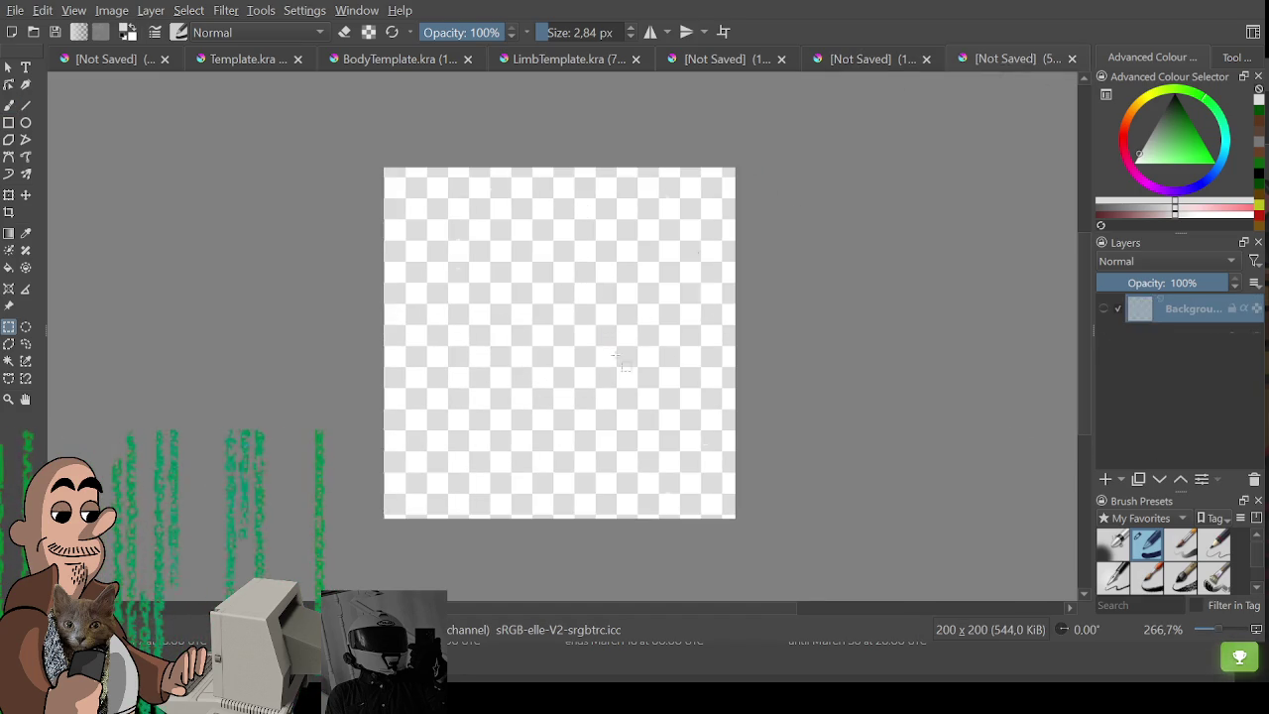
key("ctrl+x")
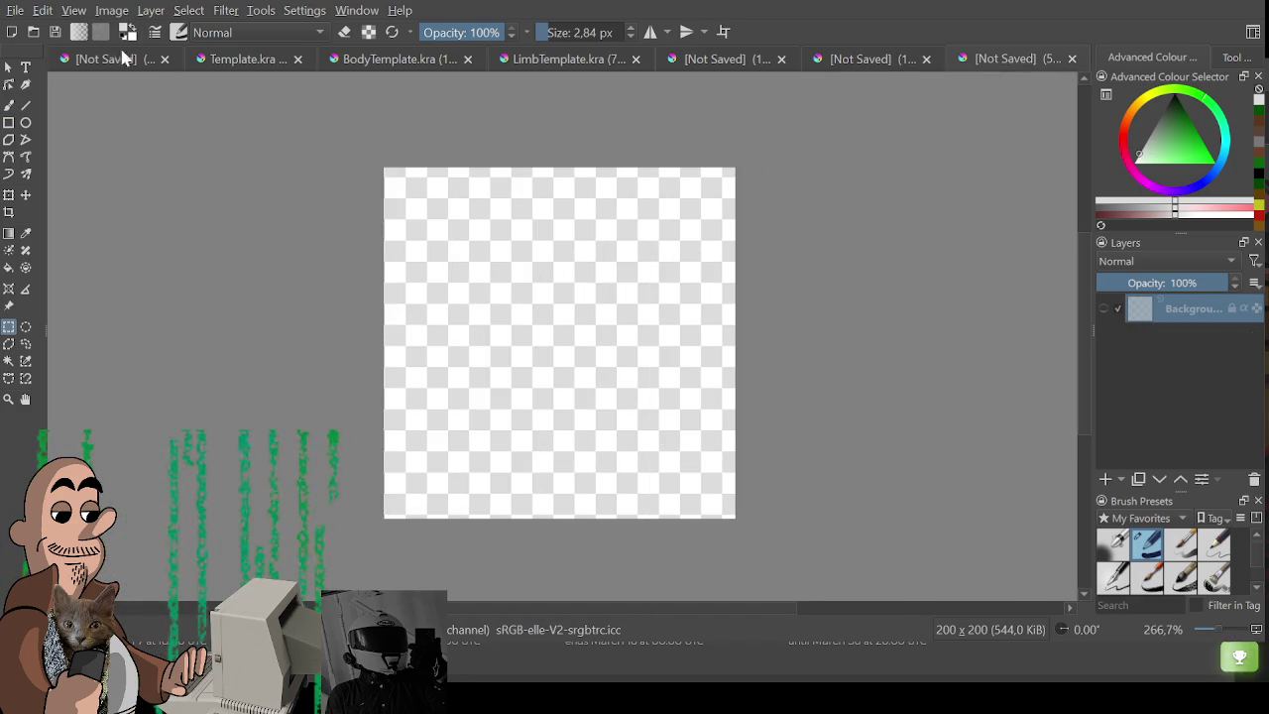
Select the elephant on the character sheet and paste its grey fill into the small blank document.
left_click(155, 61)
key("ctrl+v")
left_click_drag(760, 355, 711, 251)
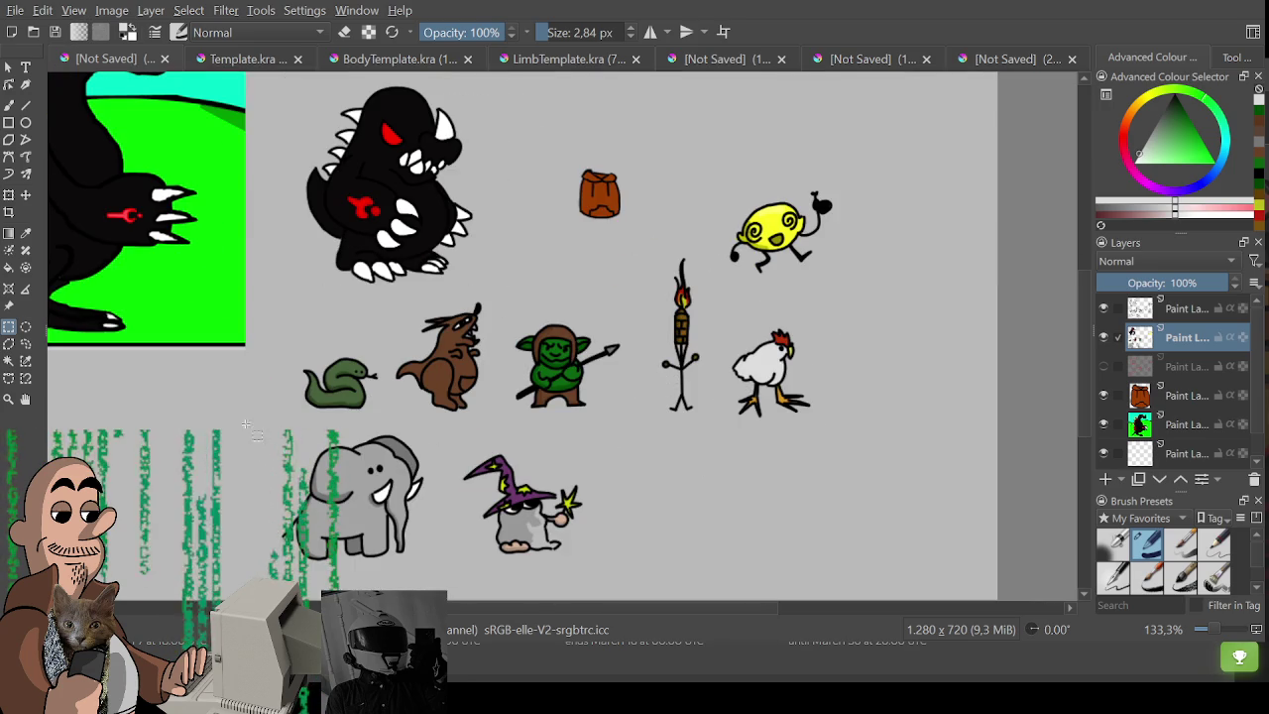
left_click_drag(245, 420, 433, 566)
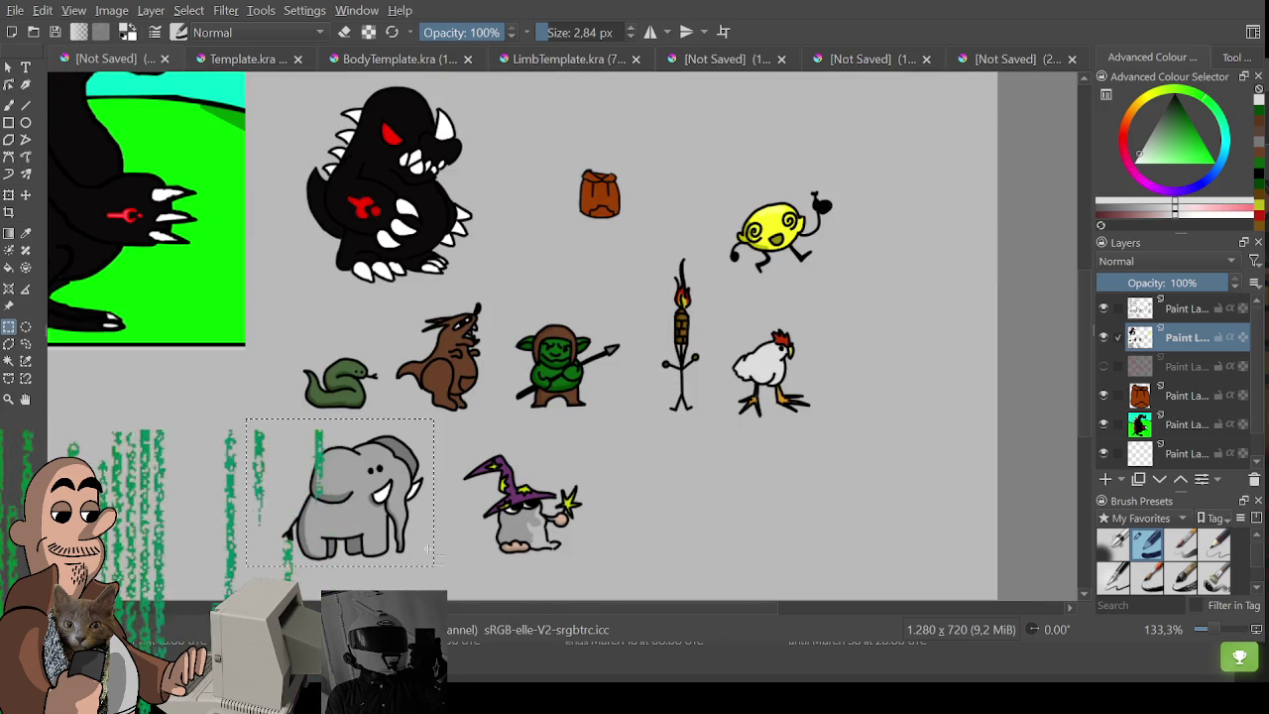
left_click(966, 59)
left_click(872, 58)
left_click(967, 59)
key("ctrl+v")
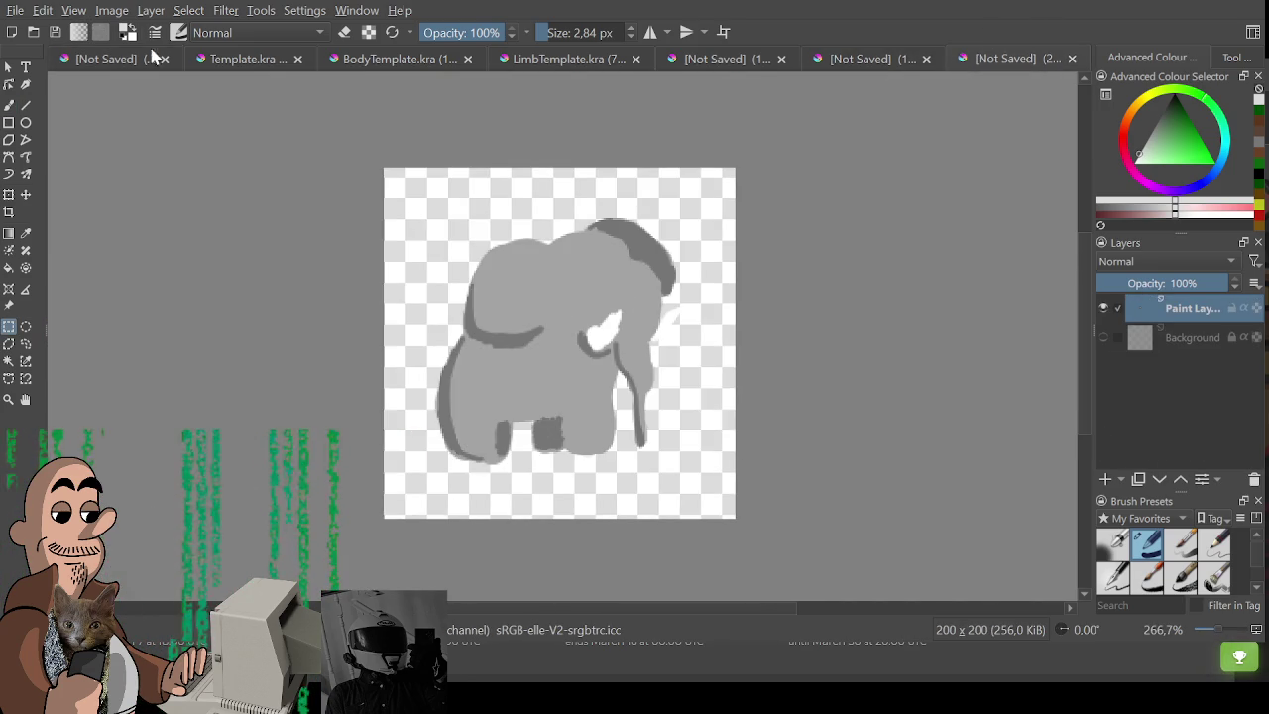
Paste the elephant's black outlines as a new layer, aligned over the grey fill.
left_click(94, 59)
left_click(1180, 315)
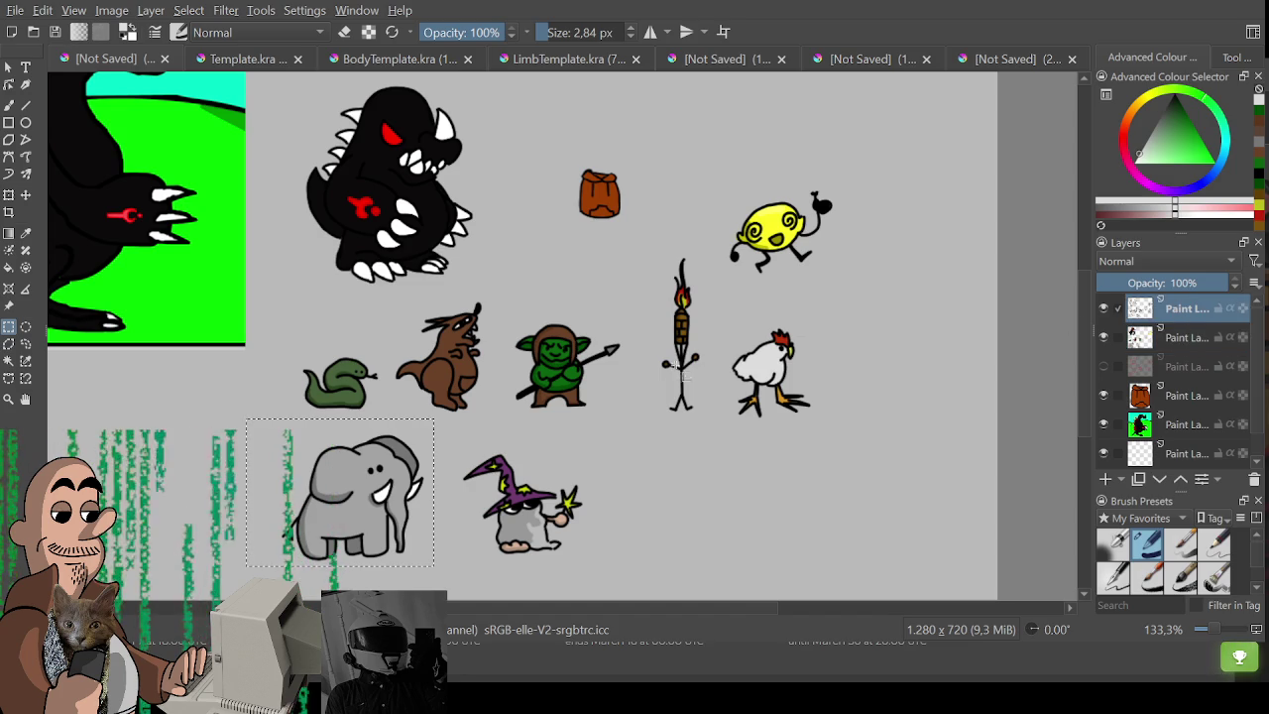
left_click(989, 59)
key("ctrl+v")
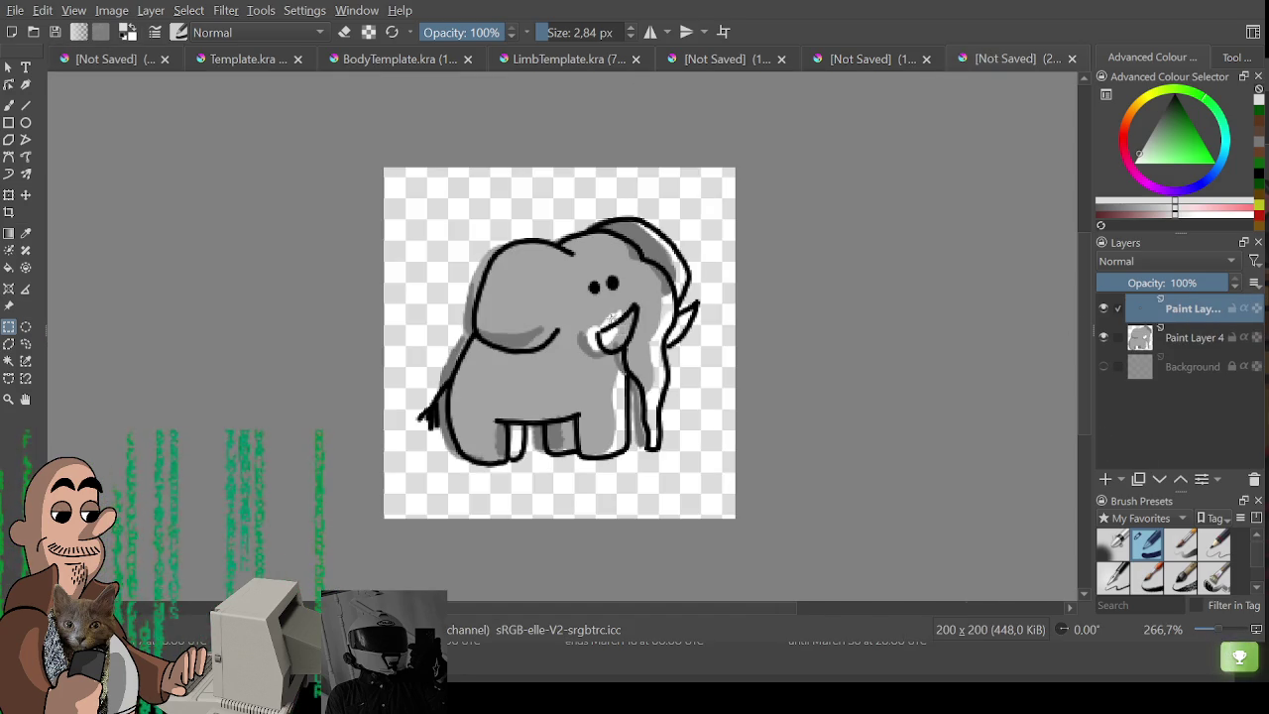
key("ctrl+t")
left_click_drag(620, 290, 610, 288)
key("Up")
key("Left")
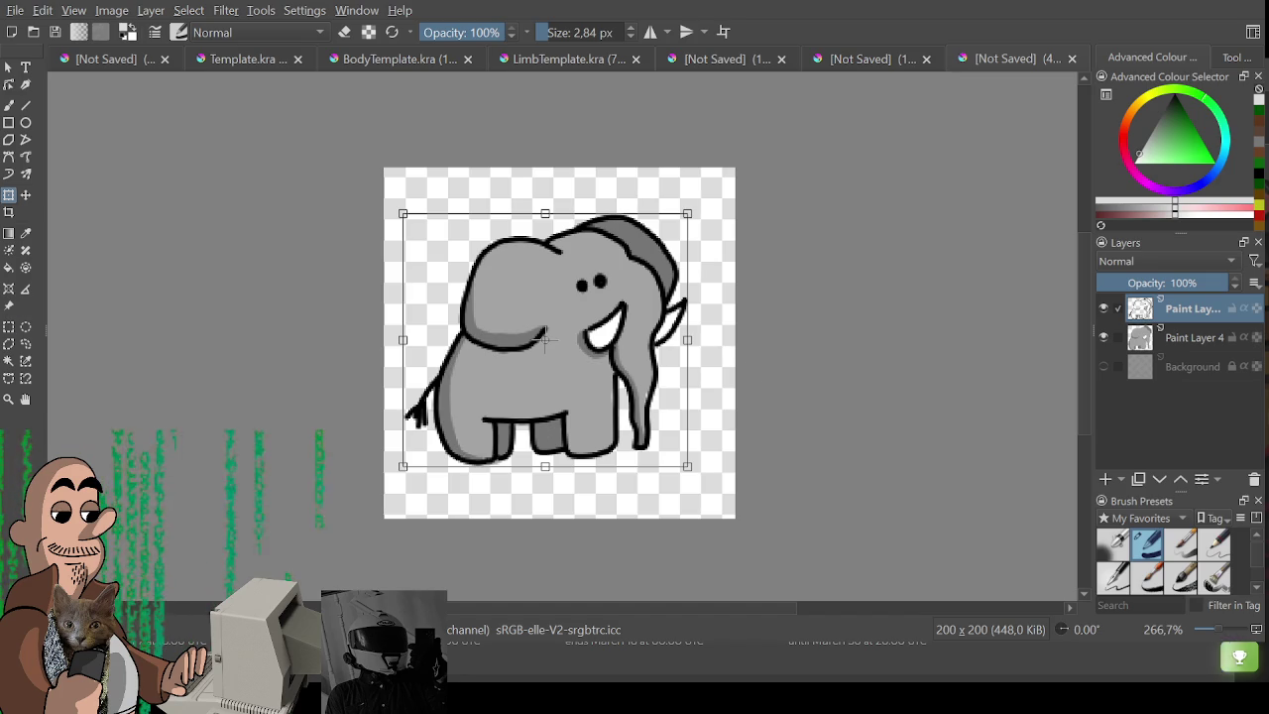
key("ctrl+r")
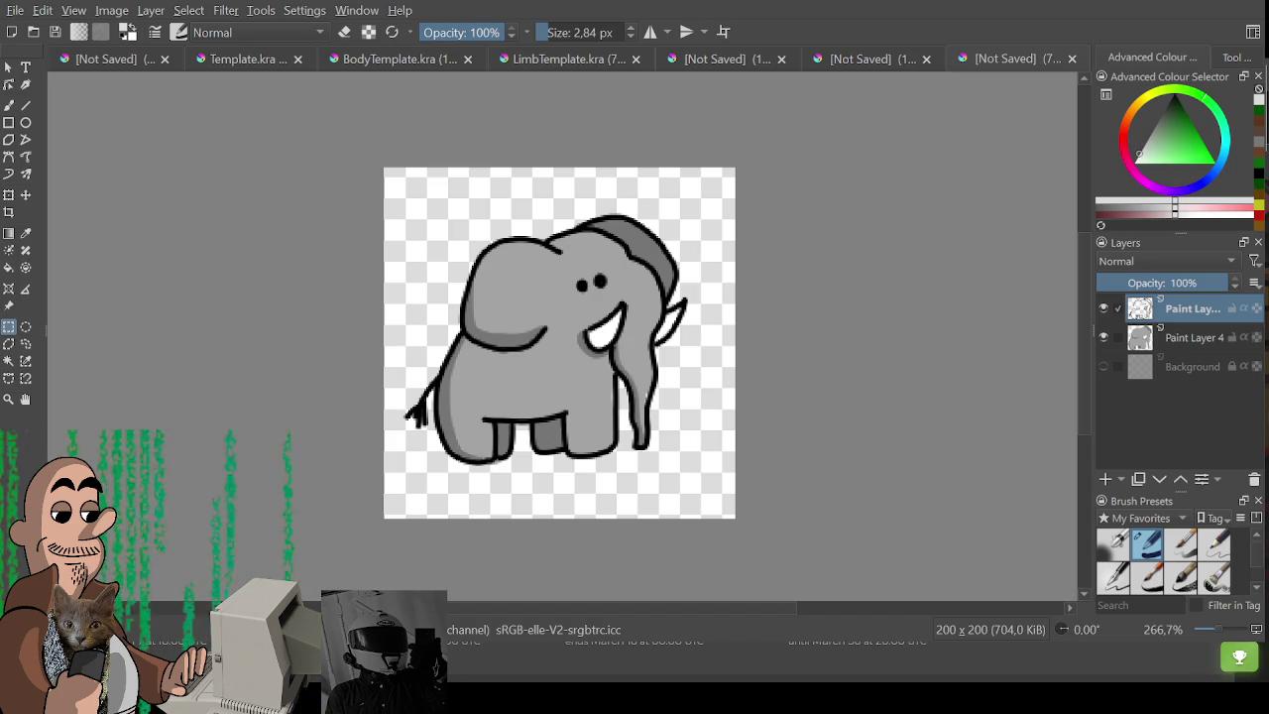
Delete the elephant's outline and grey fill layers, leaving the 200x200 canvas empty.
key("alt")
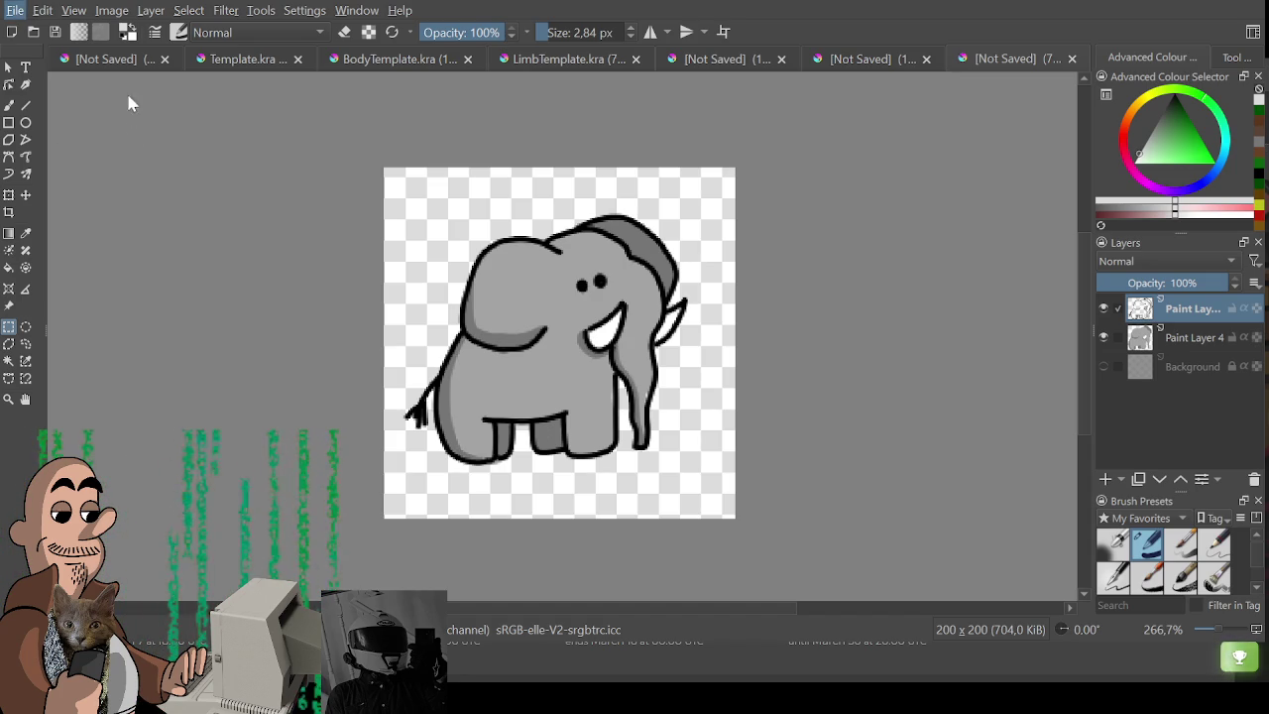
key("Escape")
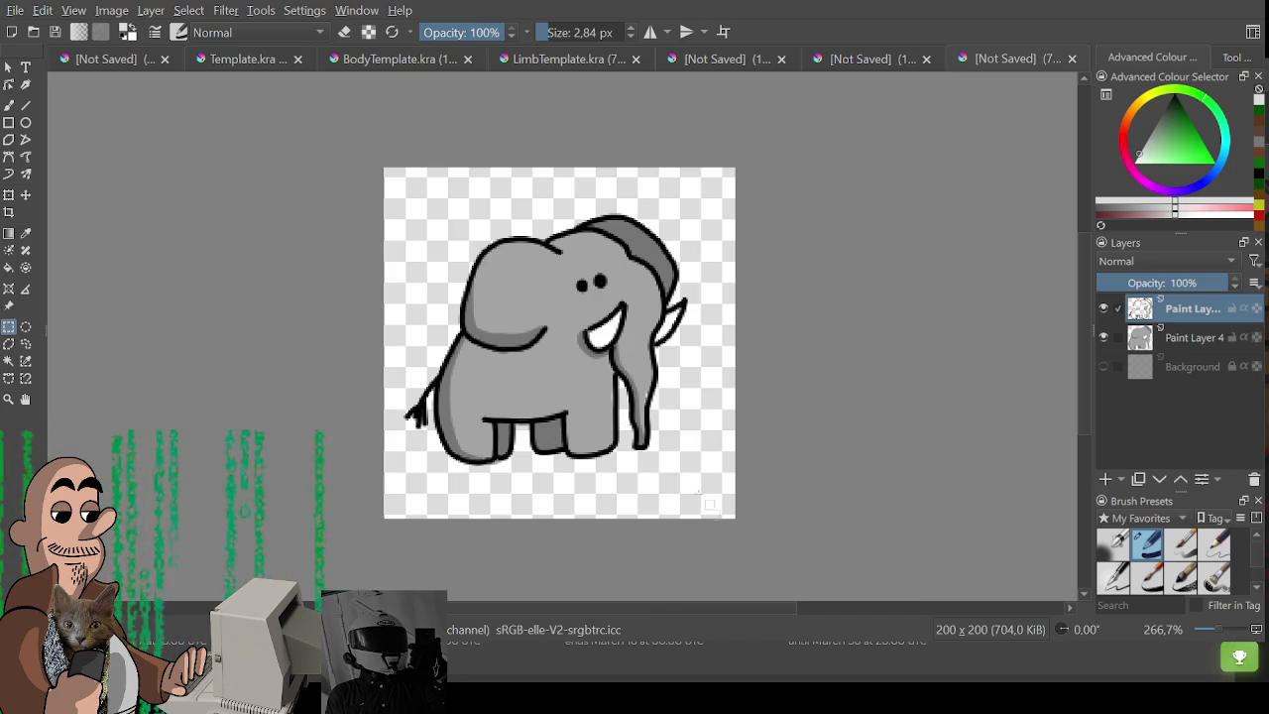
left_click_drag(691, 475, 703, 475)
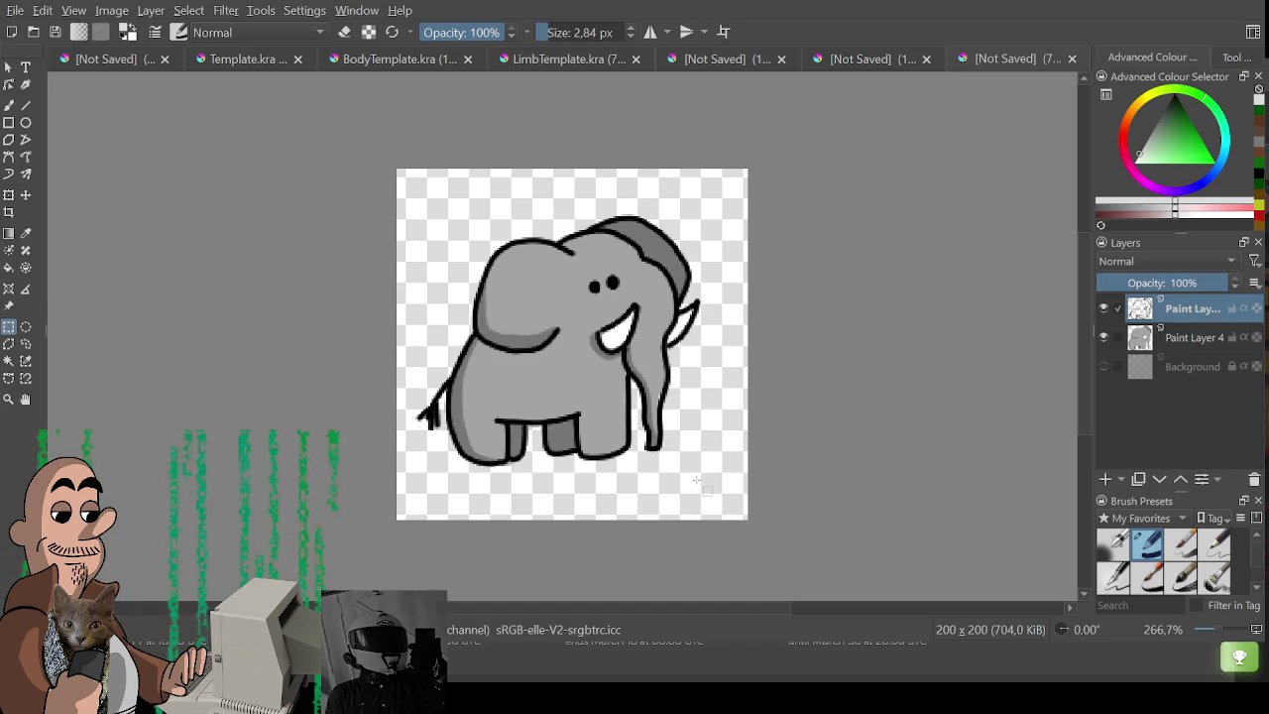
left_click_drag(621, 417, 641, 424)
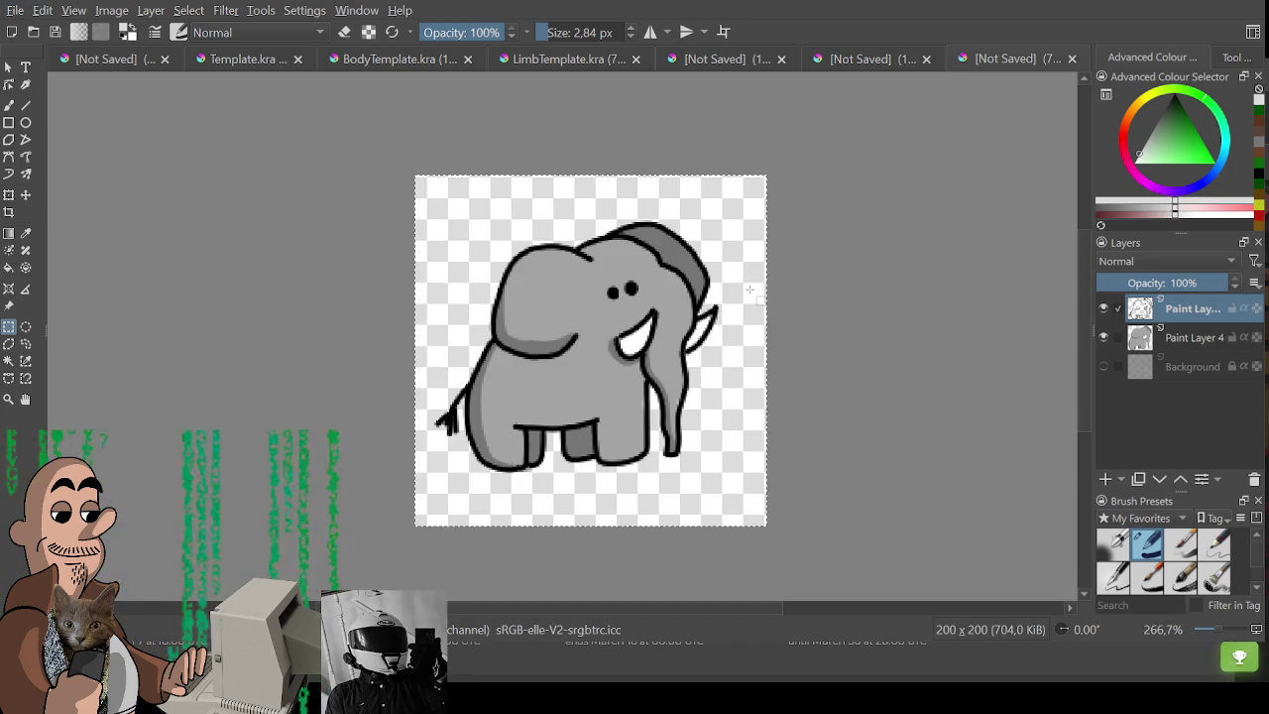
key("Delete")
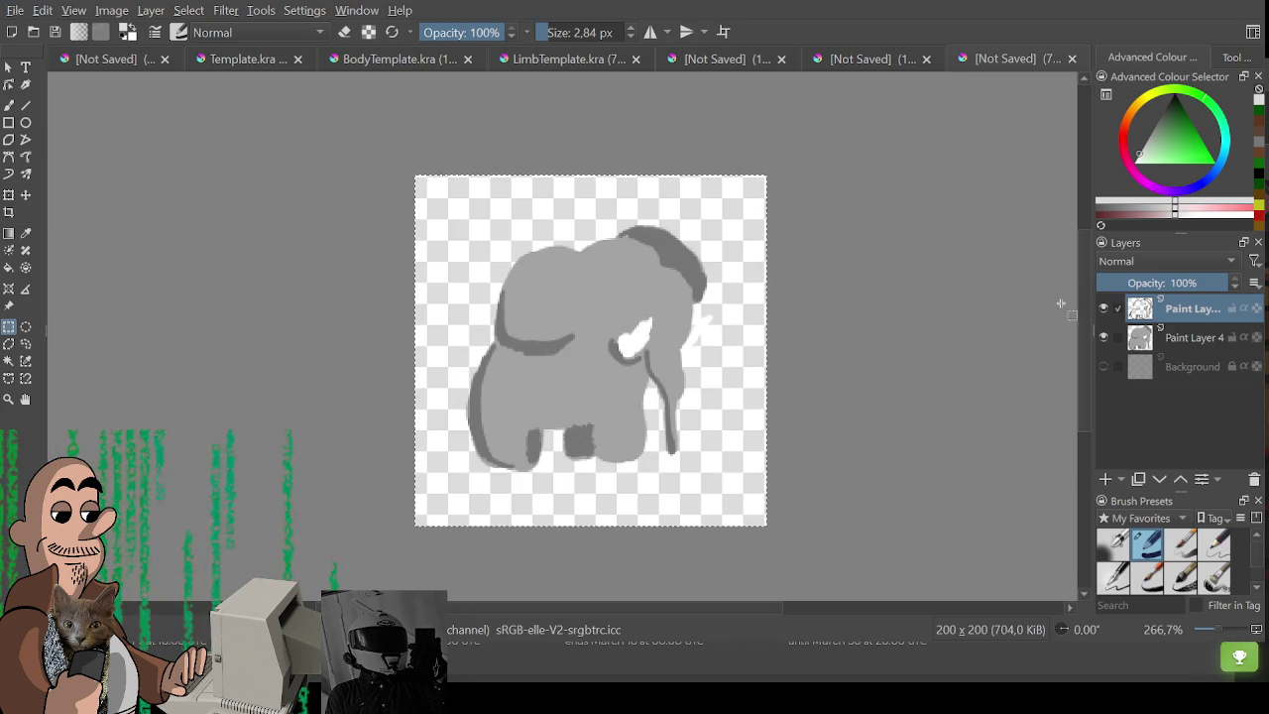
left_click(1167, 338)
key("Delete")
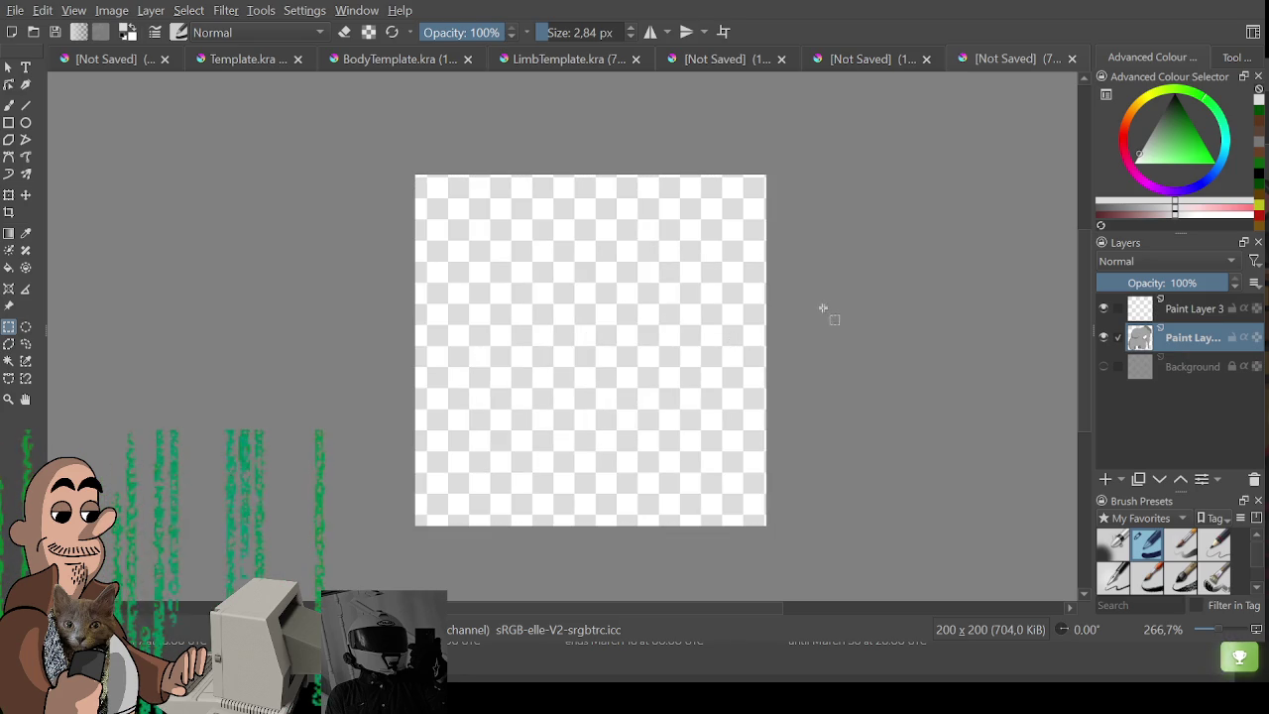
left_click(238, 62)
Close the ghost document and paste the chicken's outline into the 200x200 document.
left_click(130, 62)
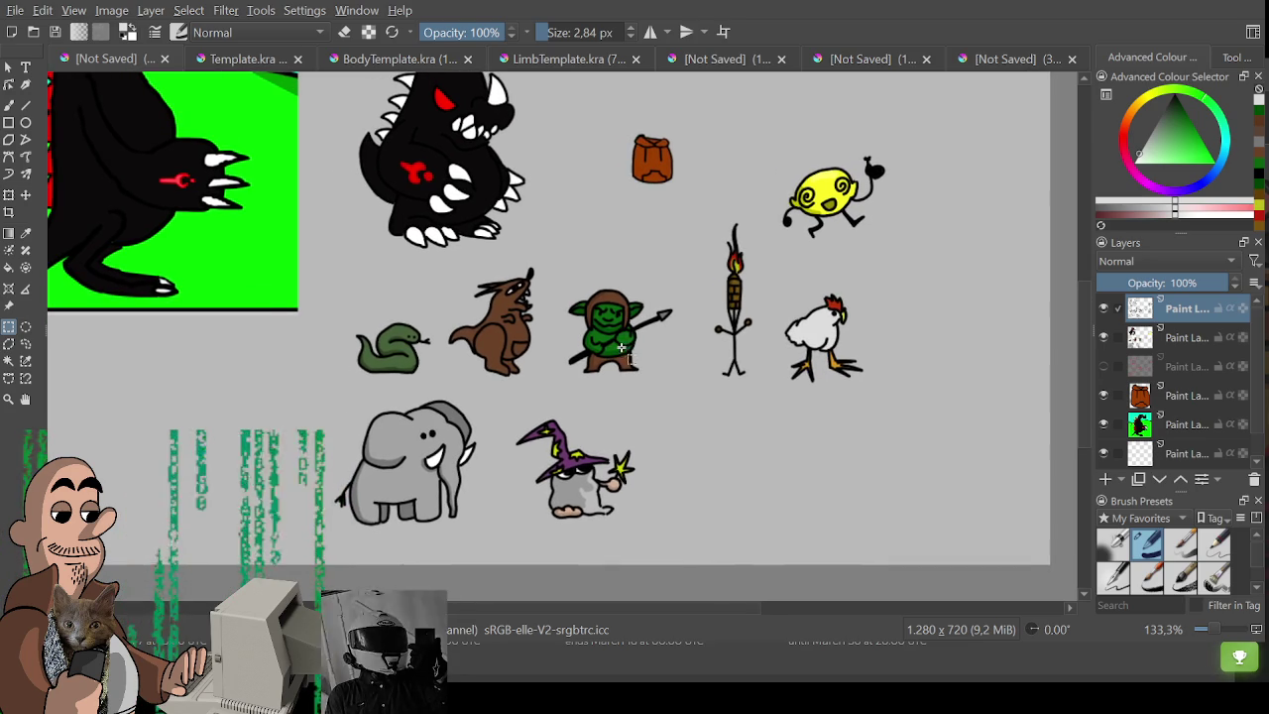
scroll(577, 405, "up", 2)
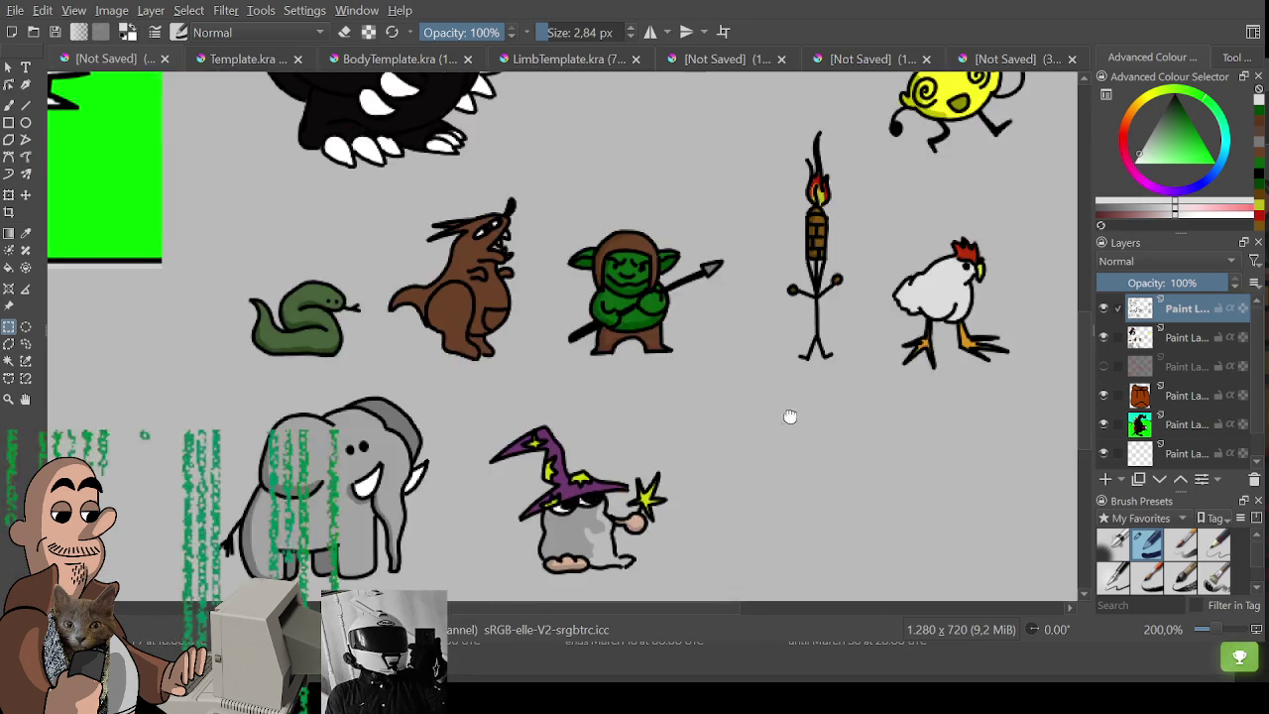
left_click_drag(579, 325, 712, 459)
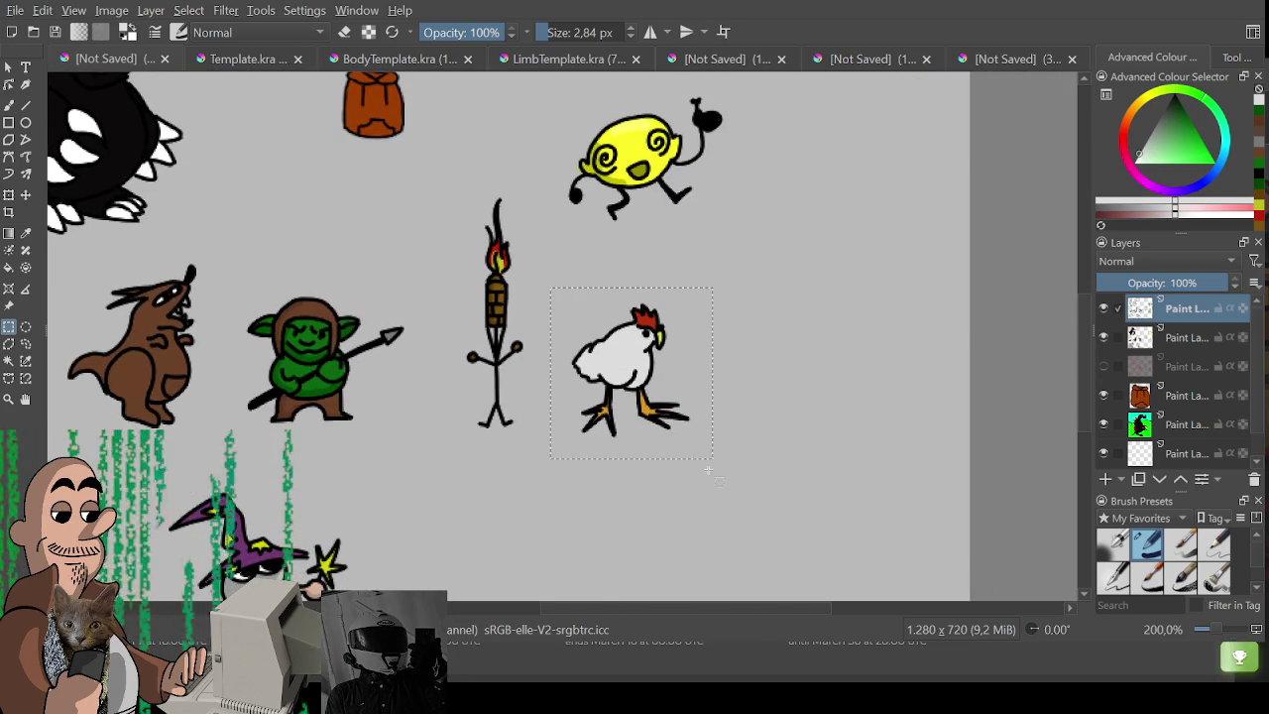
left_click(872, 61)
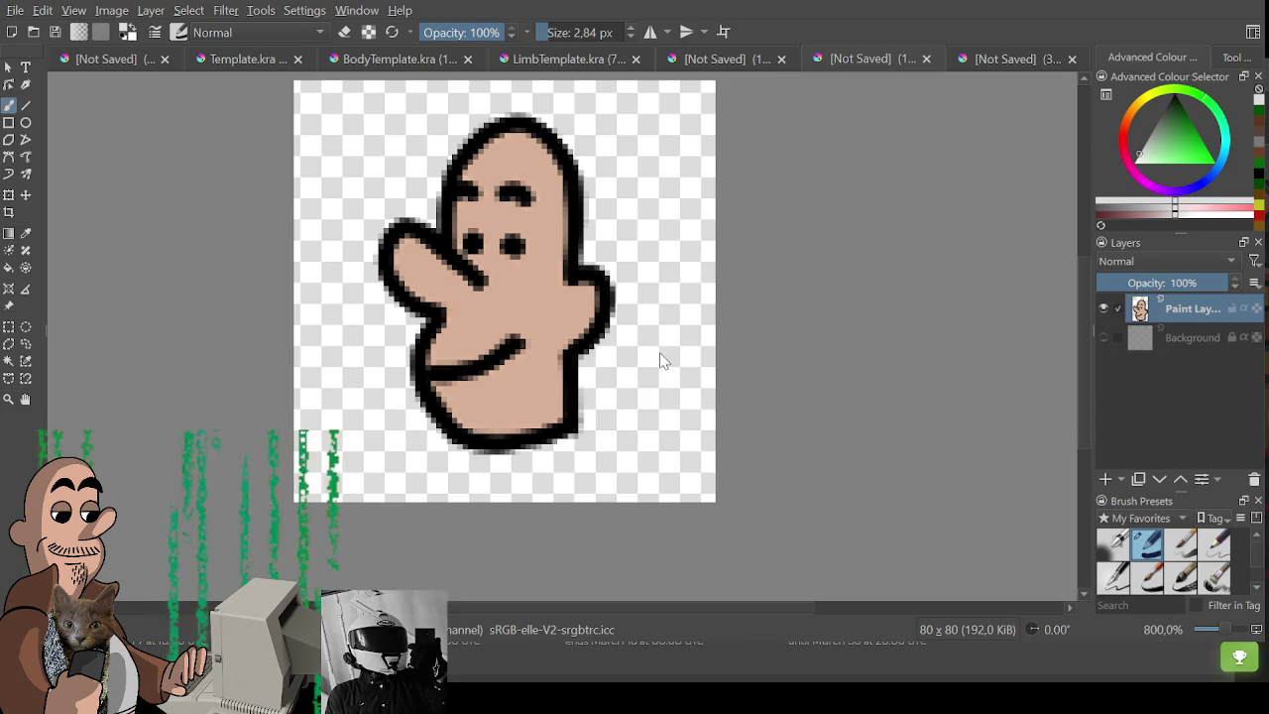
key("ctrl+w")
left_click(952, 61)
key("ctrl+v")
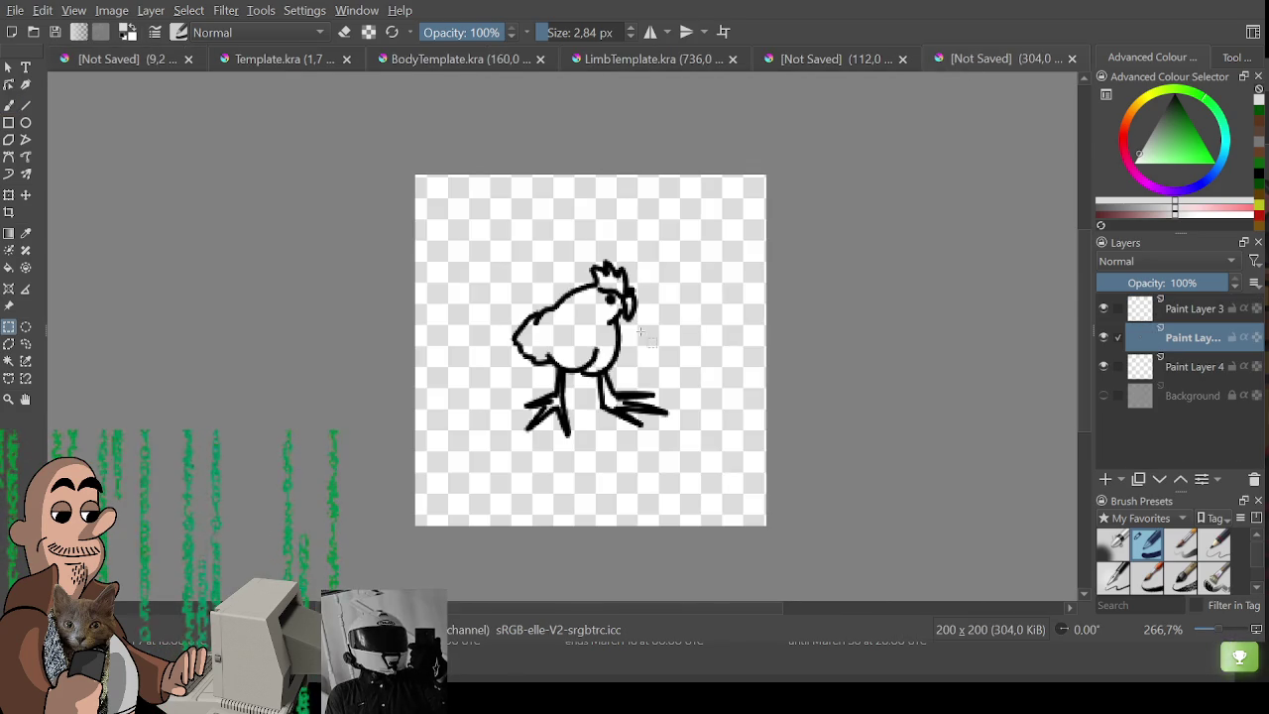
Paste the chicken's colour layer beneath the outline and align it with the outline.
left_click(111, 59)
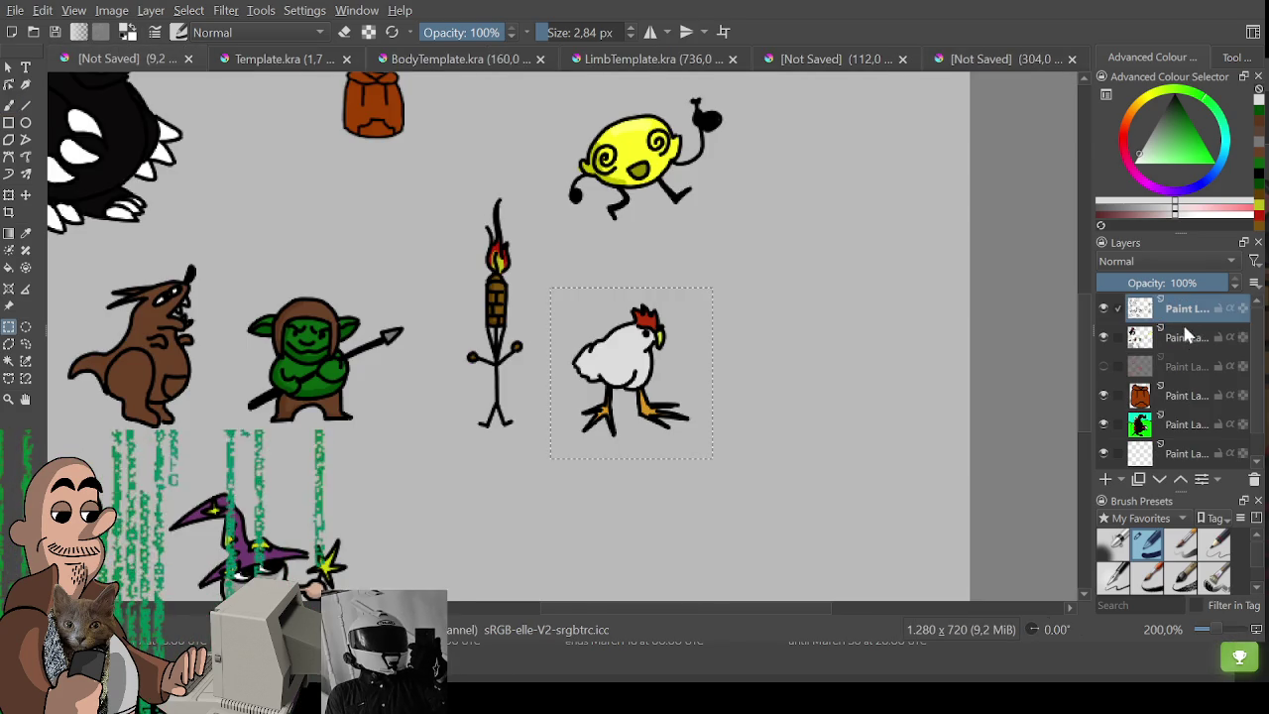
left_click(1001, 54)
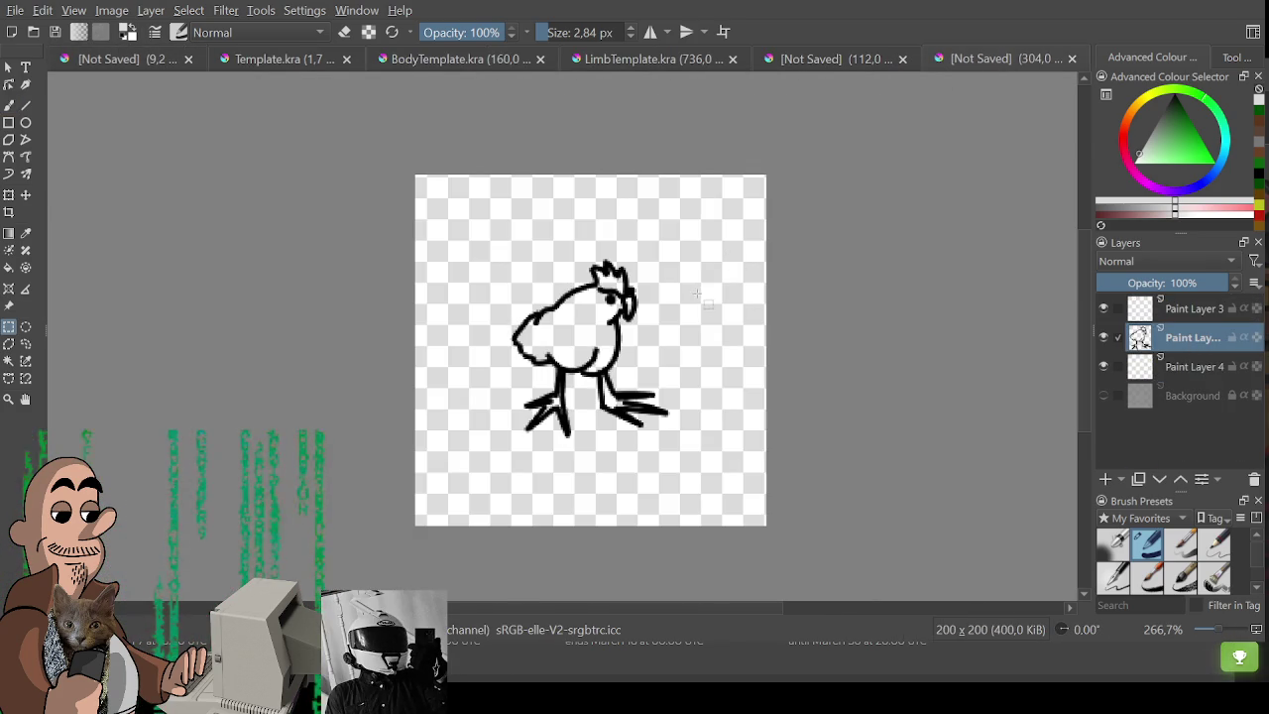
left_click(144, 55)
key("ctrl+v")
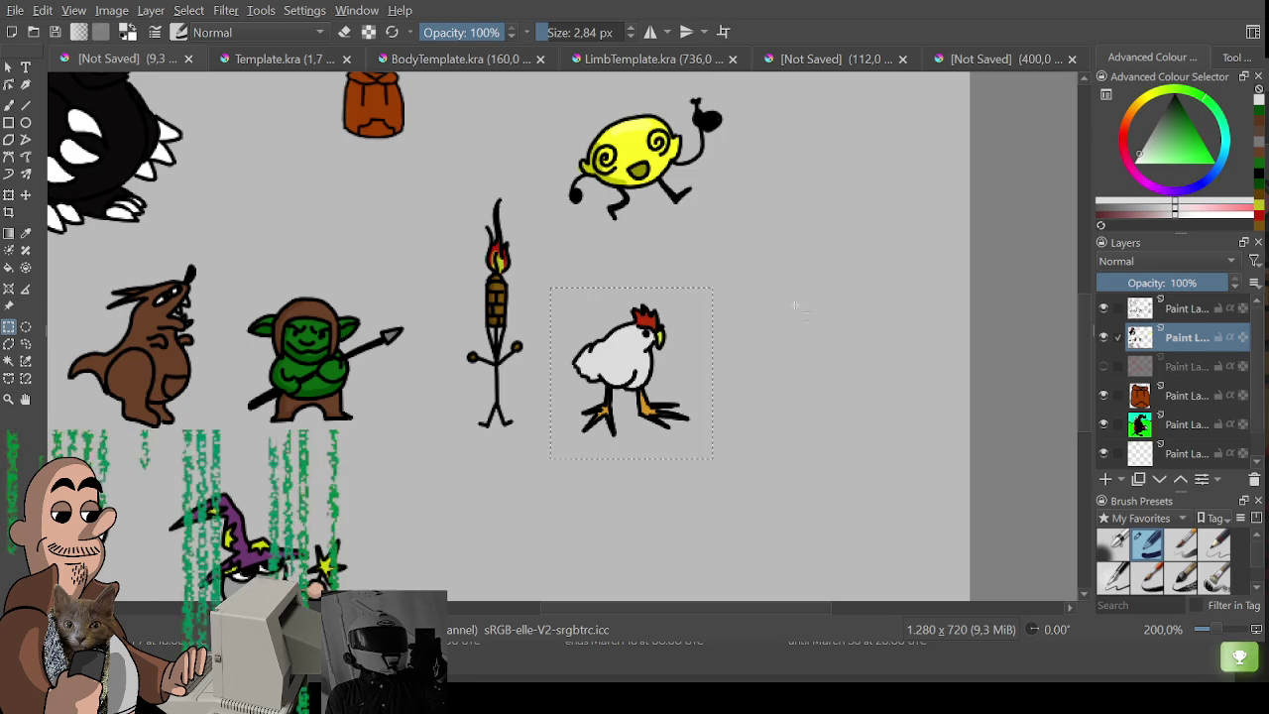
left_click(988, 58)
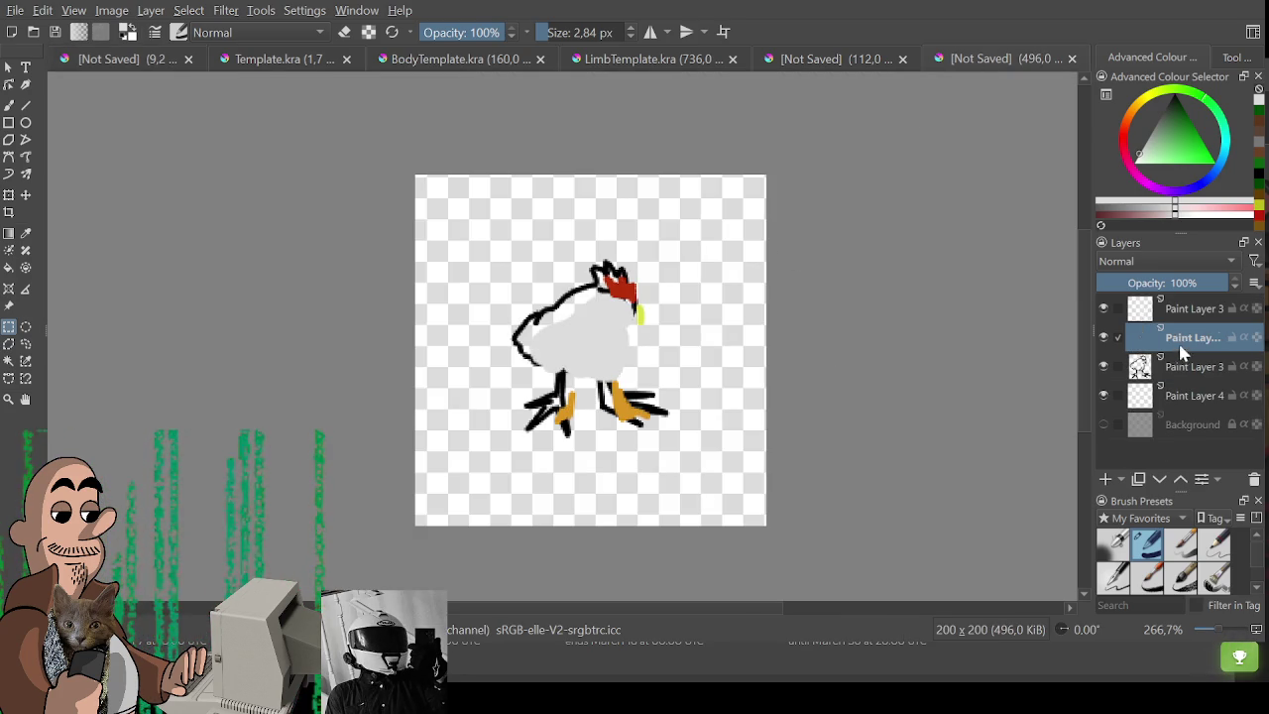
left_click_drag(1177, 357, 1150, 382)
key("ctrl+t")
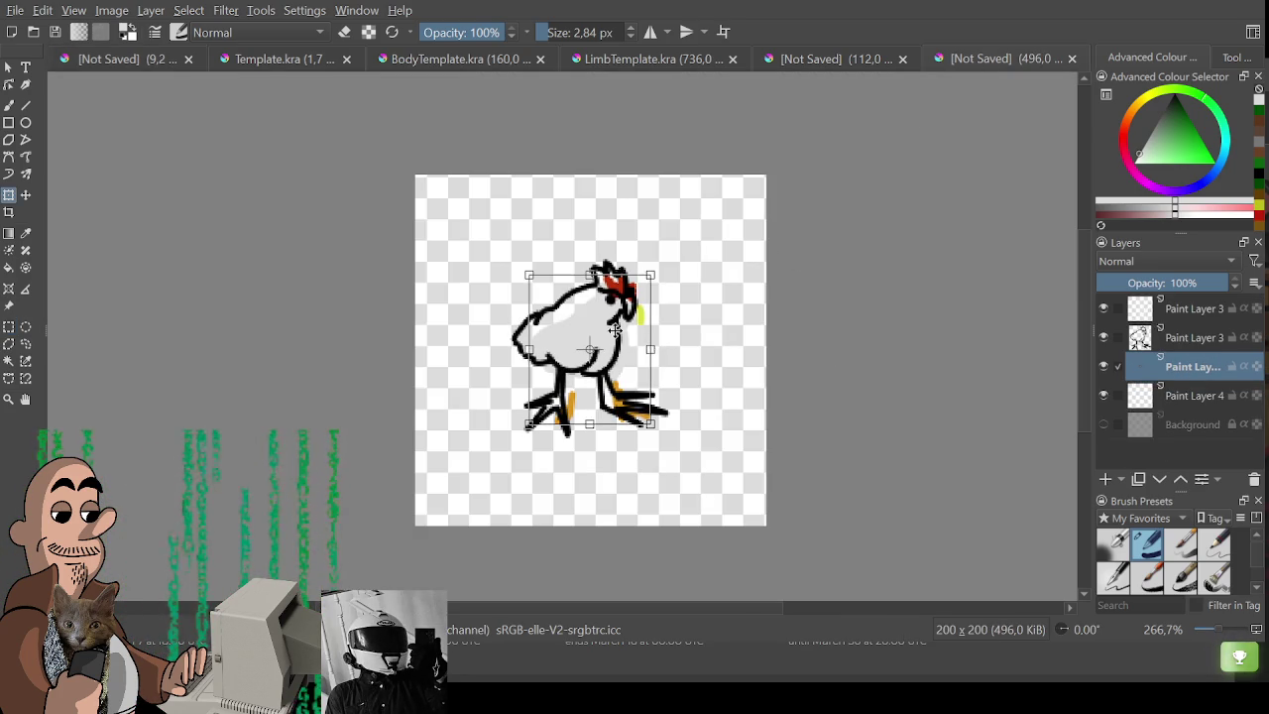
left_click_drag(615, 330, 602, 319)
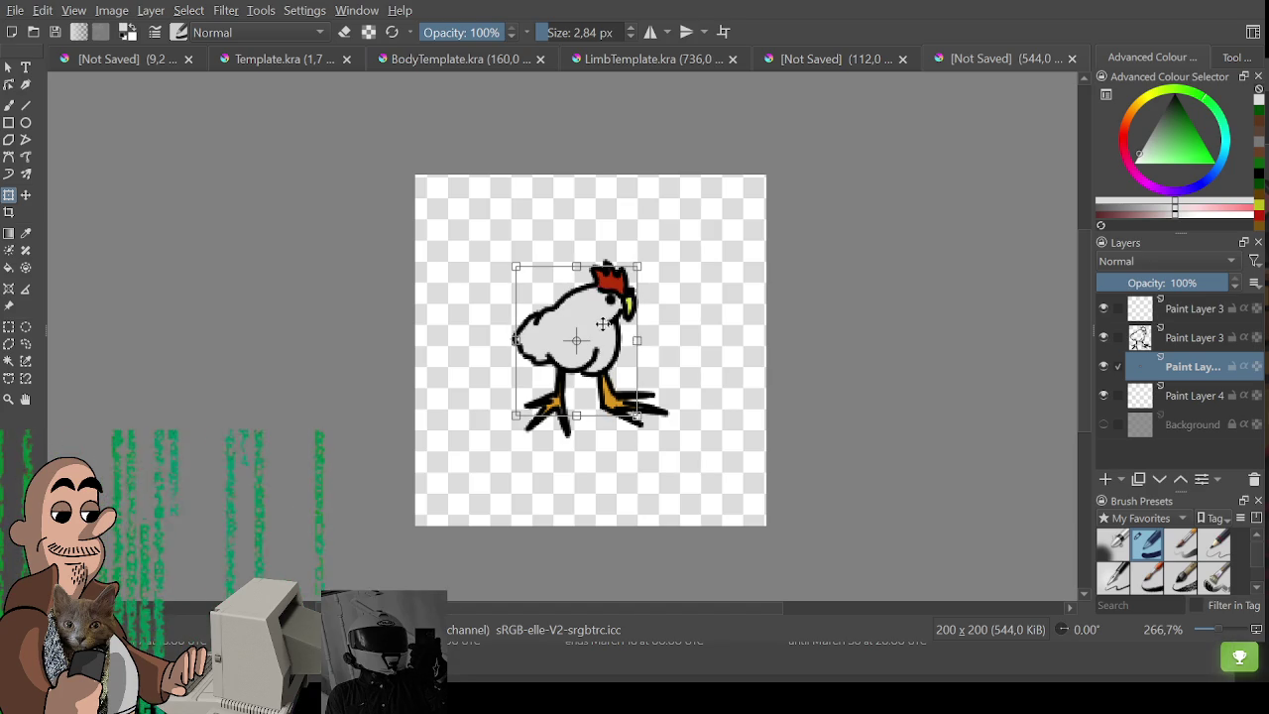
key("ctrl+r")
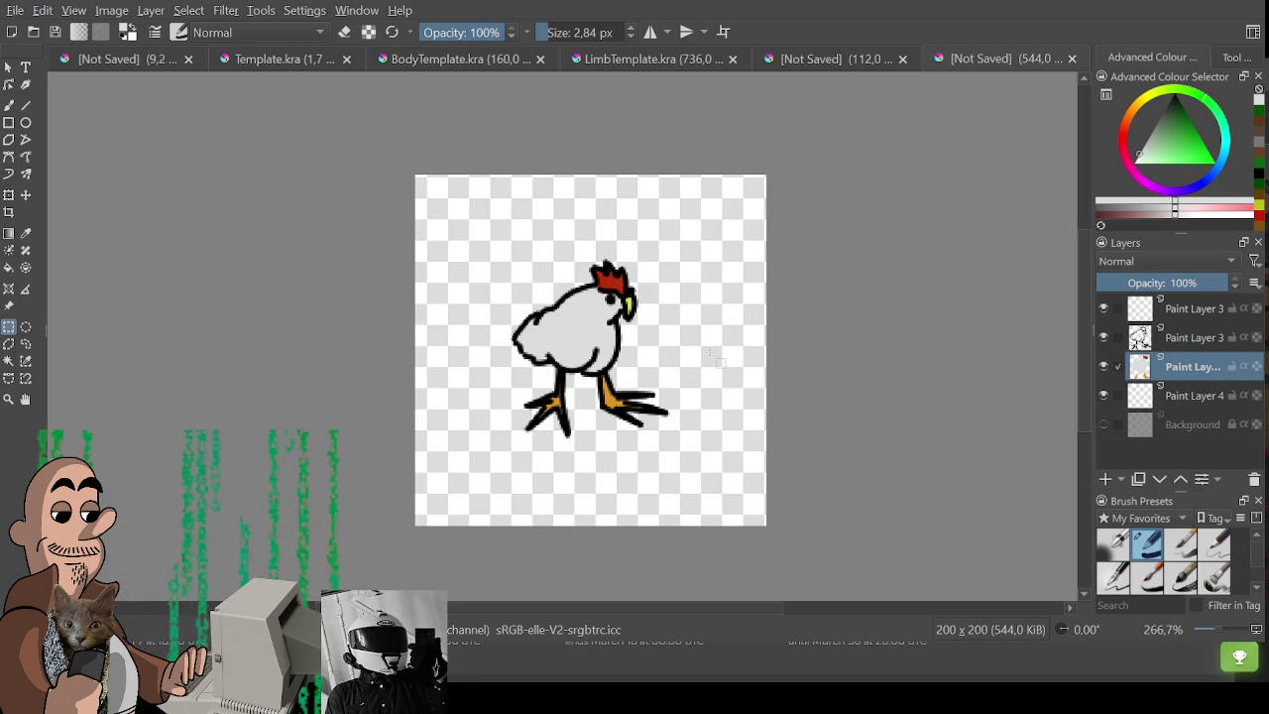
Select all the chicken's paint layers and delete them, emptying the 200x200 canvas.
scroll(694, 366, "up", 2)
scroll(669, 397, "down", 2)
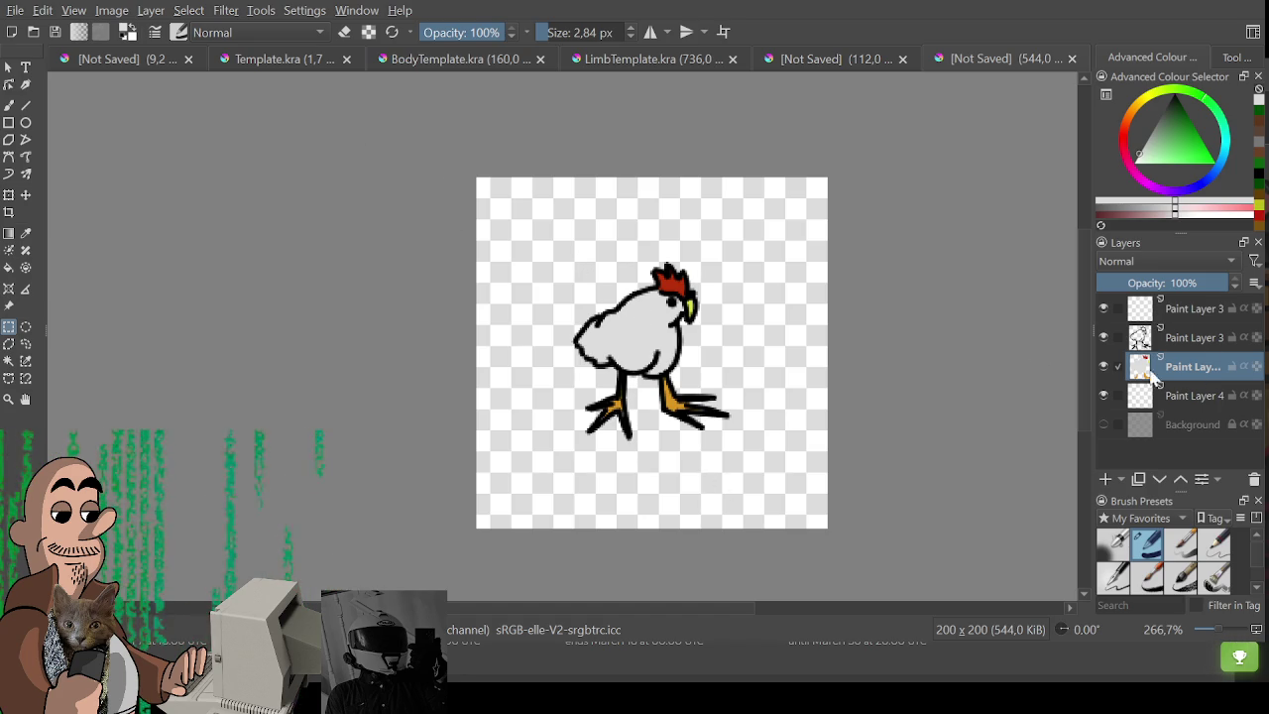
left_click(1176, 394, "shift")
left_click(1180, 309, "shift")
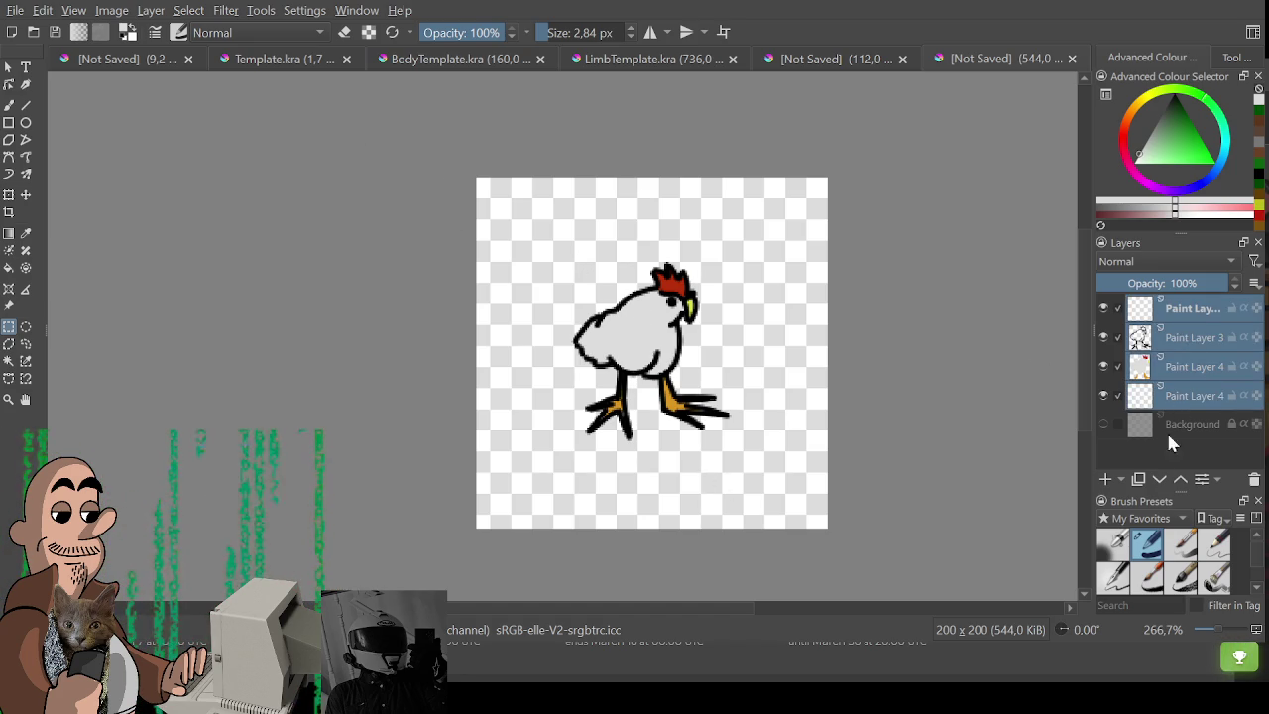
left_click(1254, 479)
left_click(132, 60)
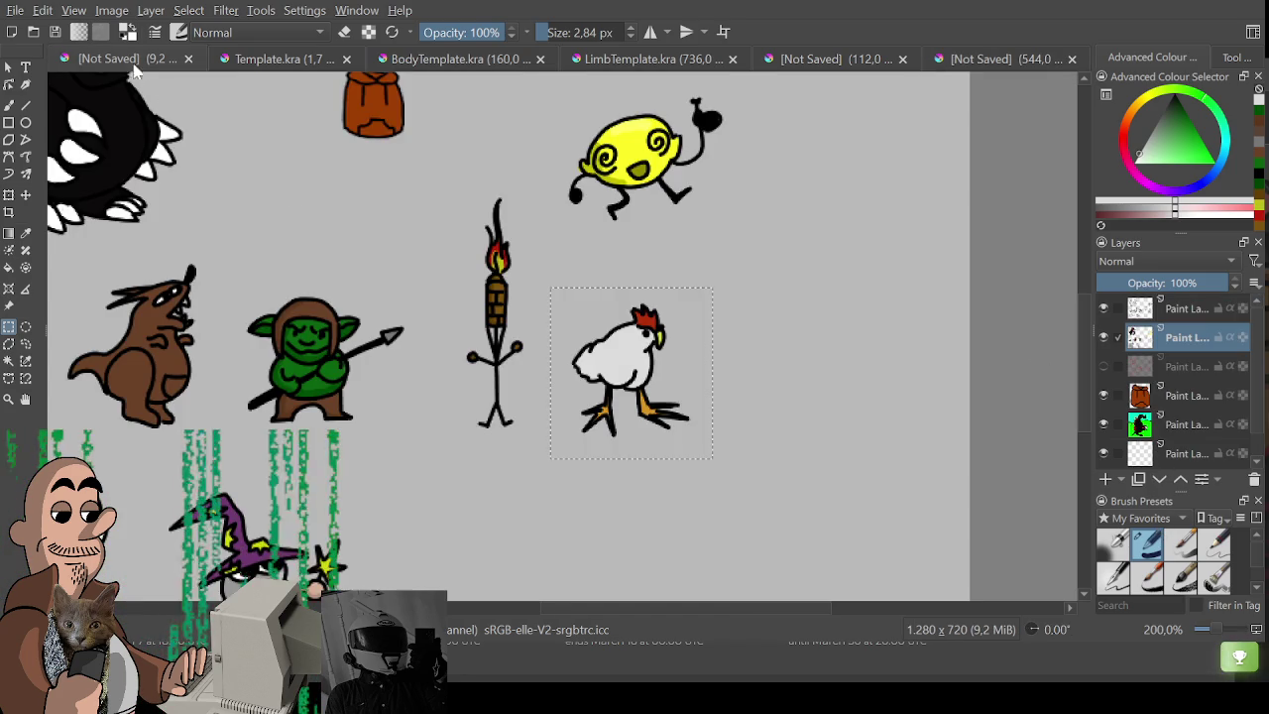
Select the brown creature on the sheet and paste its outline into the 200x200 document.
left_click_drag(530, 347, 687, 415)
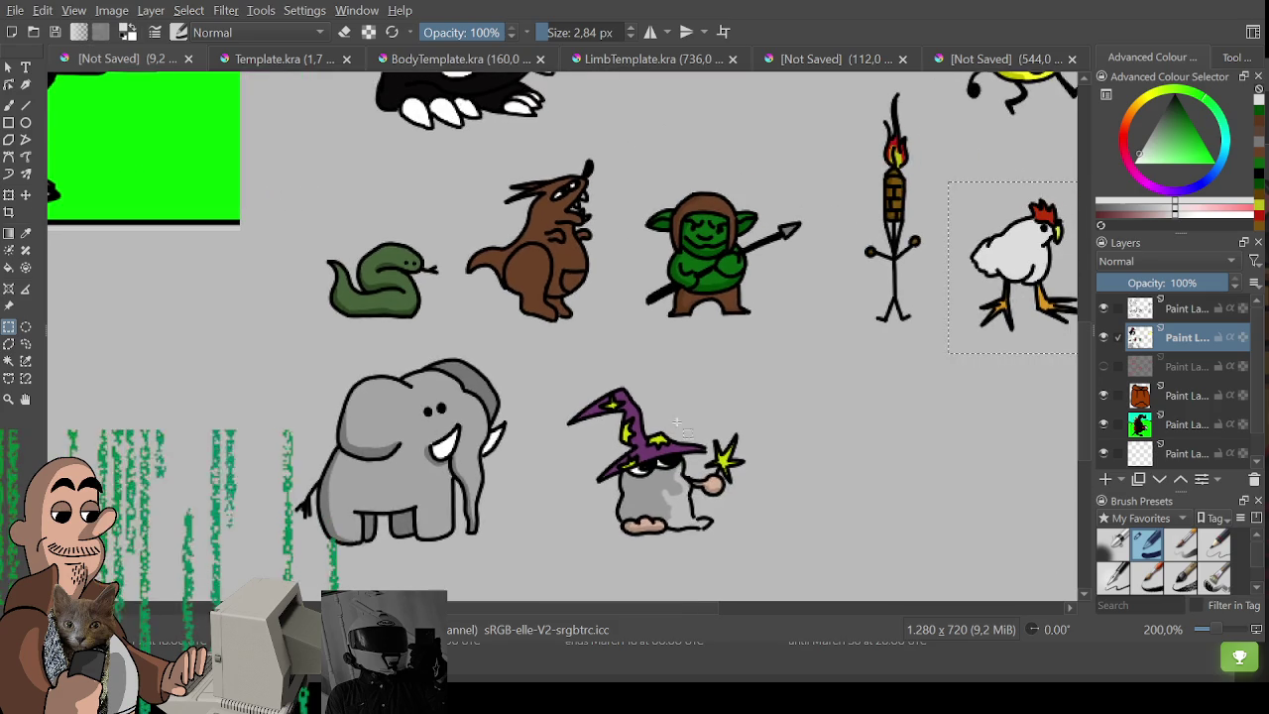
mouse_move(541, 347)
left_mouse_down()
mouse_move(580, 599)
mouse_move(242, 599)
left_mouse_up()
left_click_drag(332, 475, 477, 323)
left_click_drag(466, 246, 296, 436)
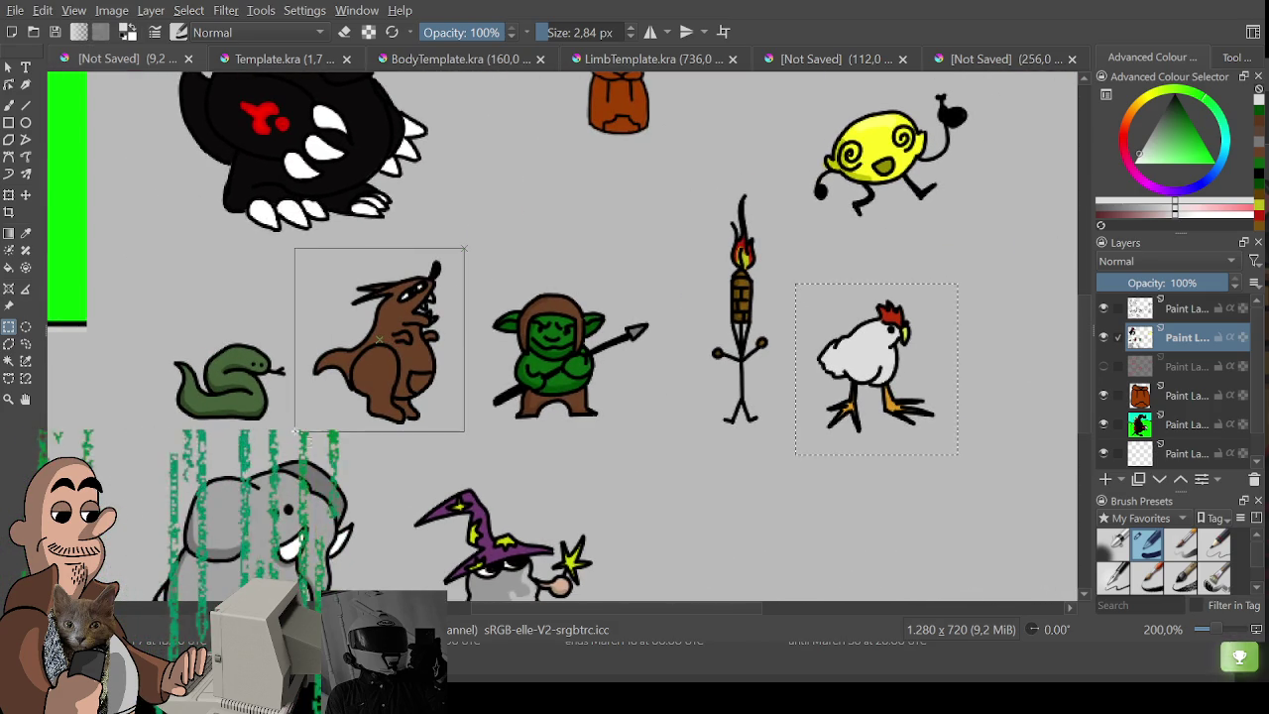
left_click(1001, 58)
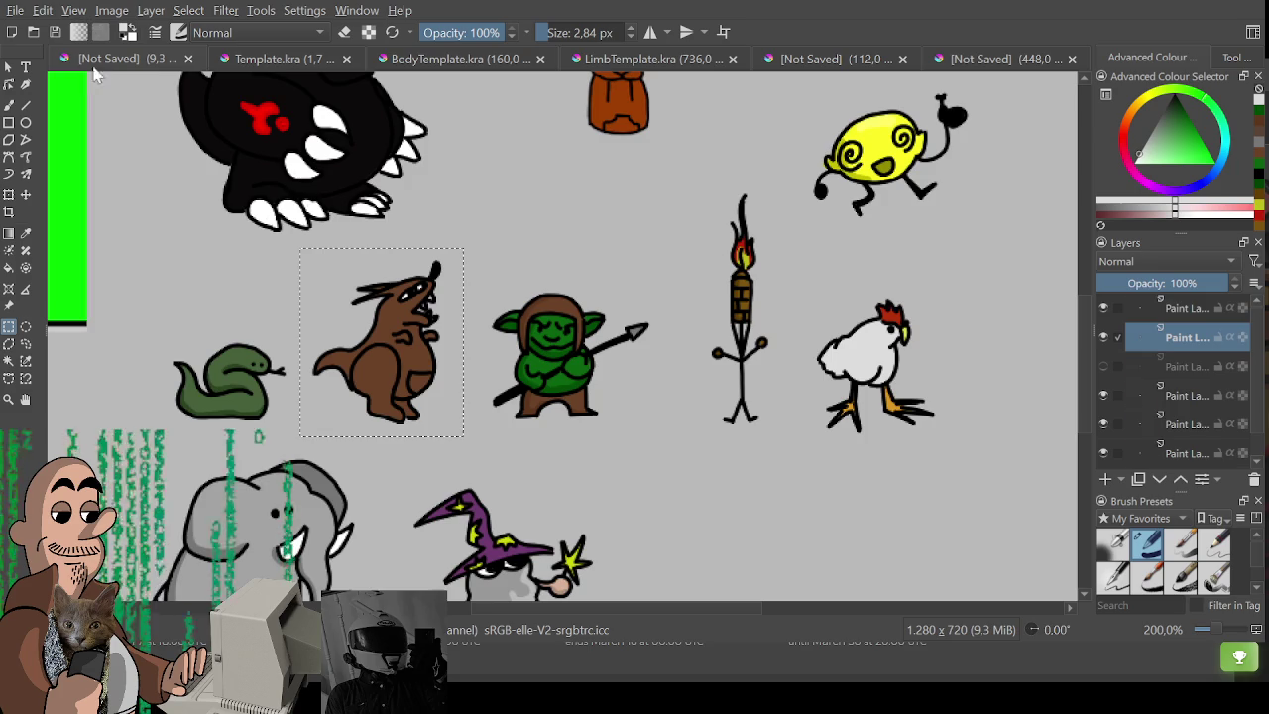
left_click(109, 59)
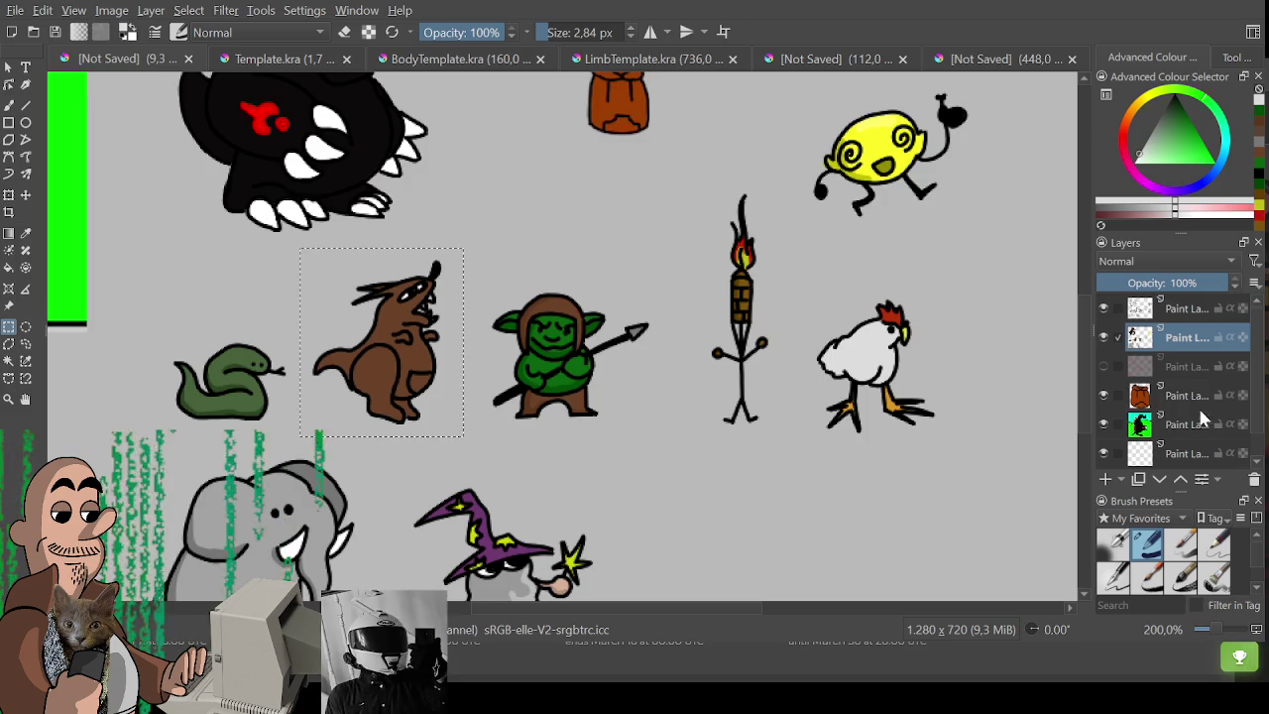
key("ctrl+c")
left_click(992, 59)
key("ctrl+v")
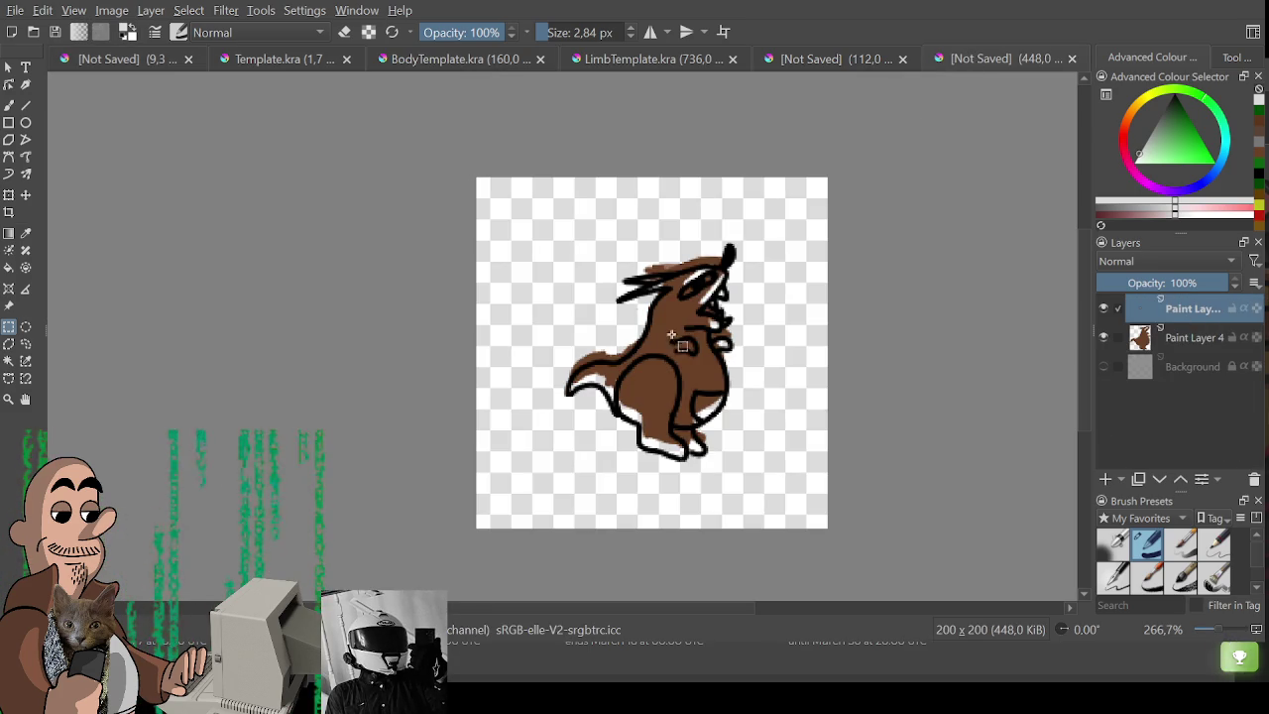
Align the brown creature's outline with its brown fill using Transform.
key("ctrl+t")
left_click_drag(675, 322, 677, 313)
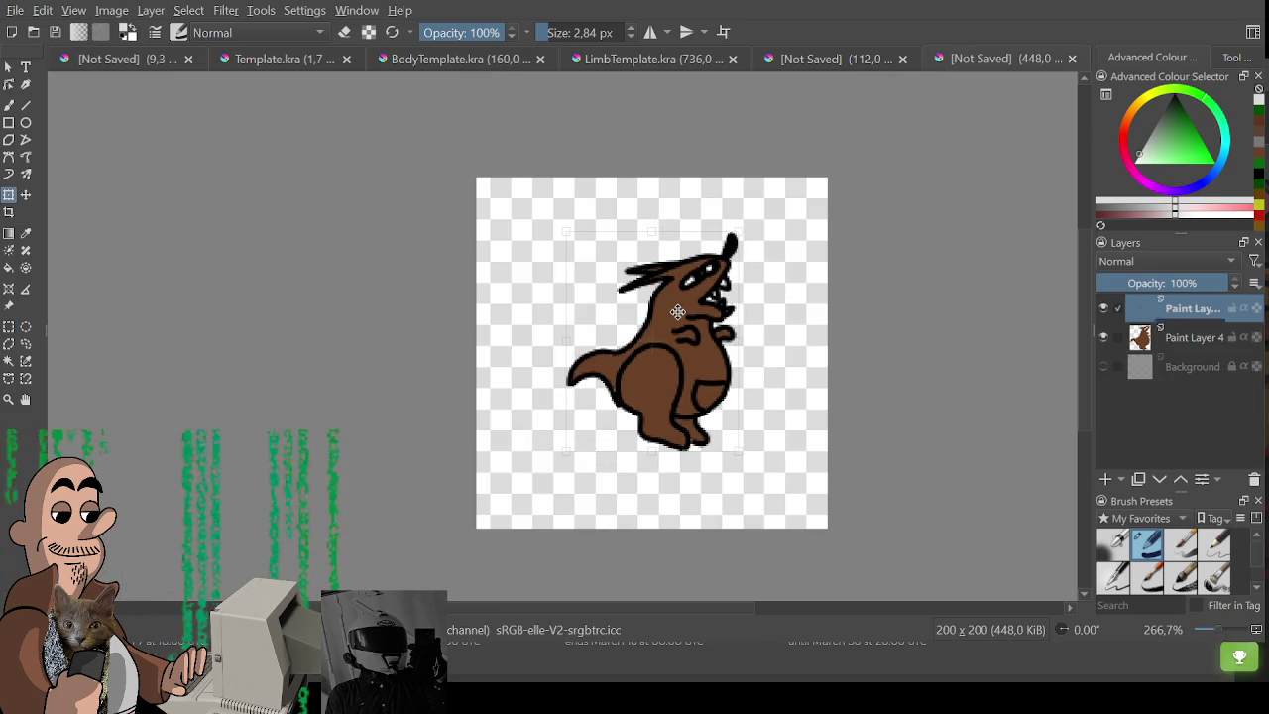
key("Return")
key("ctrl+r")
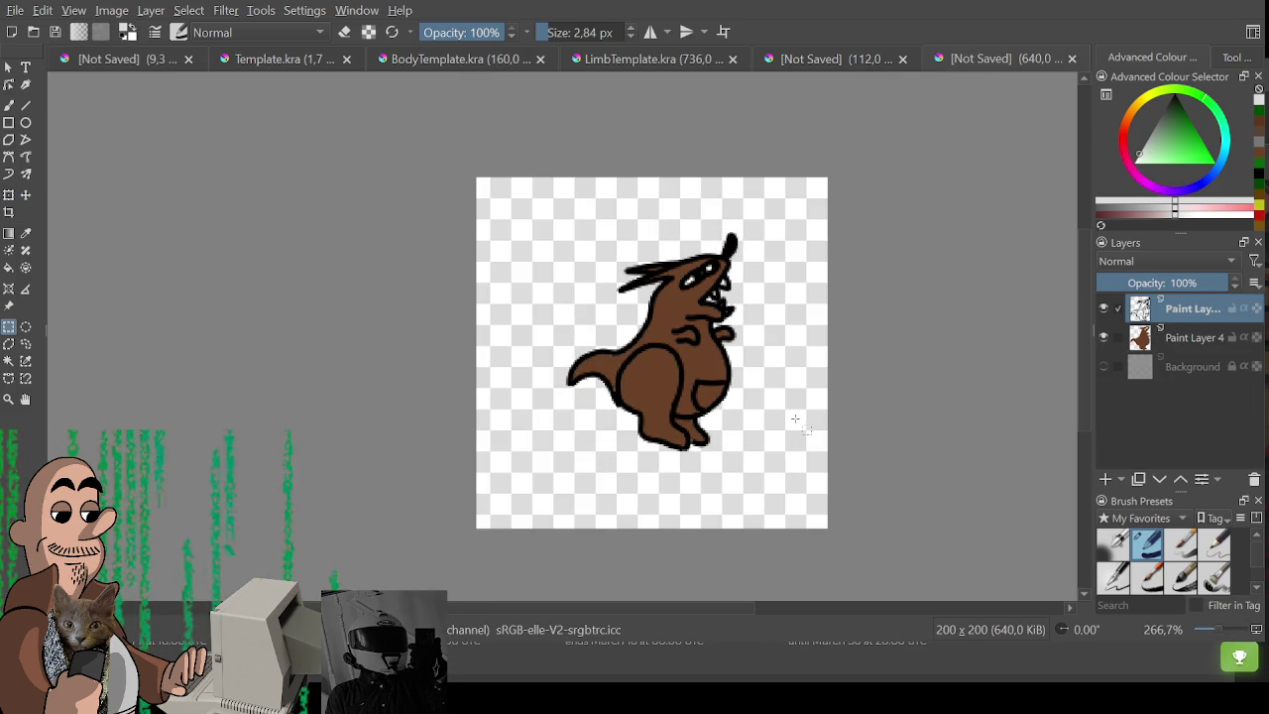
scroll(295, 224, "right", 3)
key("plus")
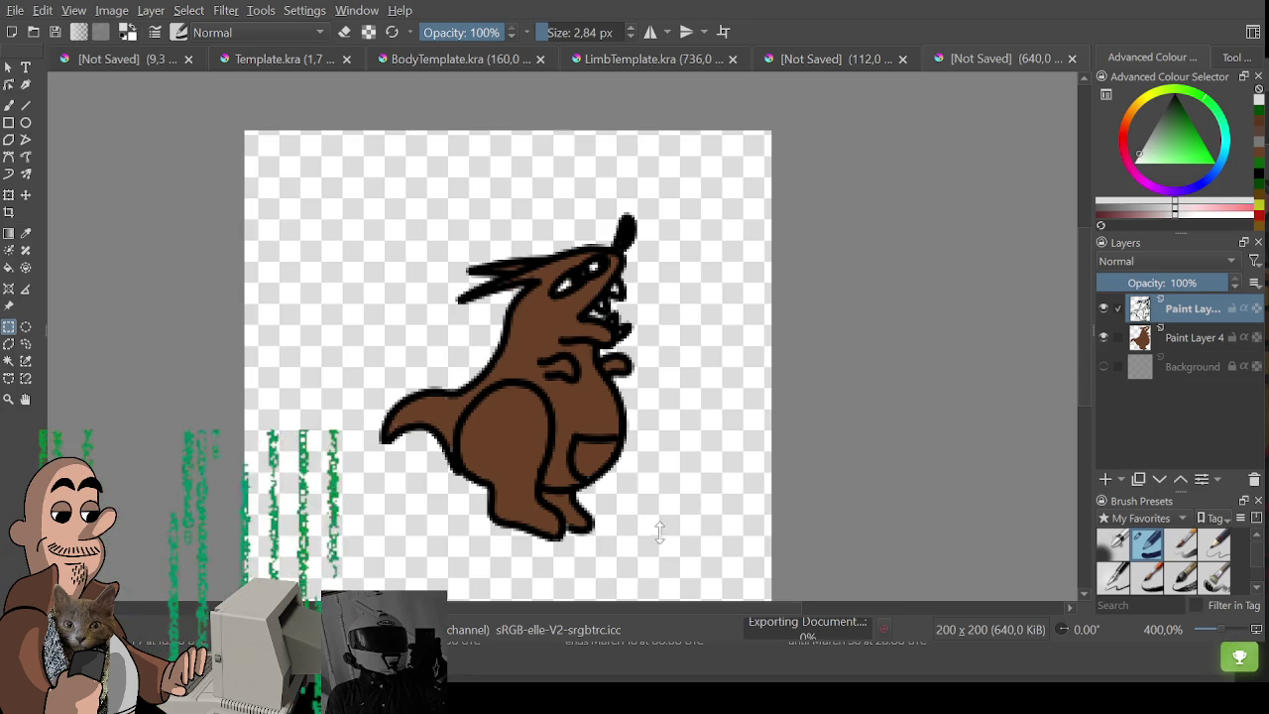
Delete both of the brown creature's paint layers, emptying the canvas.
left_click(1193, 338, "shift")
key("shift+Delete")
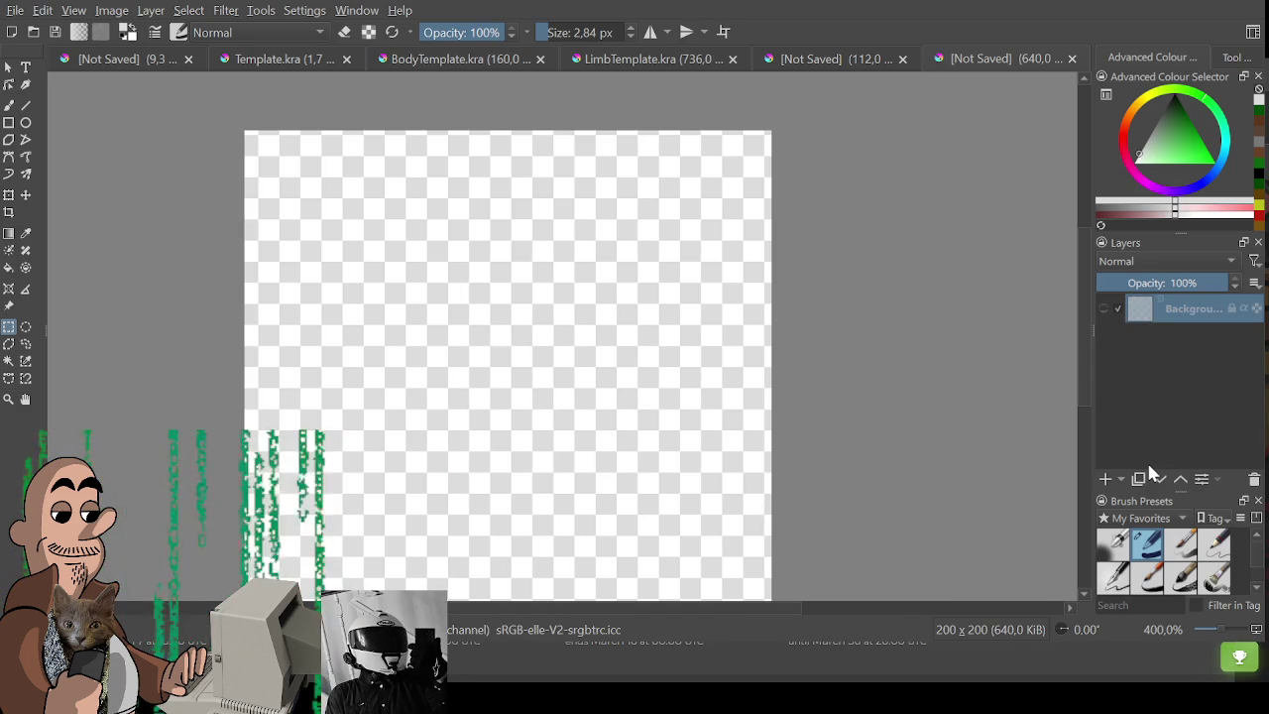
left_click(127, 58)
Copy the wizard's line art from the sheet onto the 200×200 canvas.
mouse_move(545, 372)
left_mouse_down()
mouse_move(582, 424)
mouse_move(557, 206)
left_mouse_up()
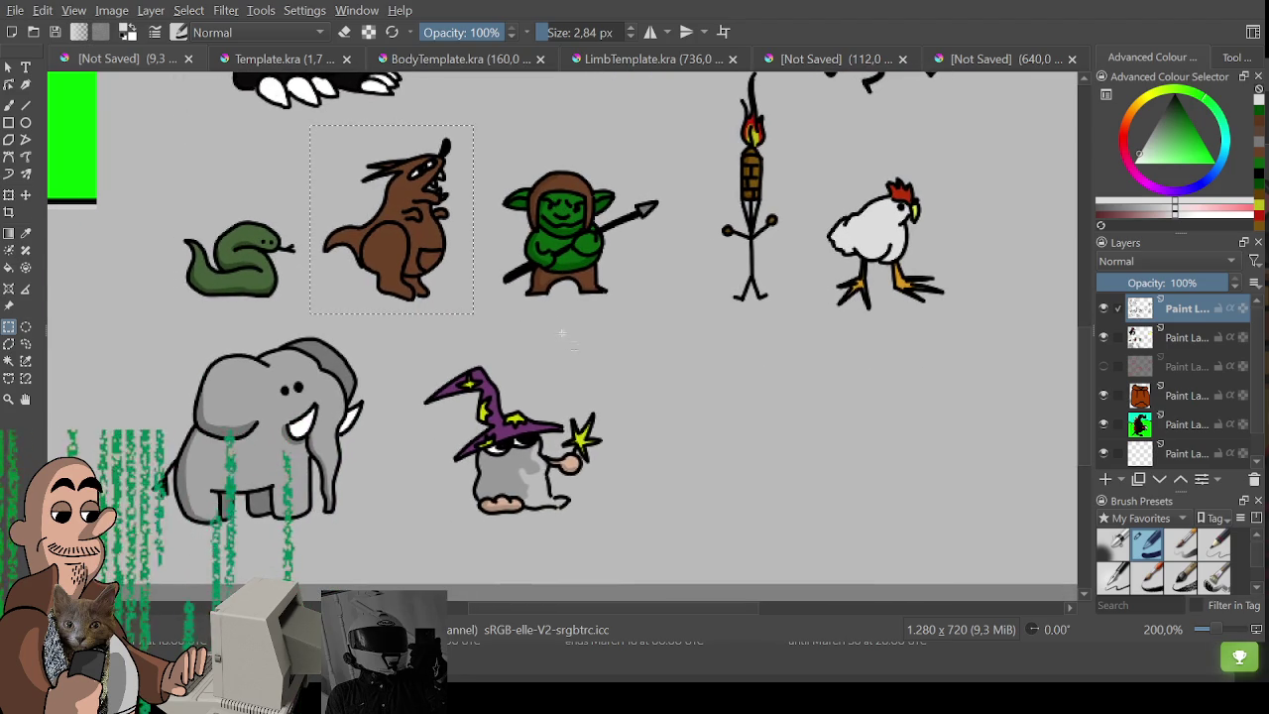
left_click_drag(609, 322, 408, 541)
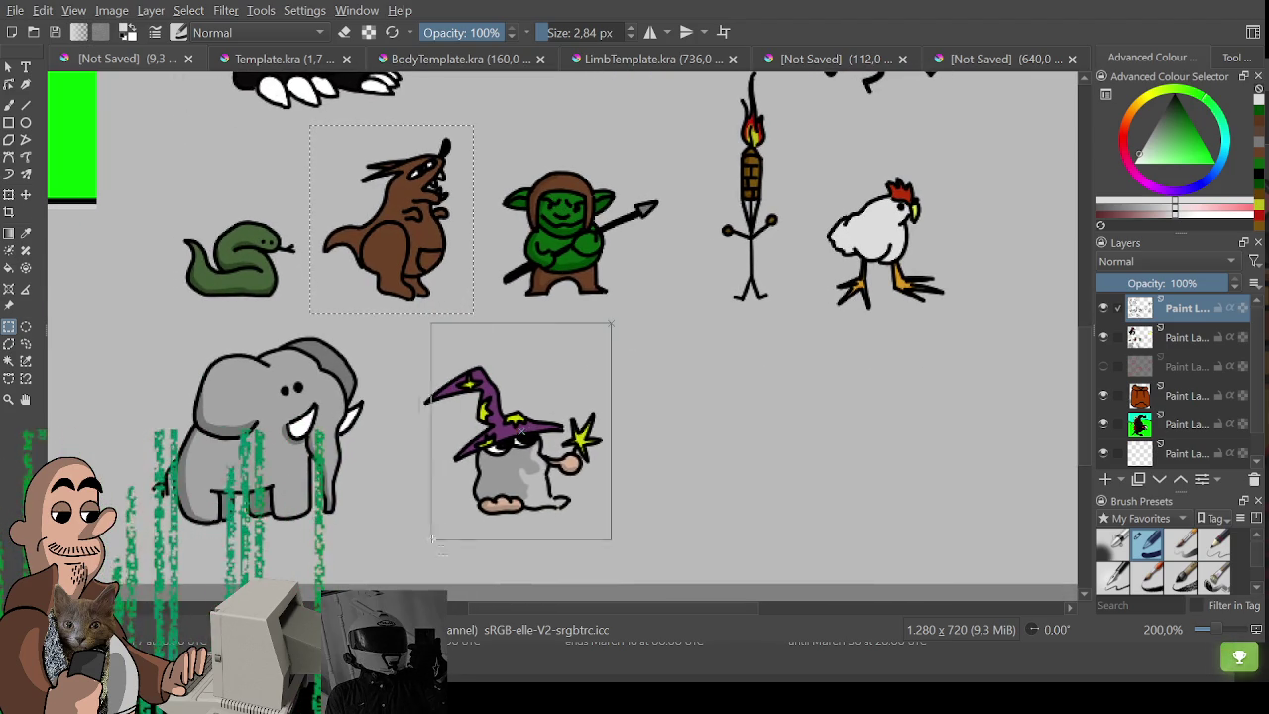
key("ctrl+c")
left_click(981, 58)
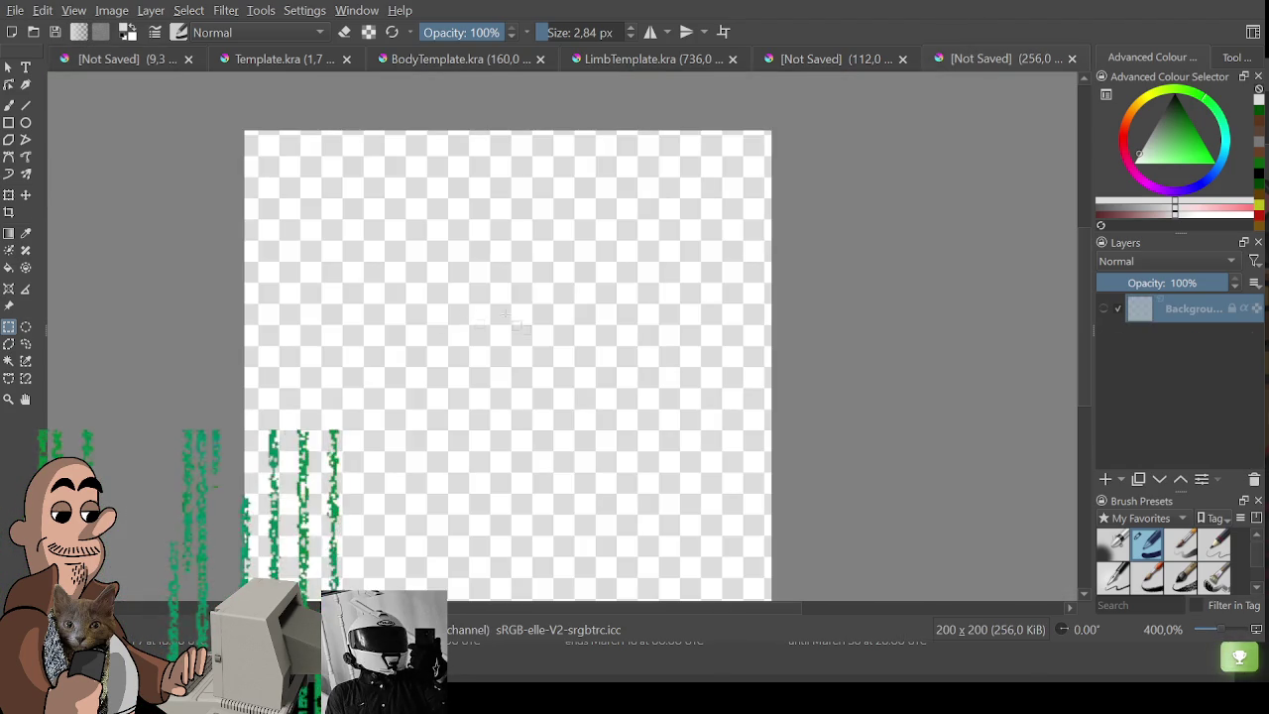
key("ctrl+v")
left_click_drag(516, 397, 574, 352)
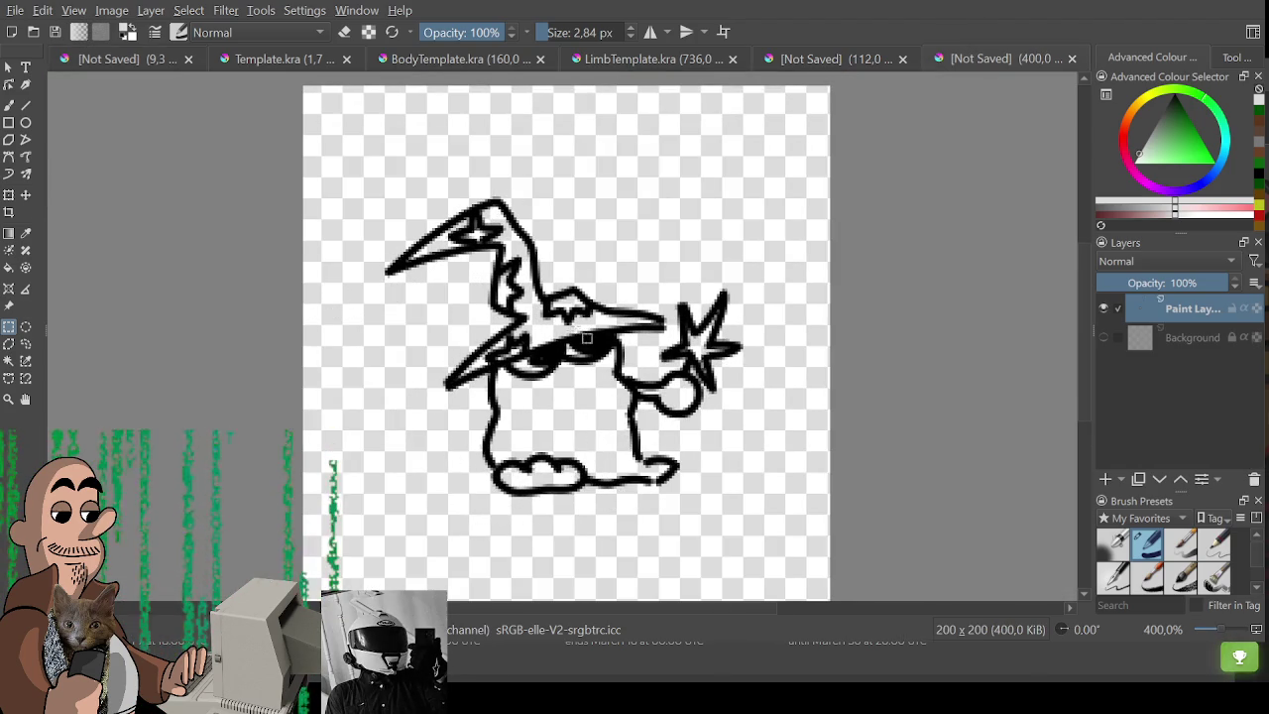
Paste the wizard's colour layer beneath its line art and apply a transform.
left_click(147, 58)
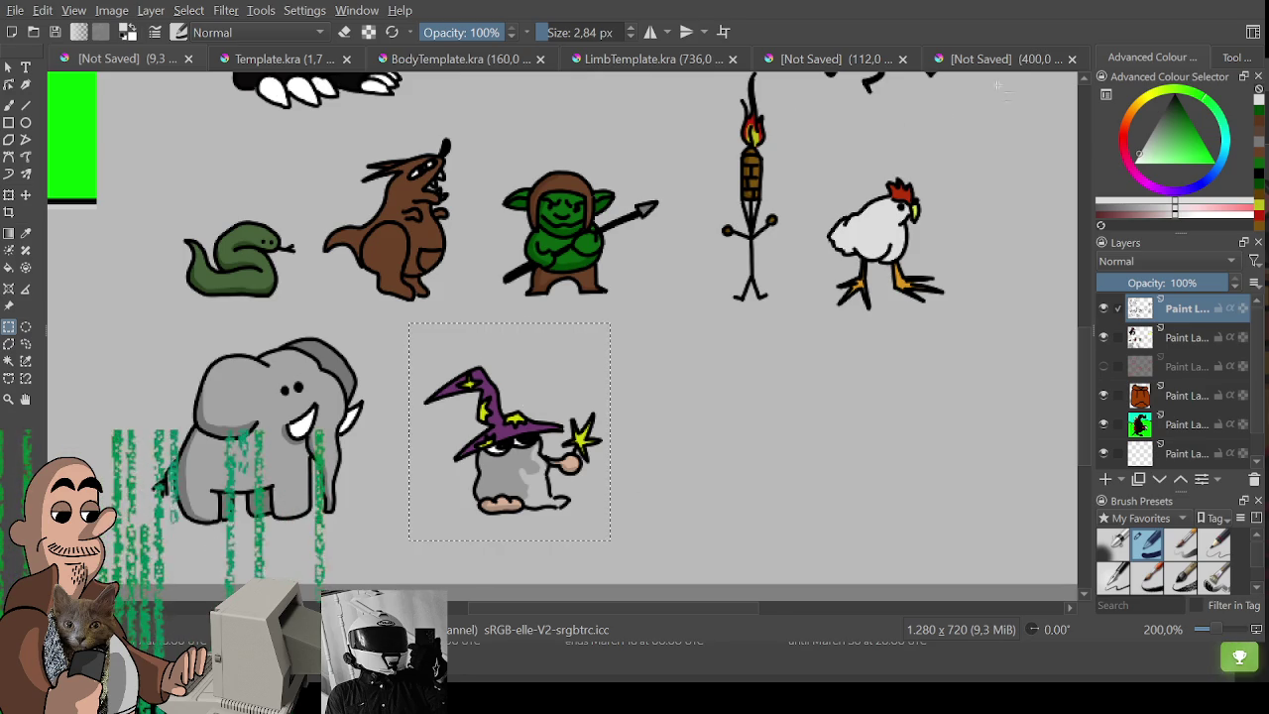
left_click(954, 59)
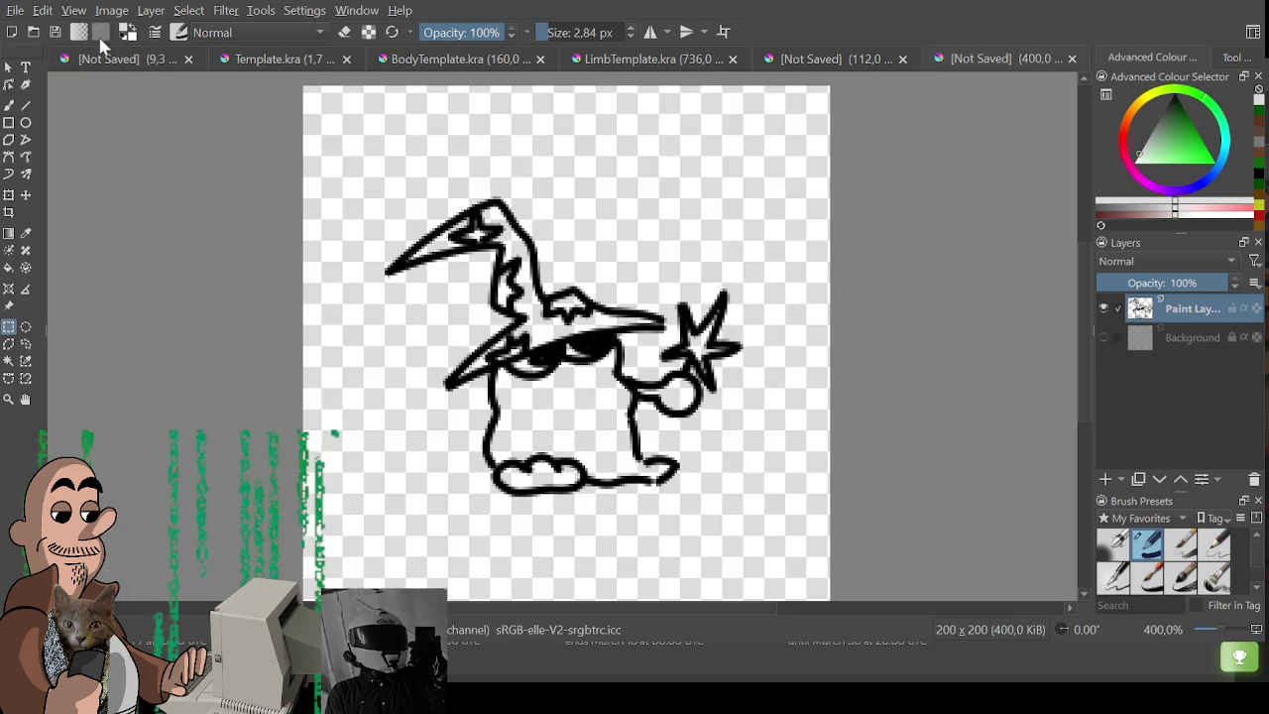
left_click(111, 59)
left_click(1179, 338)
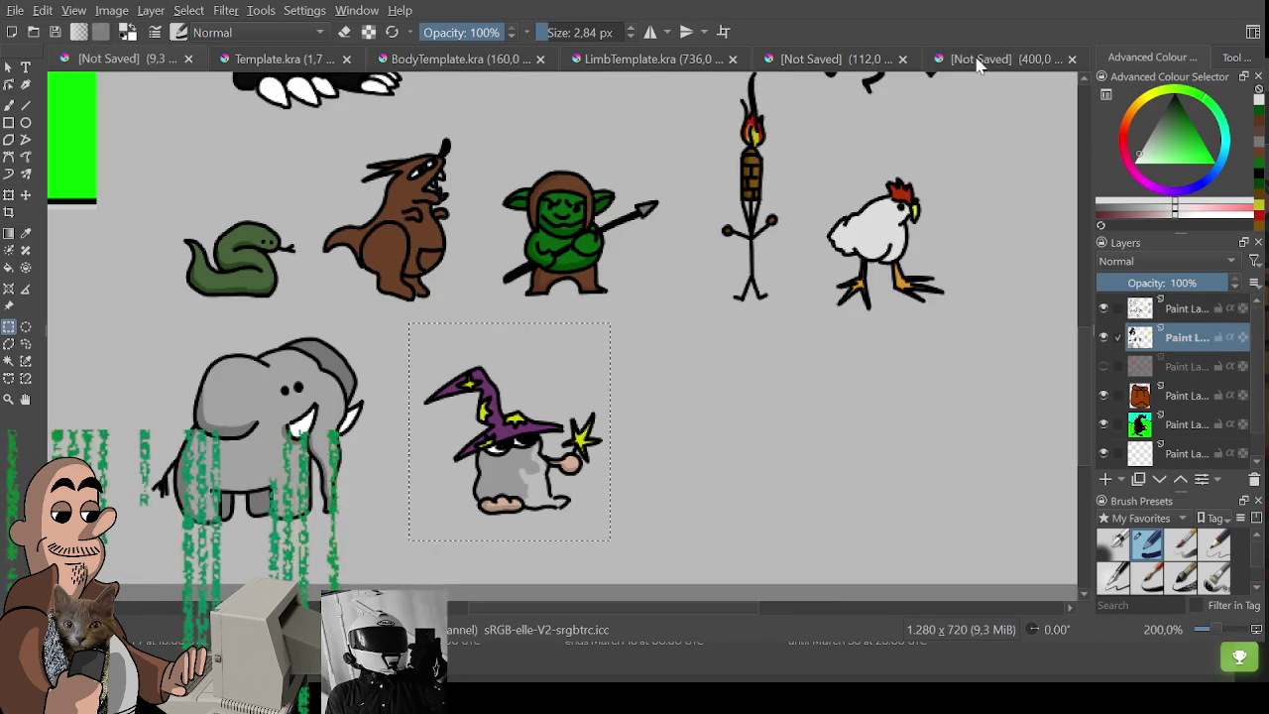
left_click(996, 59)
key("ctrl+v")
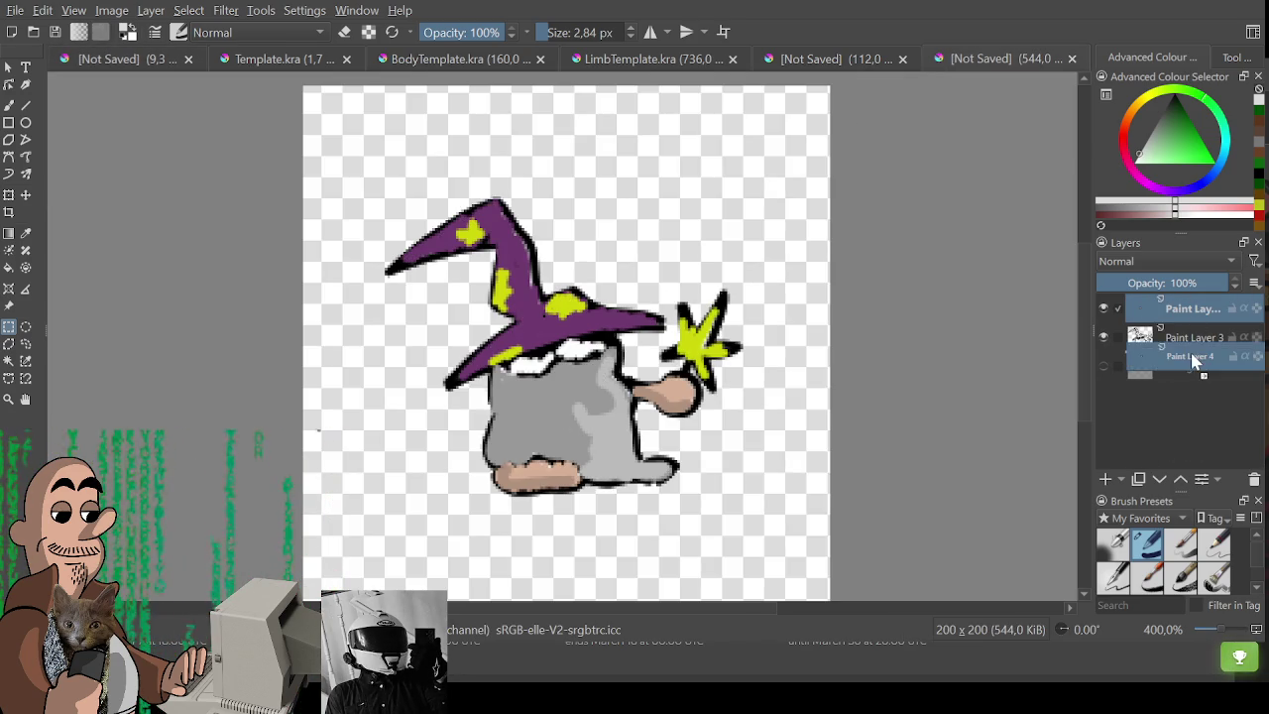
left_click_drag(1137, 306, 1143, 367)
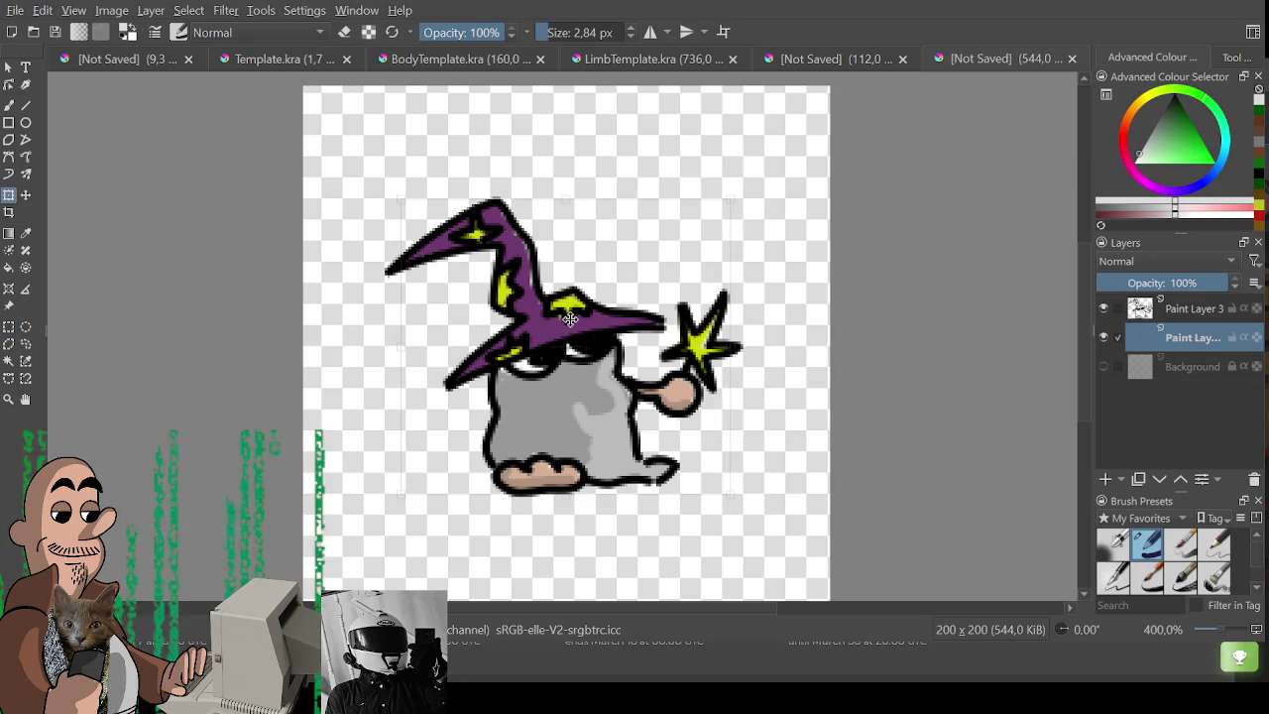
key("ctrl+t")
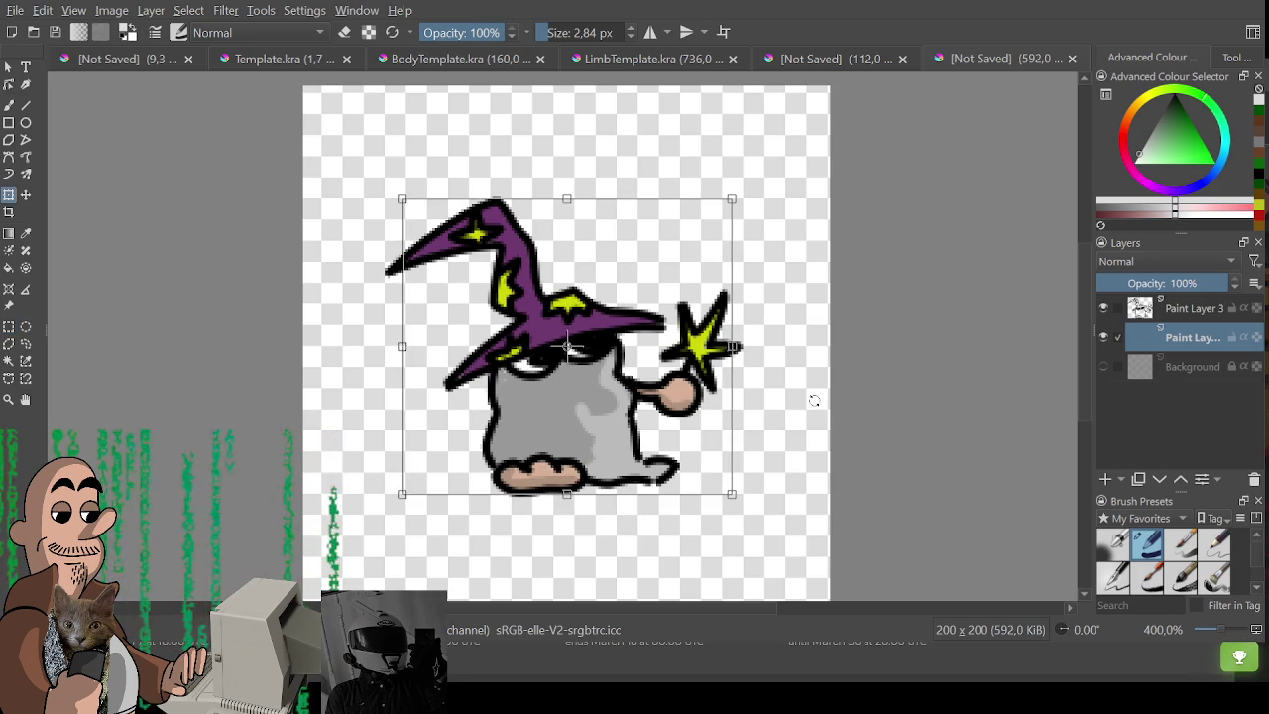
key("ctrl+r")
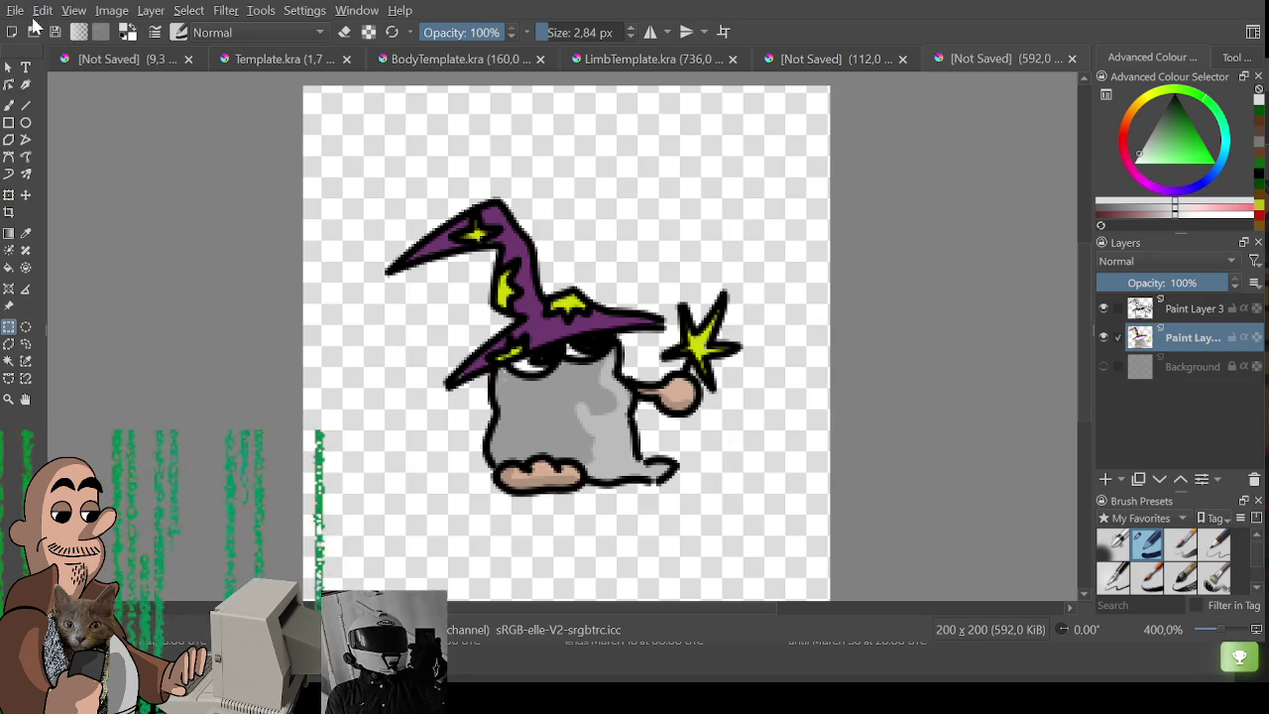
Export the finished wizard image.
key("alt")
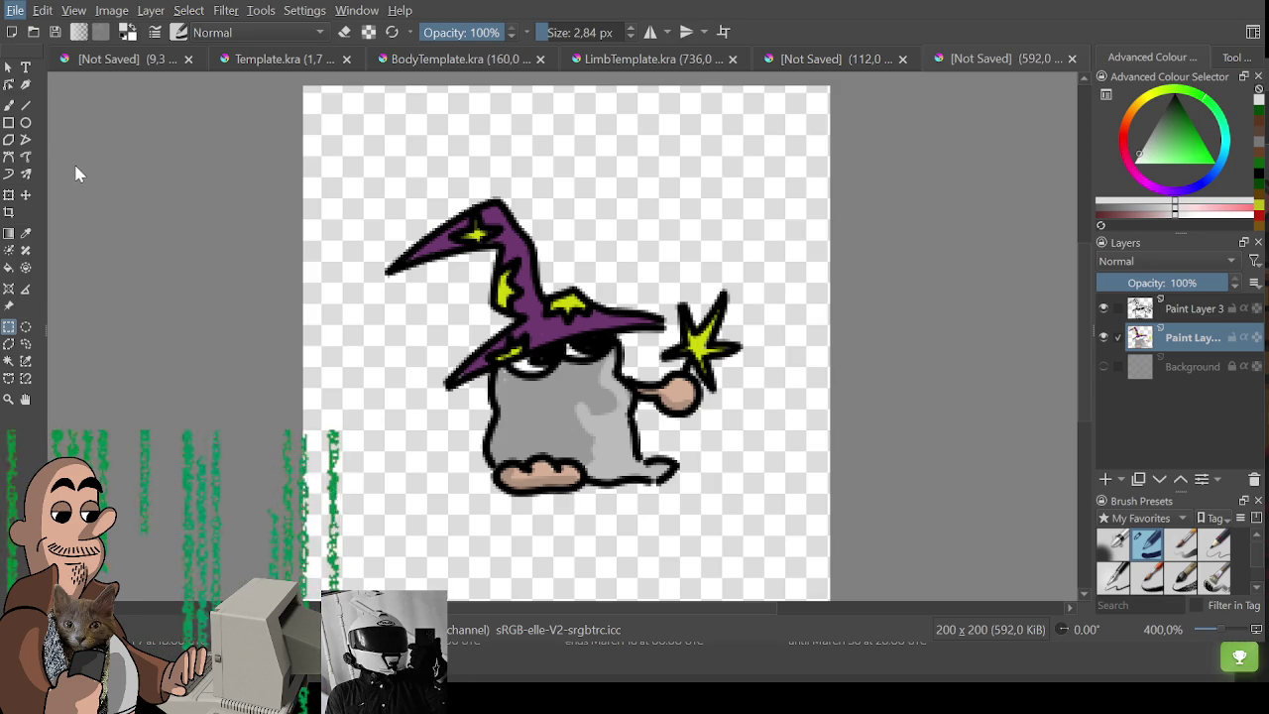
key("alt")
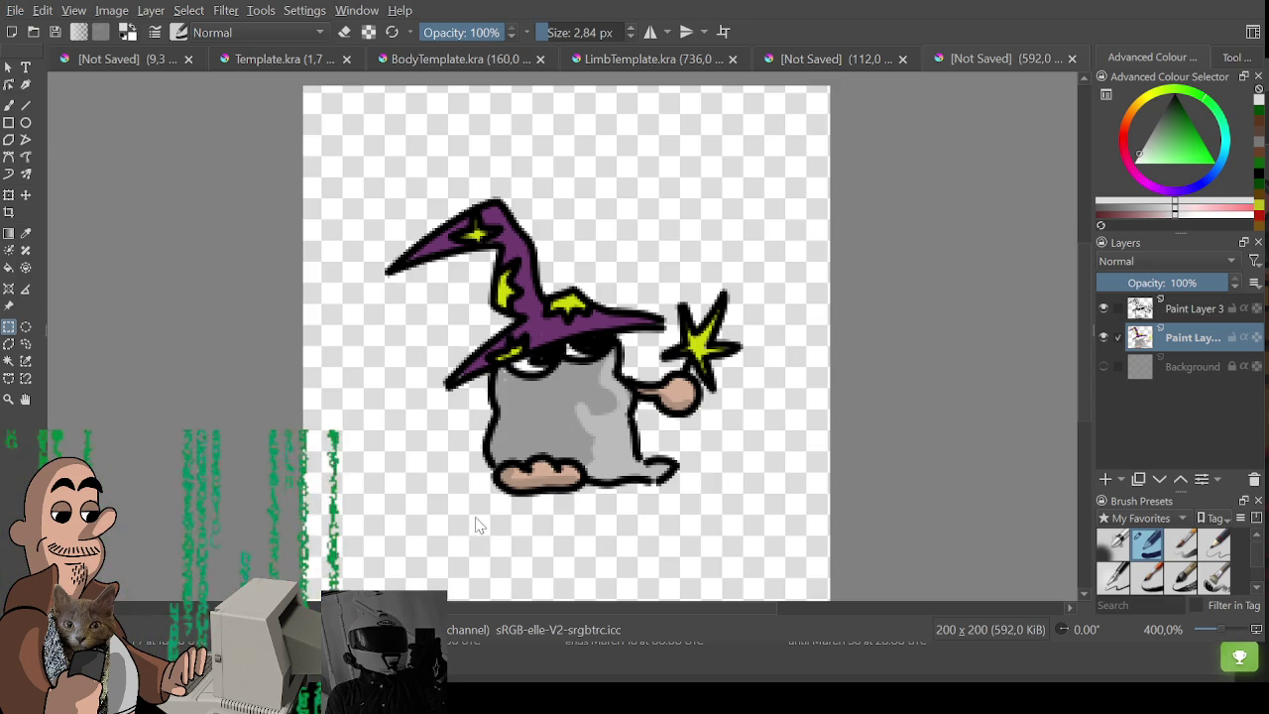
key("ctrl+shift+e")
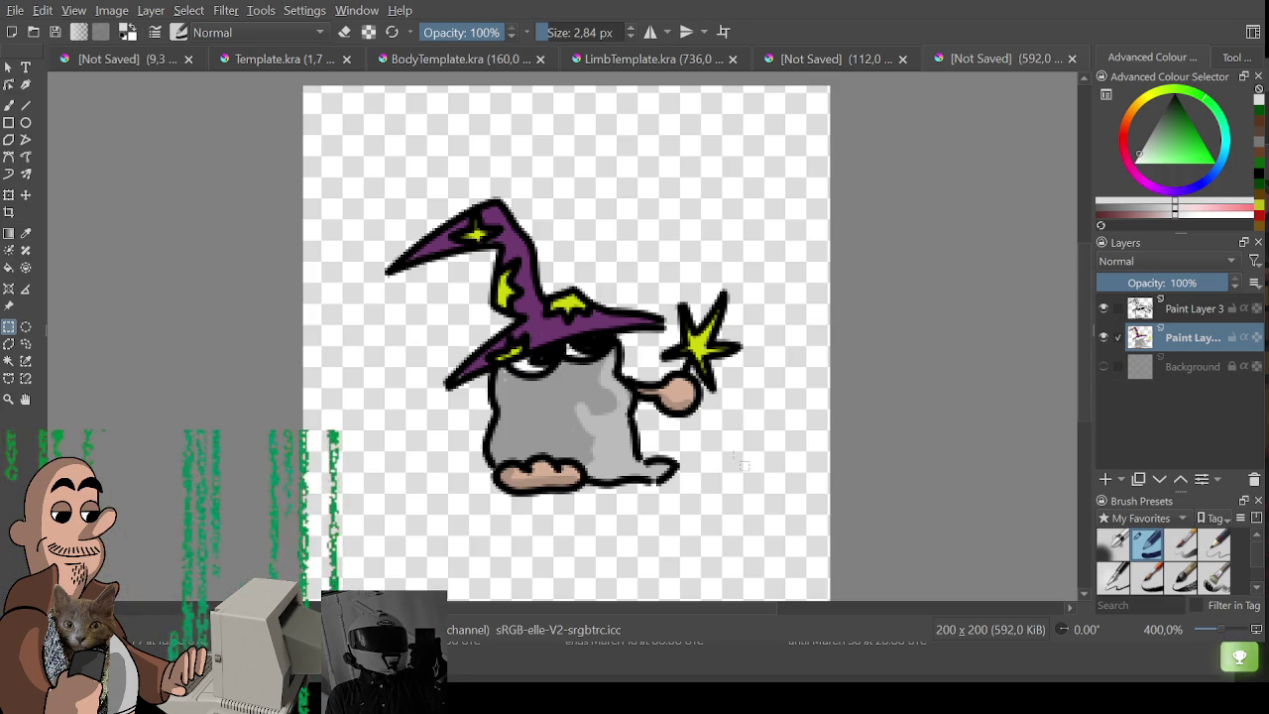
Pan around the character sheet to locate the goblin.
left_click(111, 61)
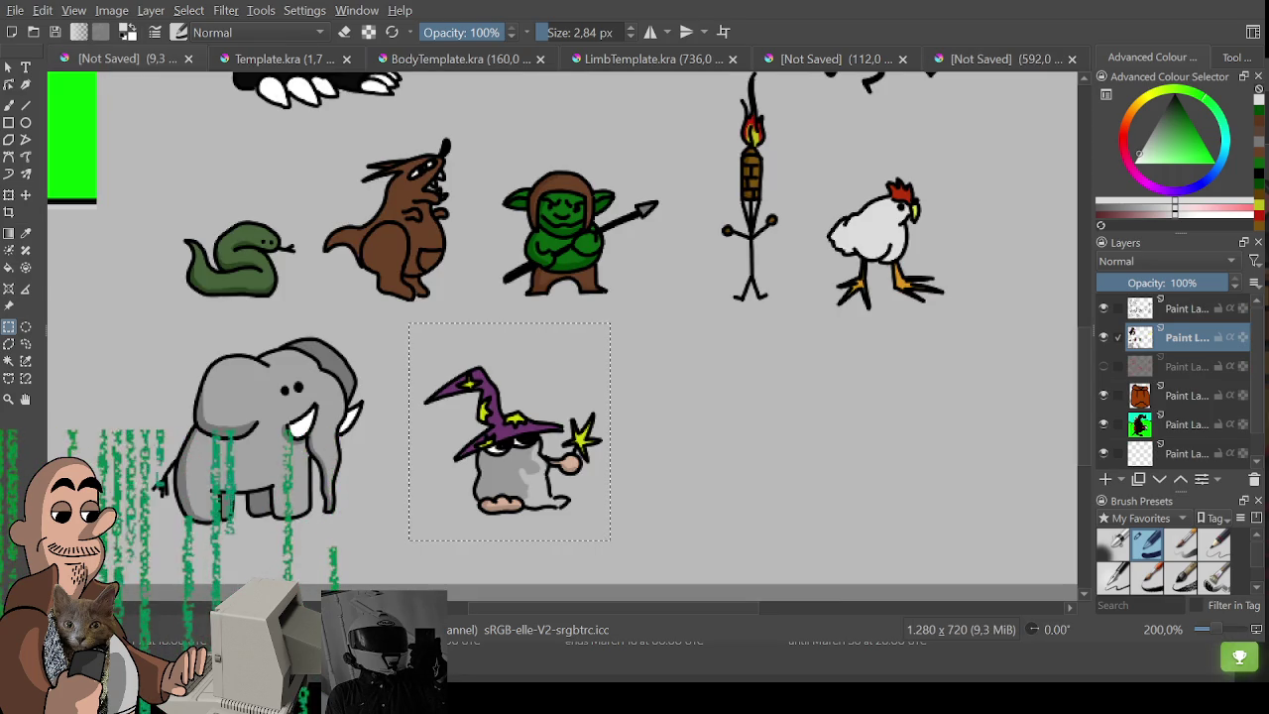
key("ctrl+t")
key("Return")
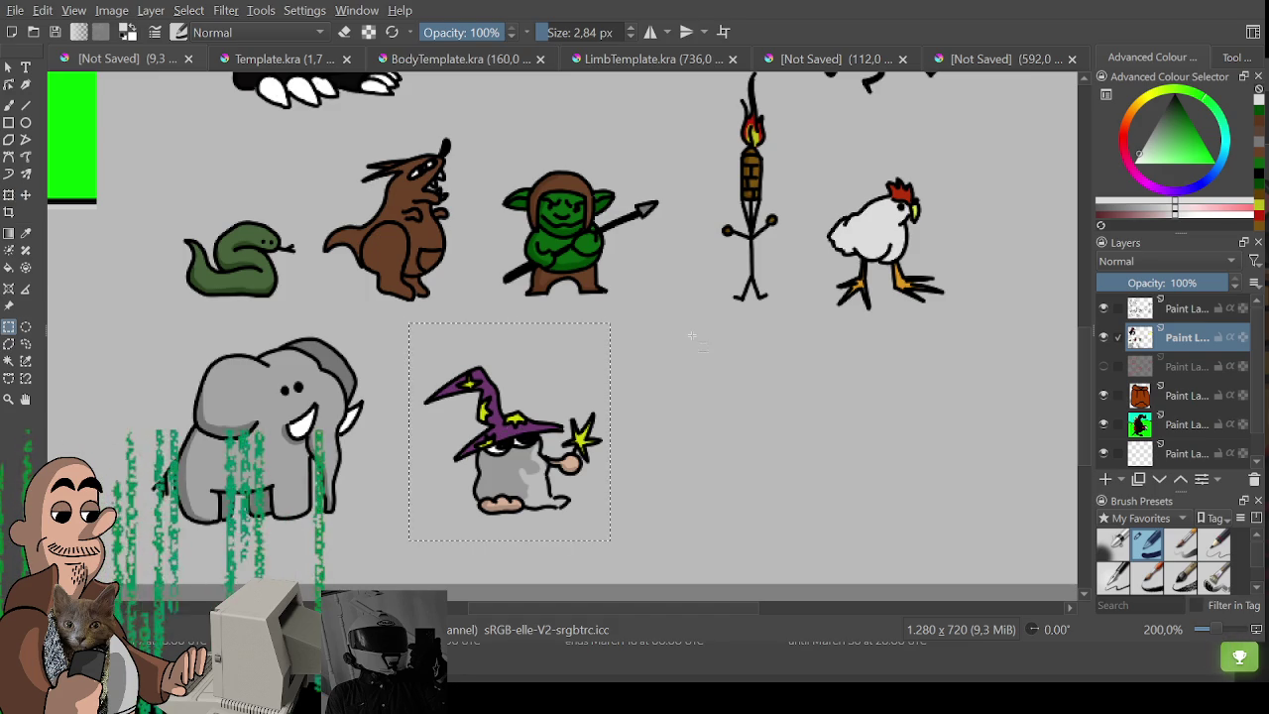
scroll(573, 349, "down", 1)
scroll(573, 349, "down", 1)
mouse_move(573, 349)
left_mouse_down()
mouse_move(530, 351)
mouse_move(699, 483)
left_mouse_up()
scroll(555, 340, "up", 2)
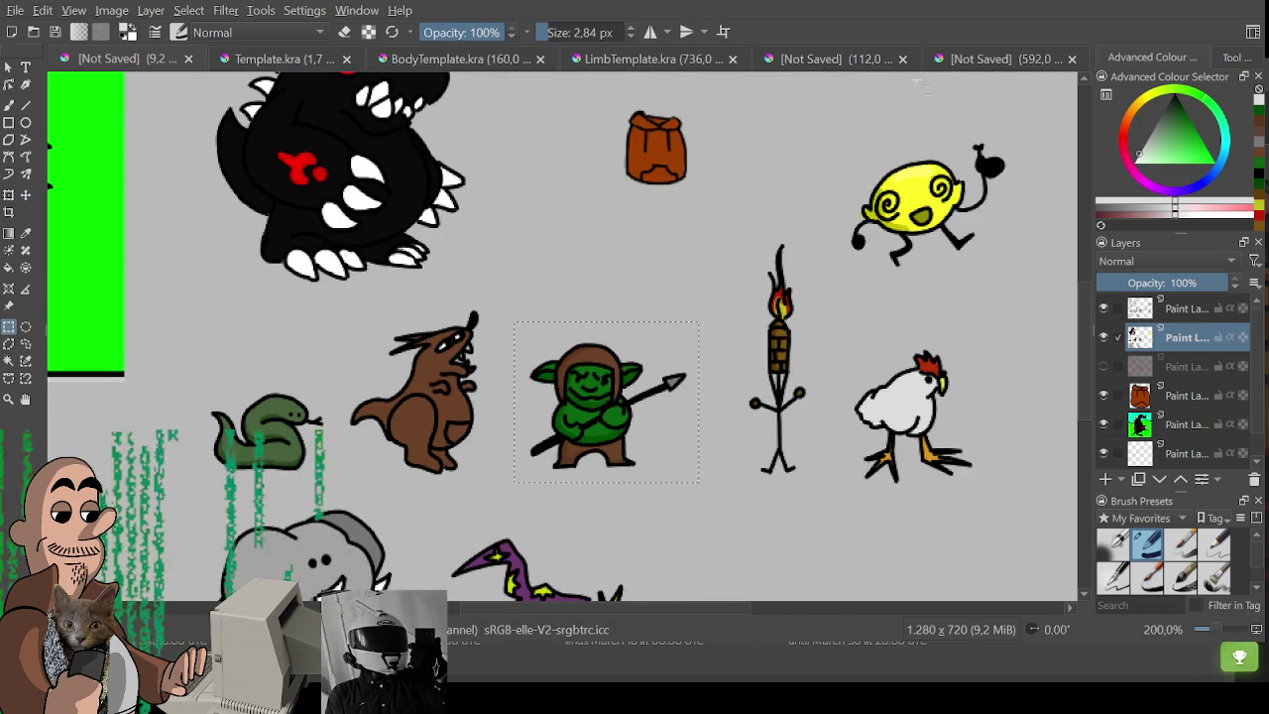
Delete the wizard's colour fills and line art layer, clearing the 200×200 canvas.
left_click(941, 60)
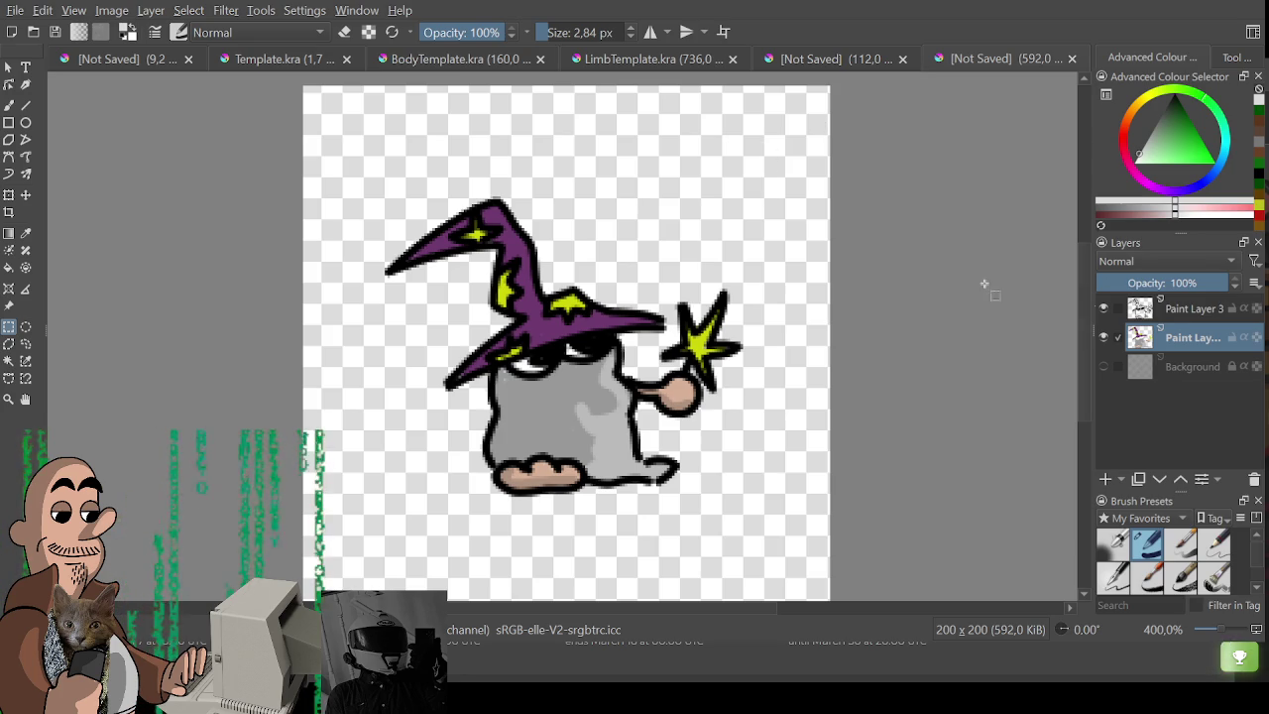
left_click_drag(329, 161, 766, 525)
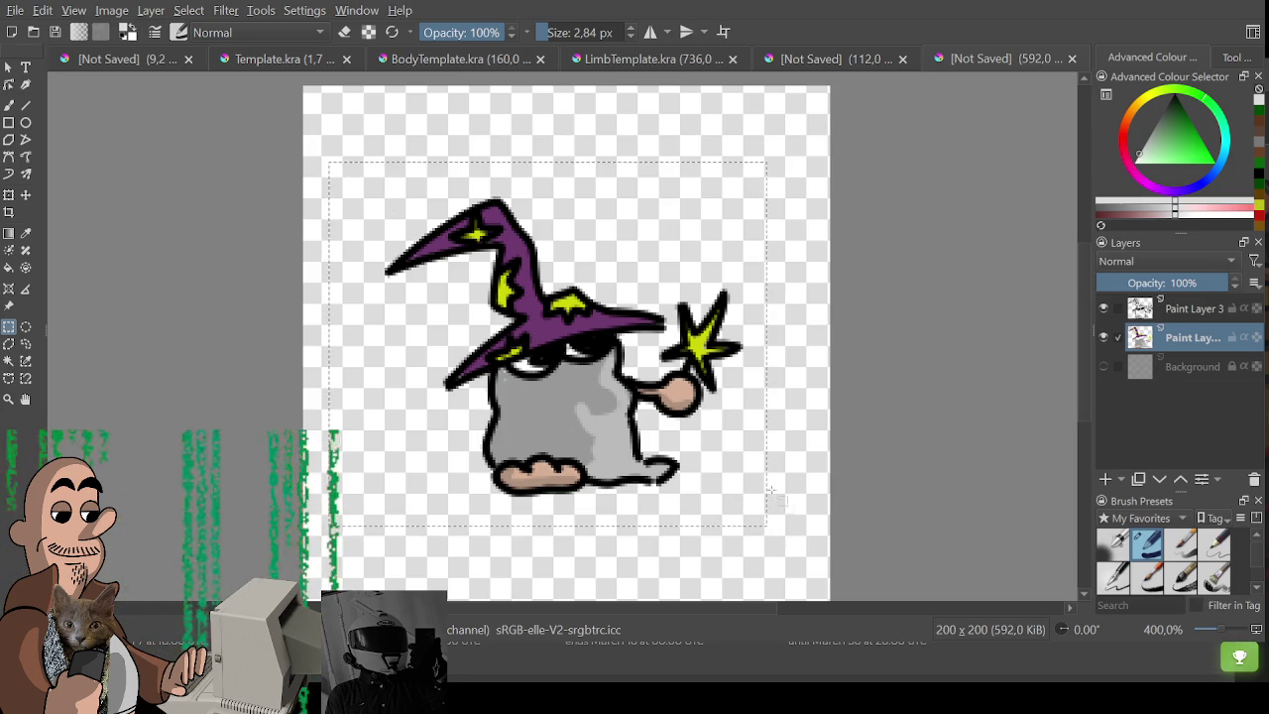
key("Delete")
left_click(1203, 311)
key("Delete")
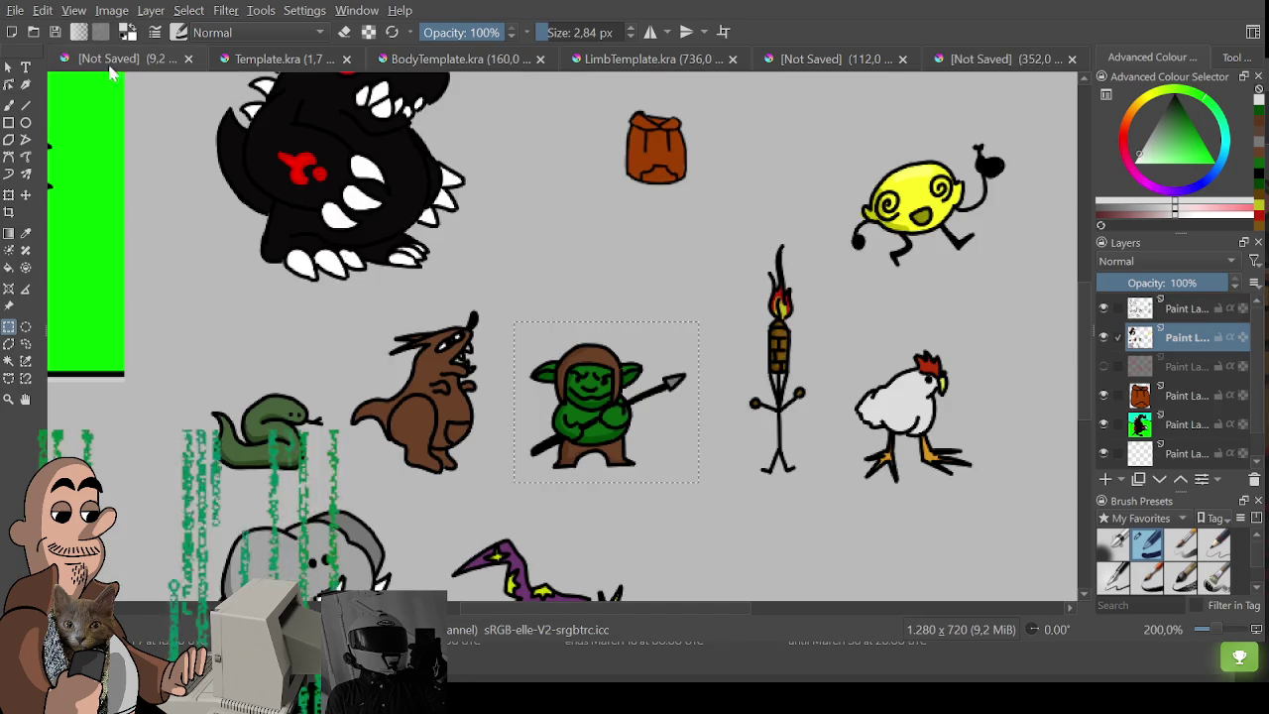
Paste the goblin's line-art layer over its colours on the 200×200 canvas and apply the transform.
left_click(109, 59)
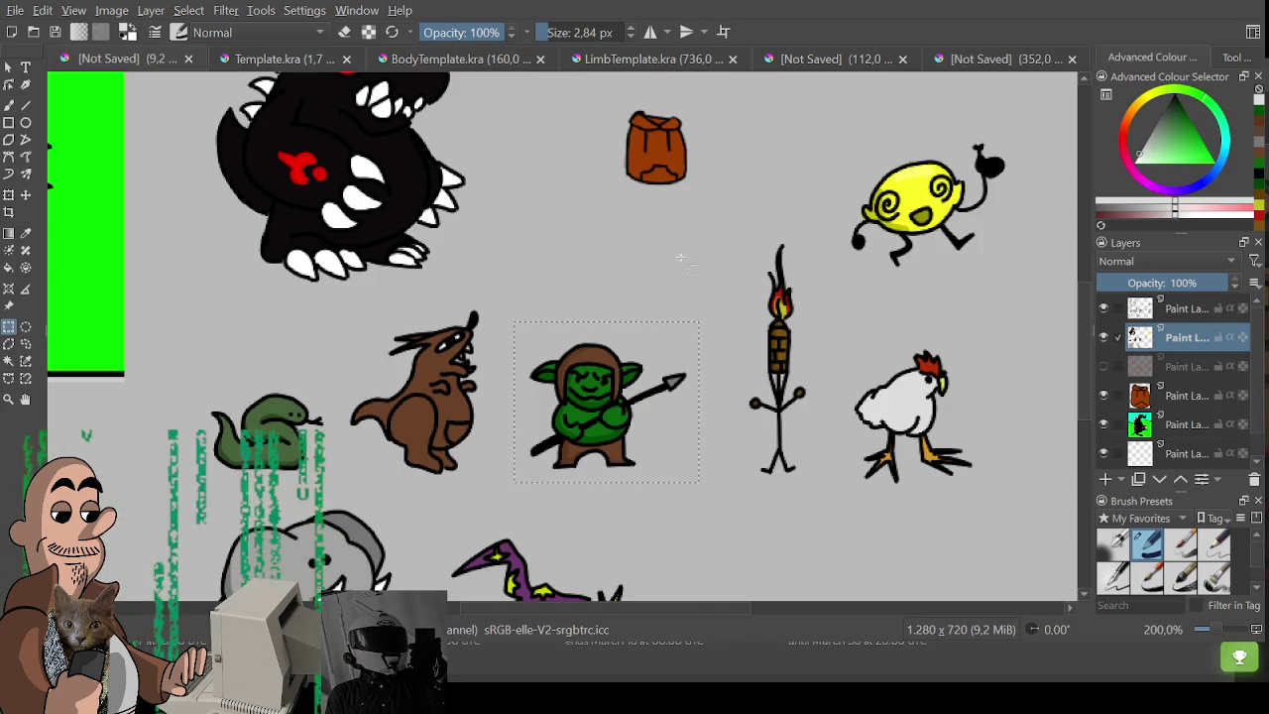
left_click(1182, 310)
left_click(947, 57)
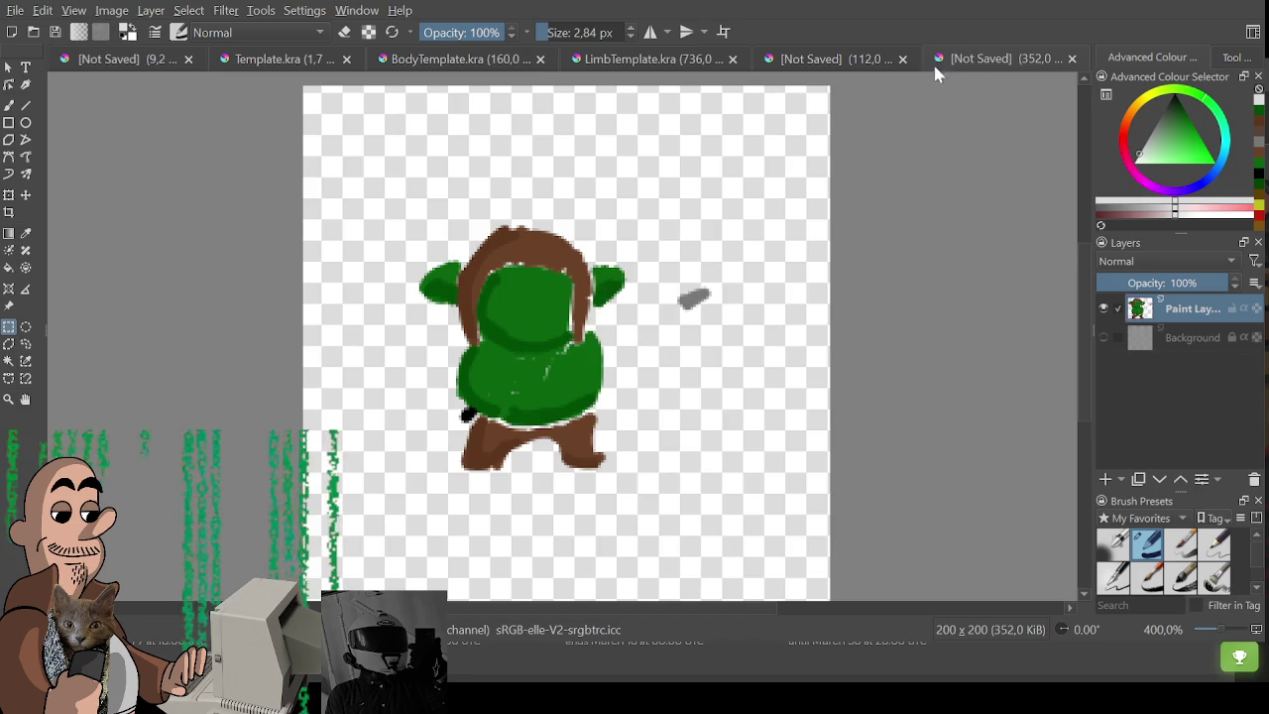
key("ctrl+v")
key("ctrl+t")
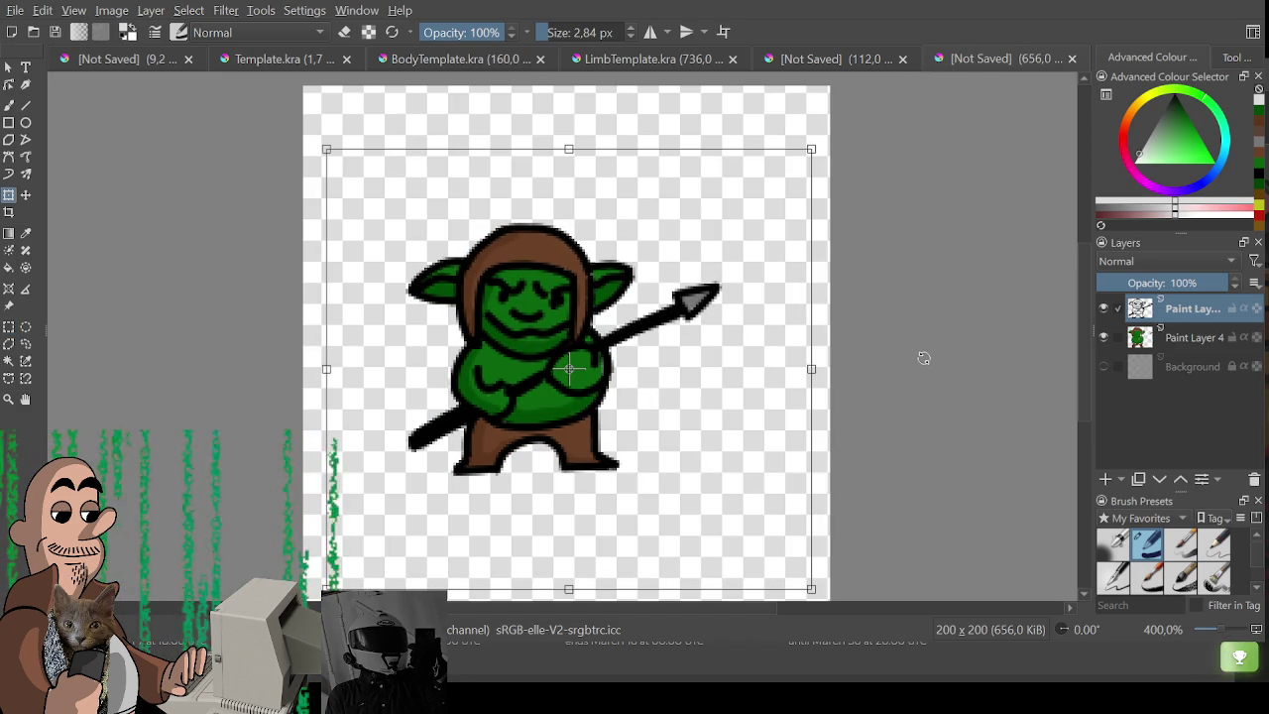
key("ctrl+r")
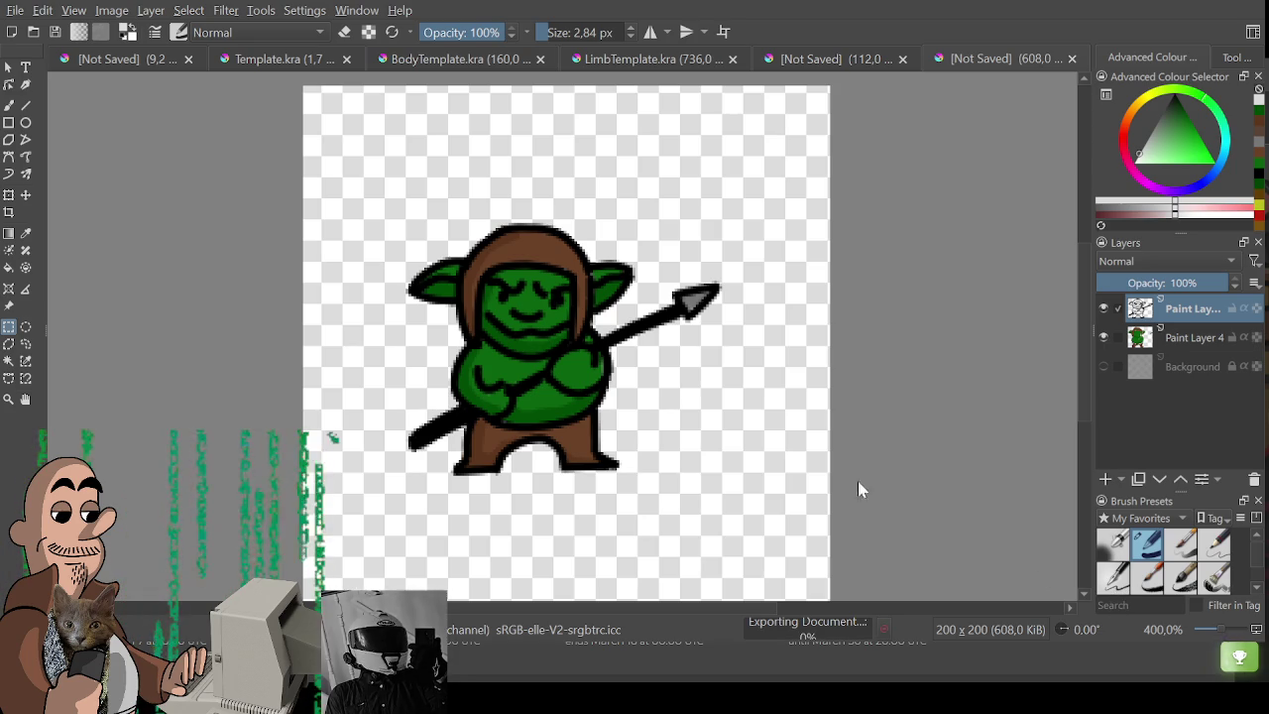
left_click(125, 61)
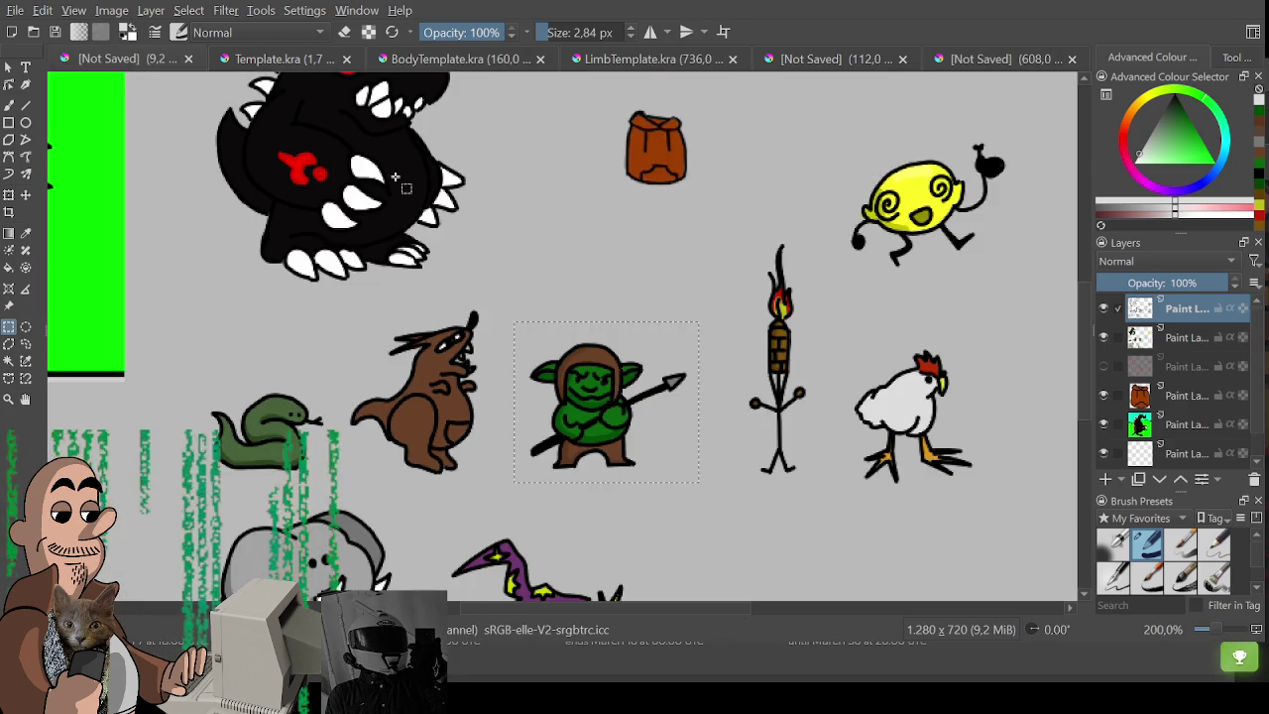
scroll(703, 317, "down", 3)
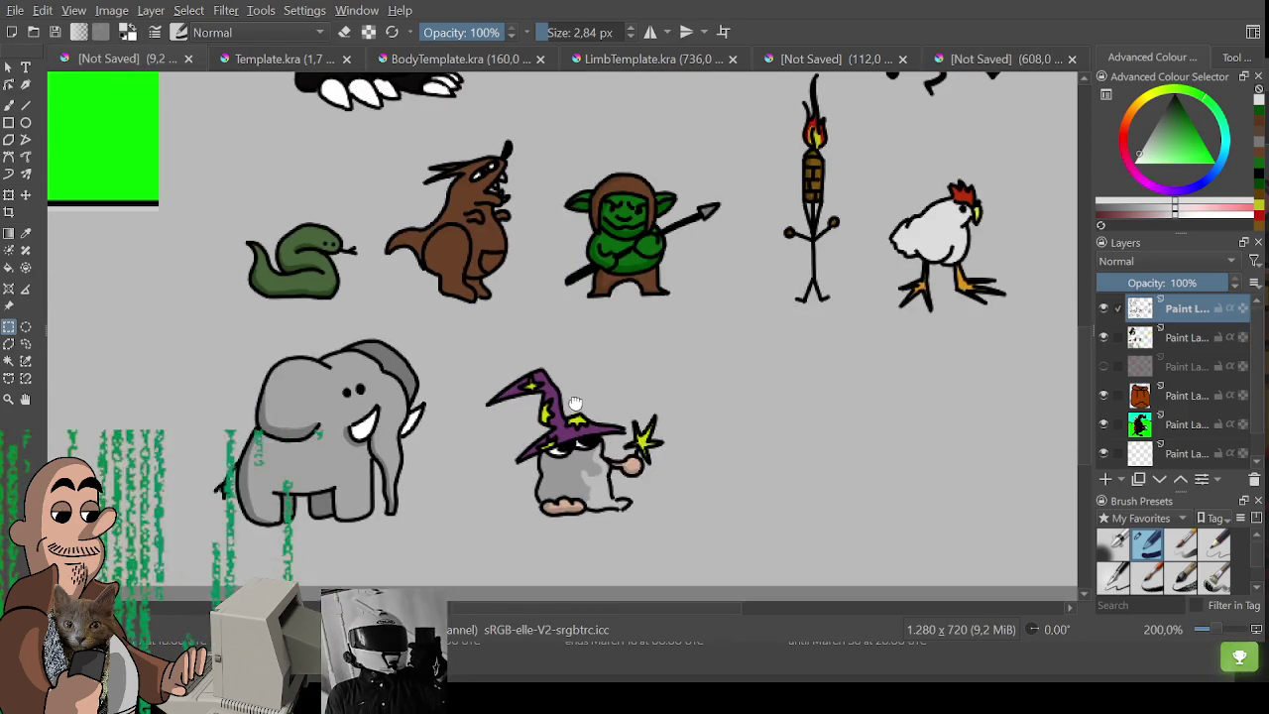
scroll(688, 247, "up", 3)
scroll(662, 304, "up", 4)
left_click_drag(662, 303, 727, 276)
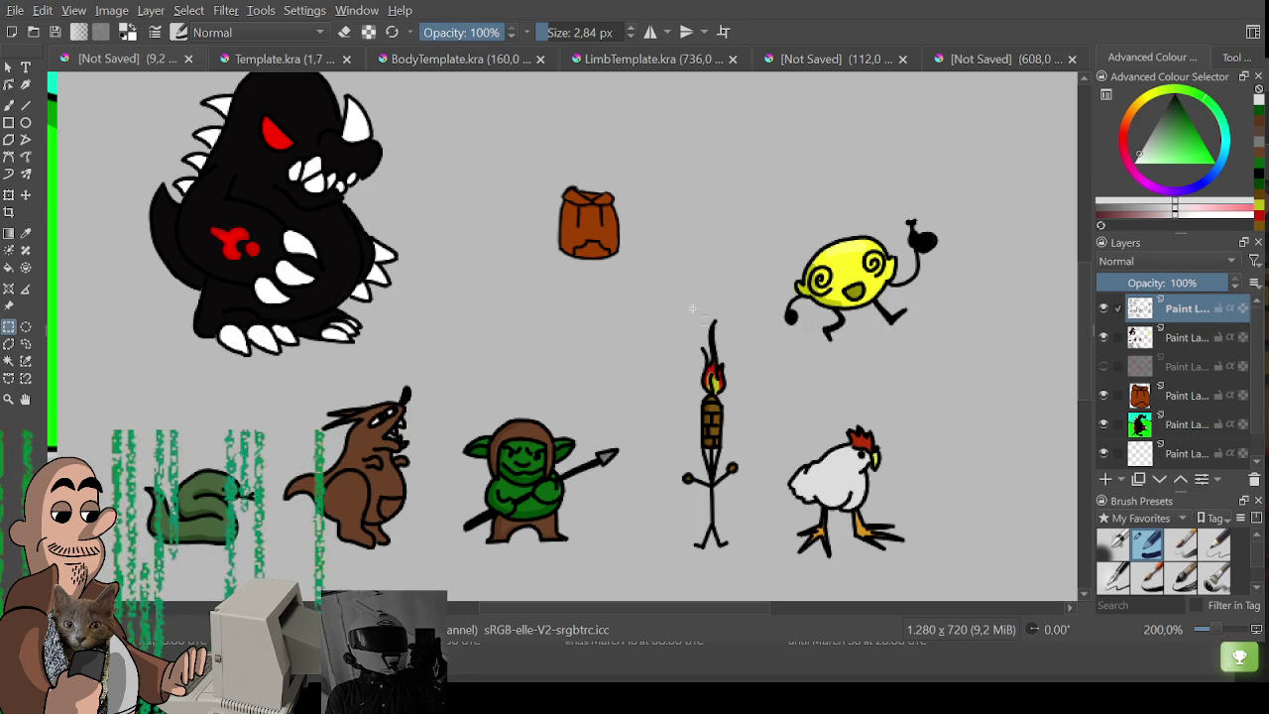
scroll(575, 278, "down", 2)
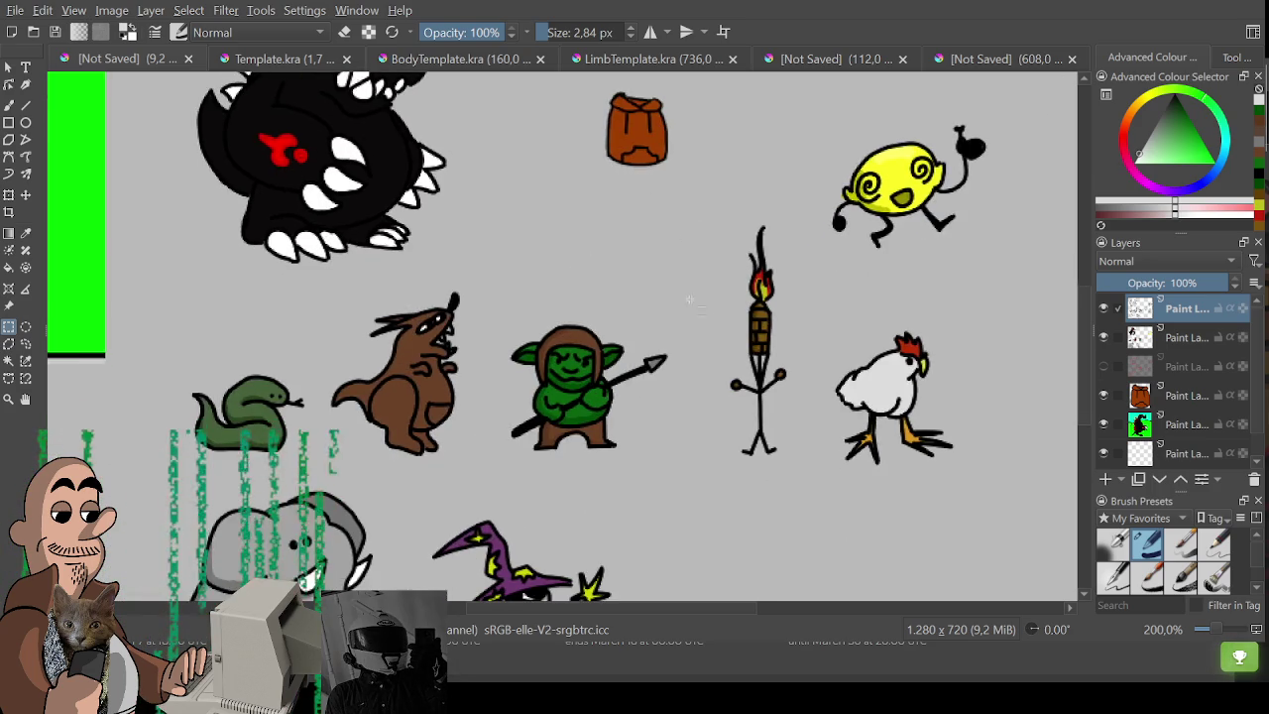
scroll(645, 377, "down", 2)
scroll(713, 446, "right", 1)
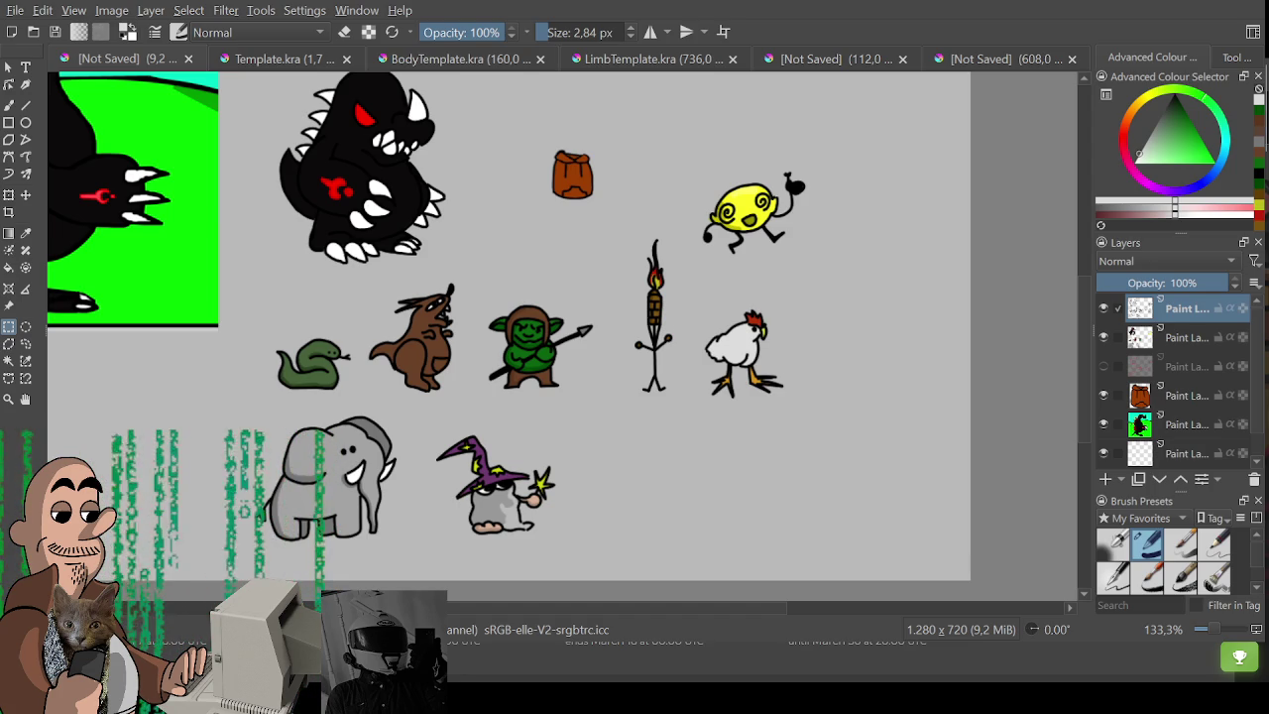
left_click(828, 58)
Open the 70×70 elephant canvas and switch to erasing on Paint Layer 4.
left_click(991, 59)
left_click(829, 59)
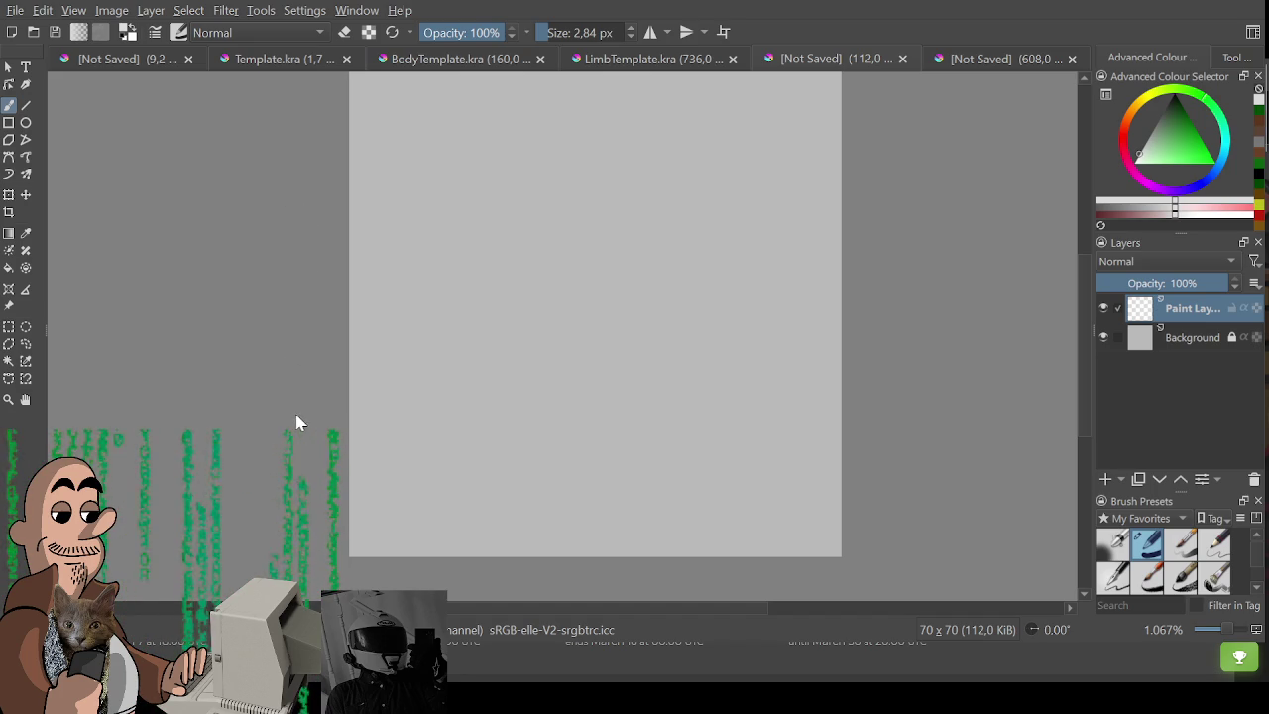
scroll(505, 500, "up", 3)
key("e")
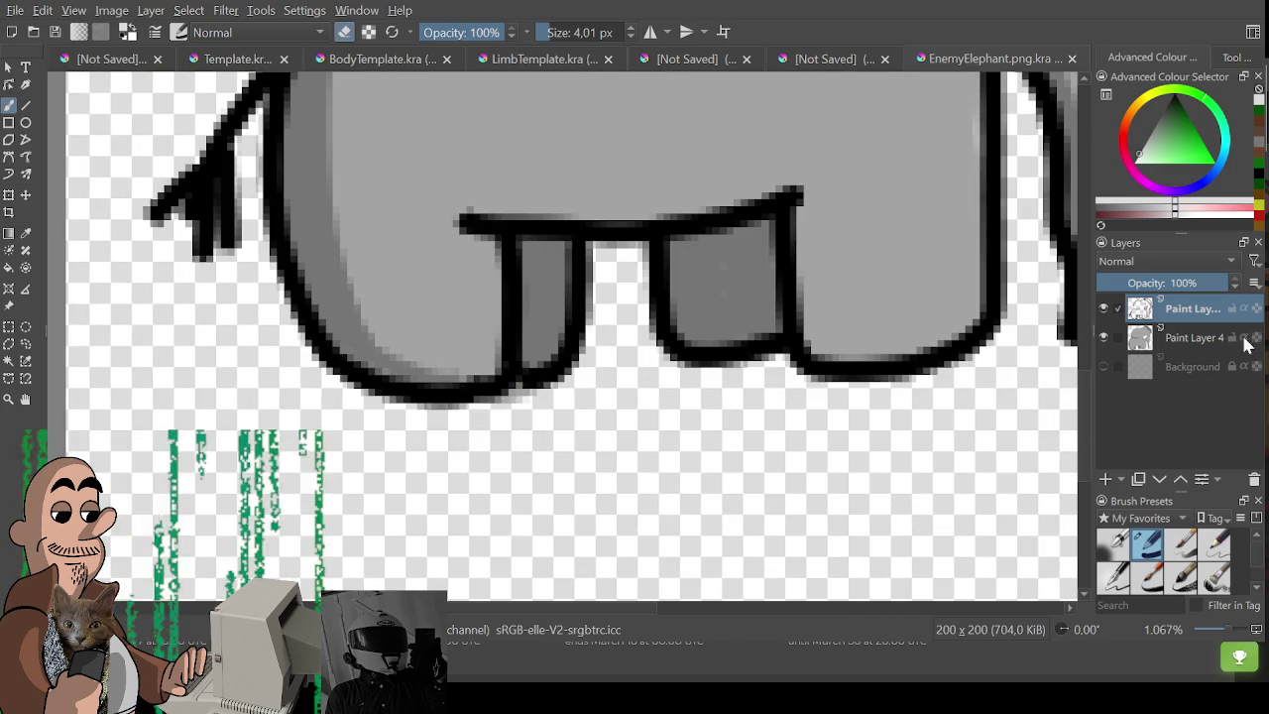
key("Page_Down")
key("bracketleft")
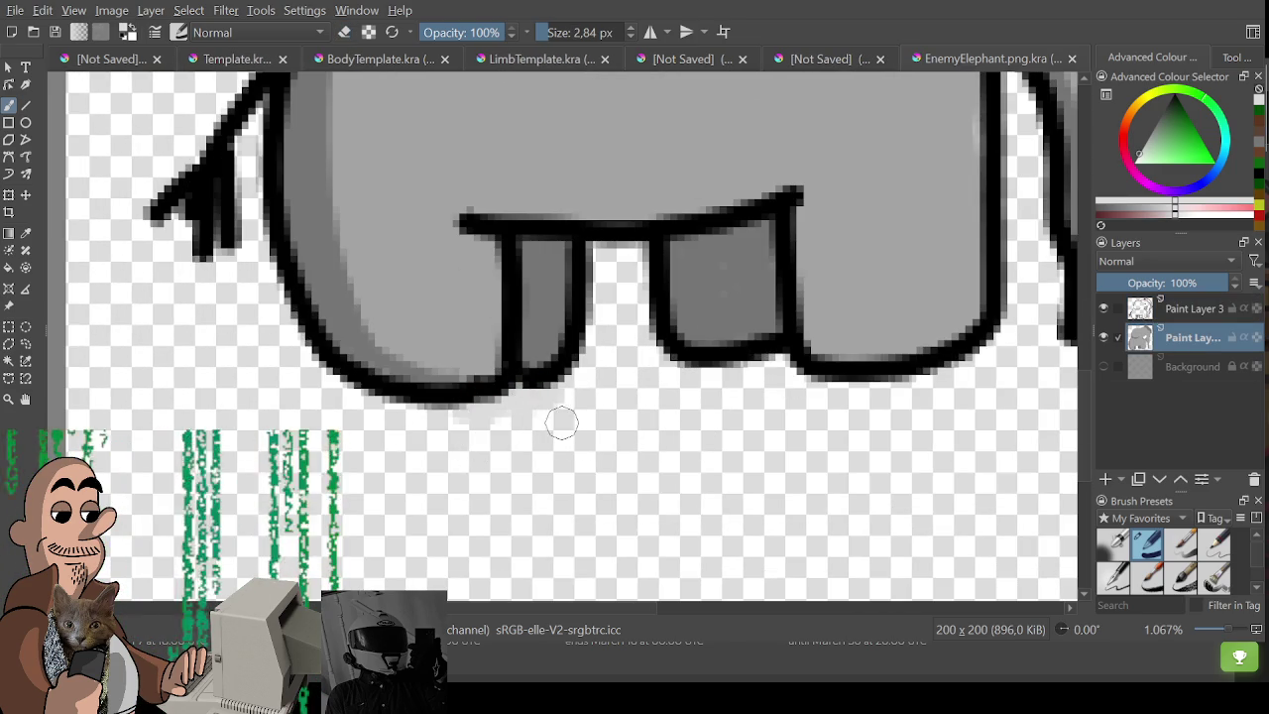
Clean up the elephant's legs, return to the brush, and export EnemyElephant.png.
key("e")
scroll(575, 398, "down", 2)
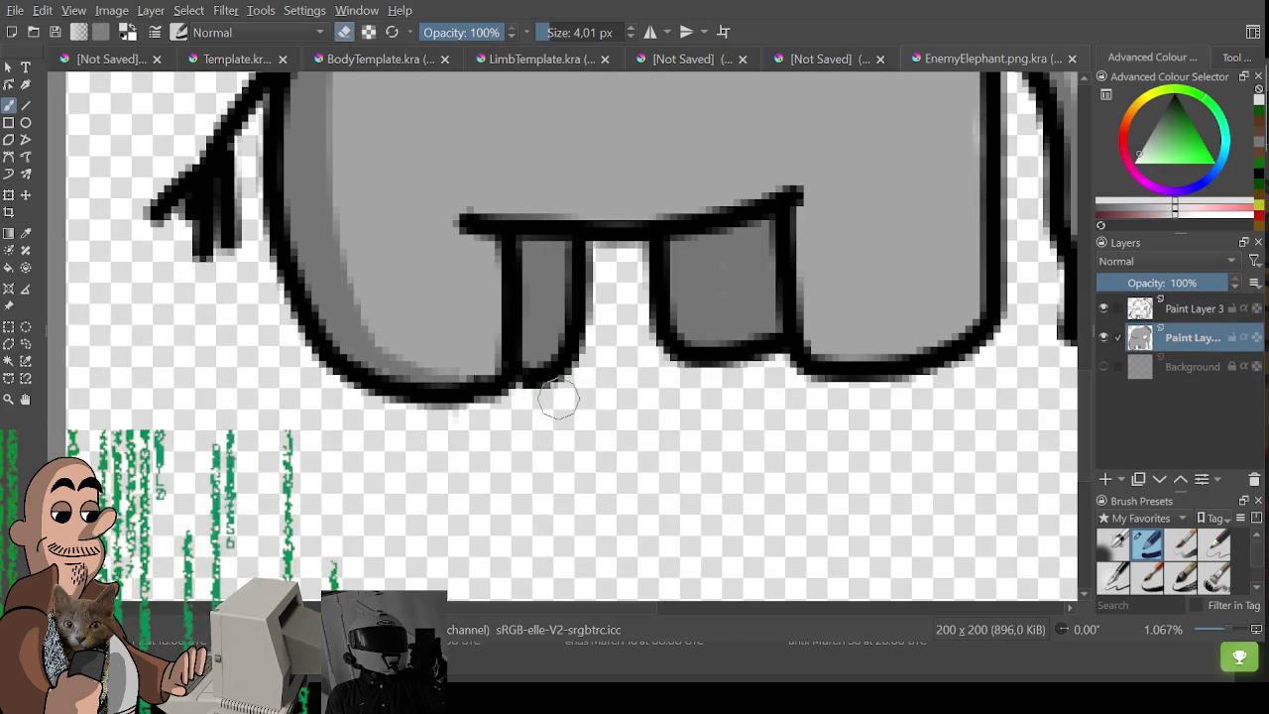
scroll(558, 446, "down", 2)
scroll(558, 446, "up", 2)
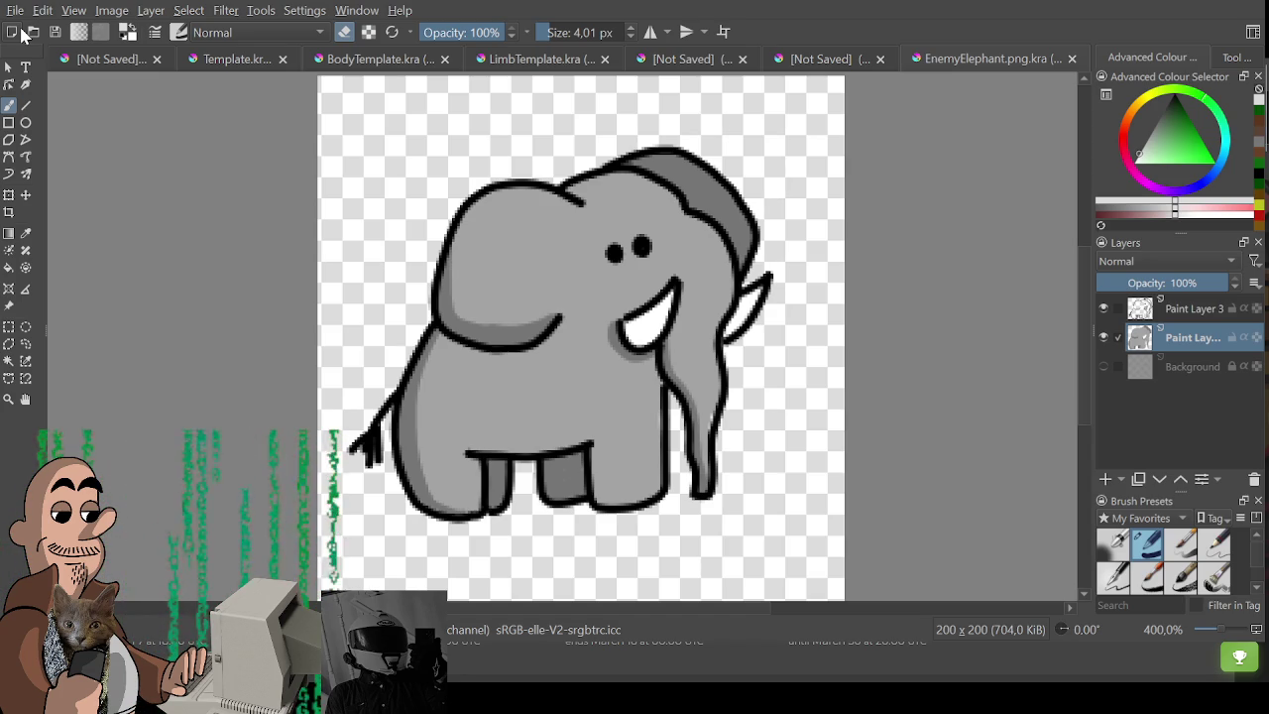
left_click_drag(710, 432, 675, 439)
key("bracketleft")
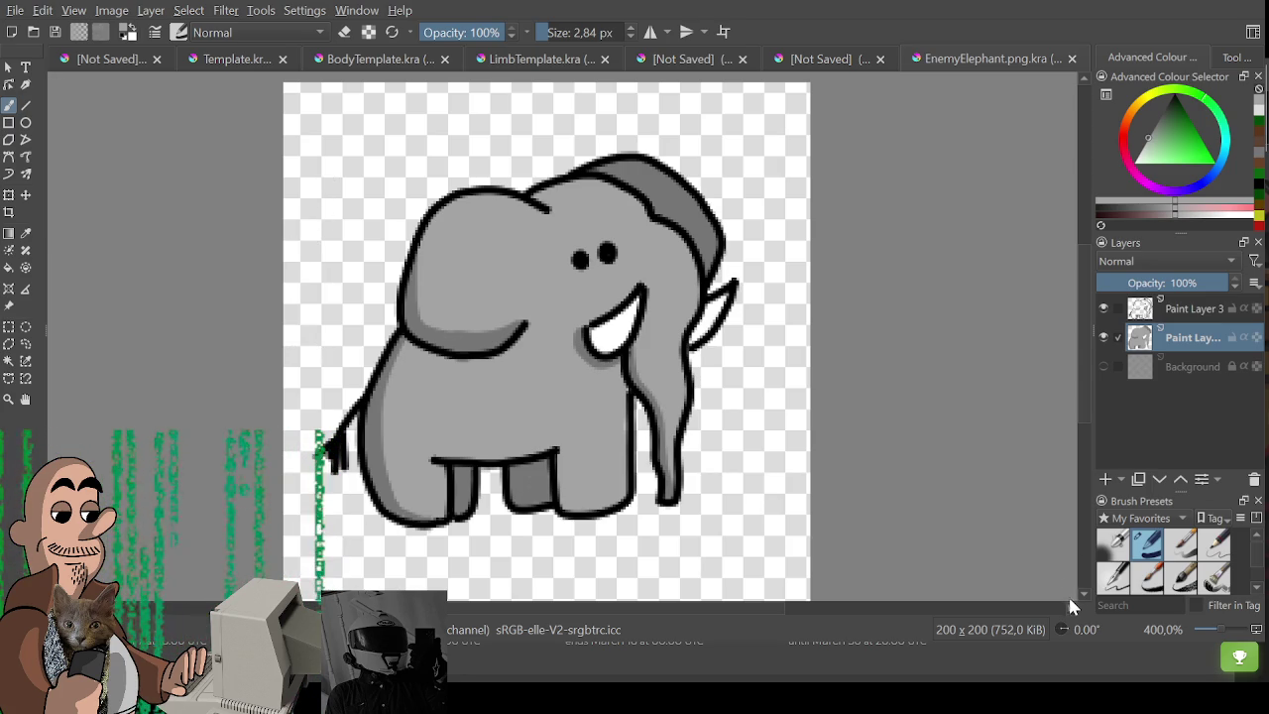
key("ctrl+s")
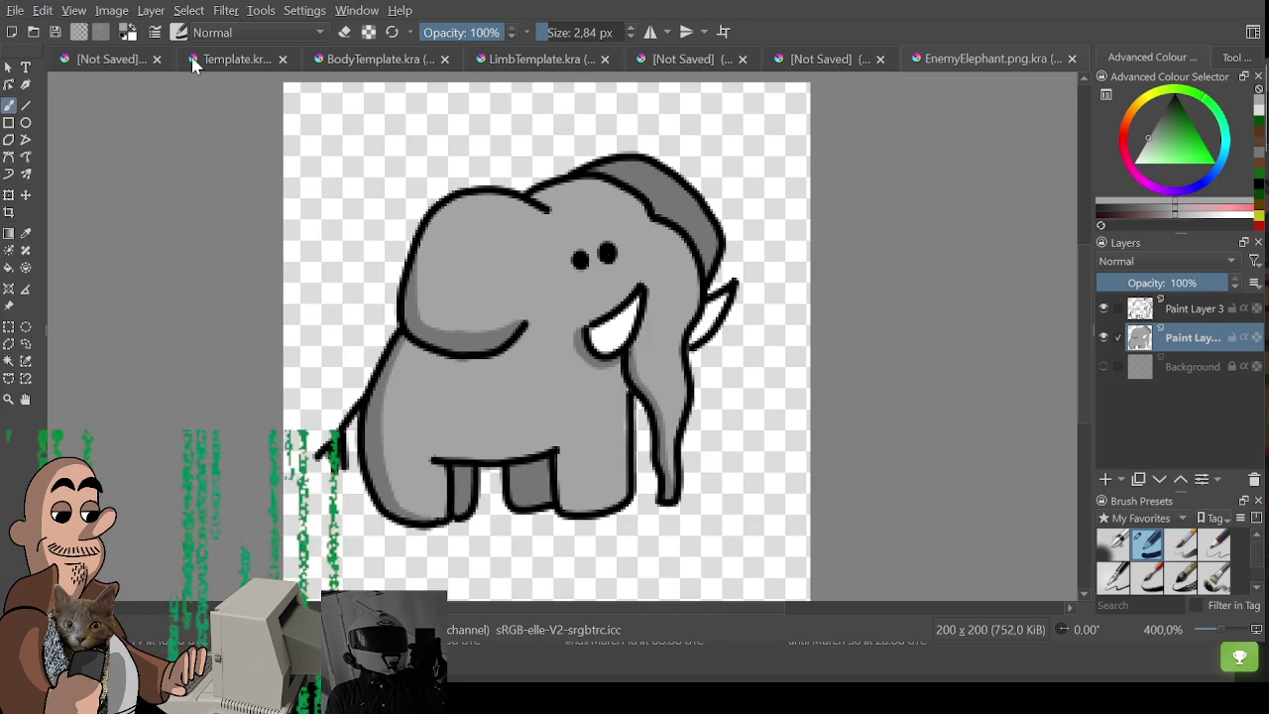
Select the torch stick figure on the character sheet.
left_click(109, 58)
scroll(643, 253, "up", 2)
scroll(642, 253, "up", 1)
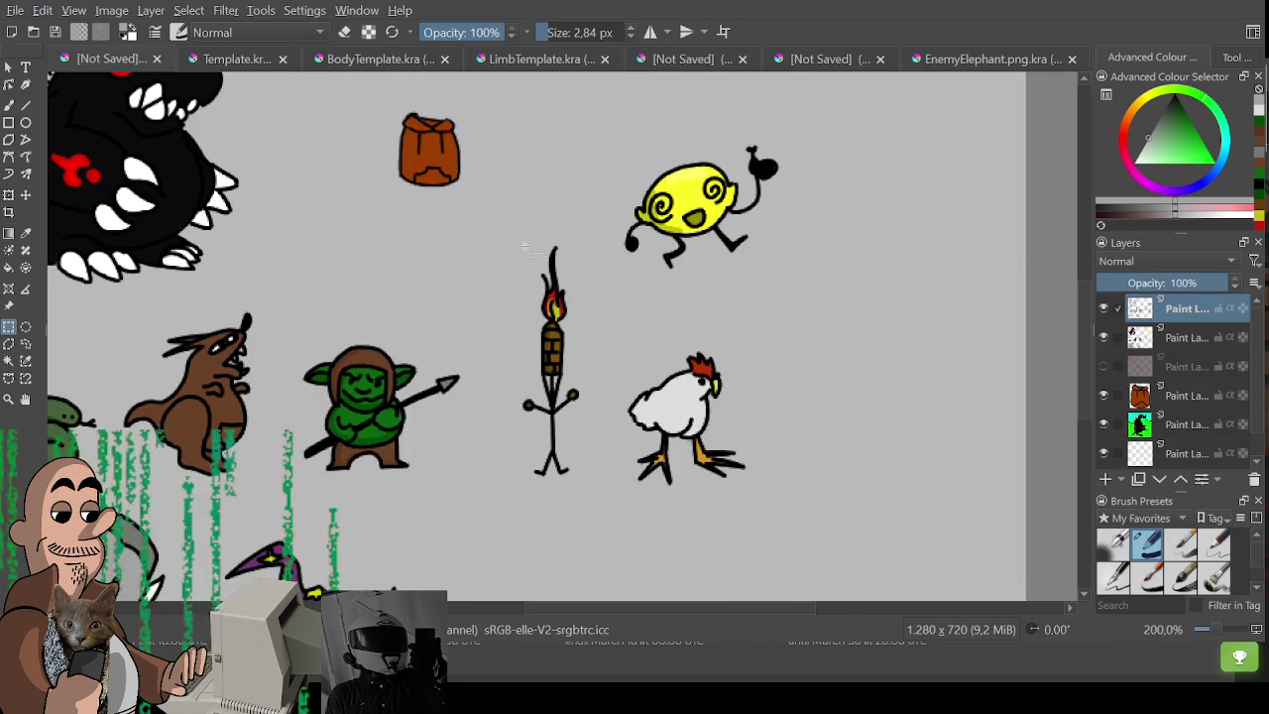
left_click_drag(499, 227, 600, 504)
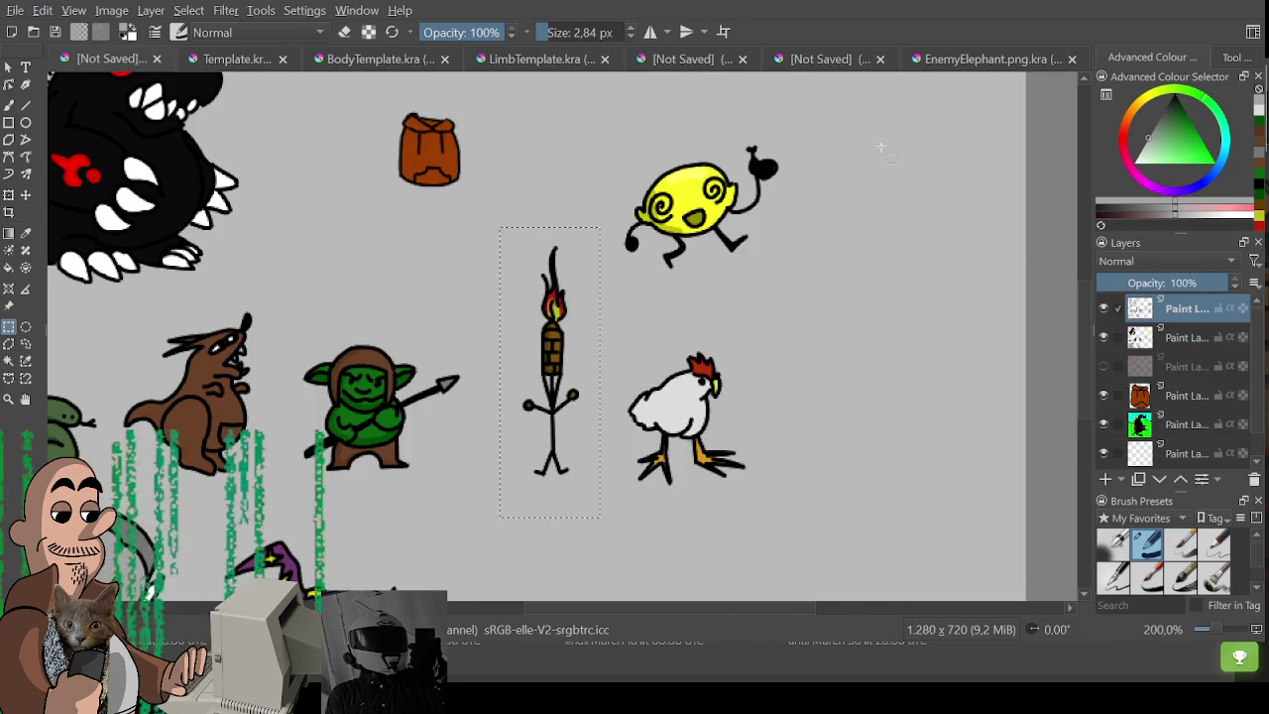
Clear the elephant from both drawing layers and bring in the torch outlines.
left_click(963, 59)
left_click(1189, 311, "ctrl")
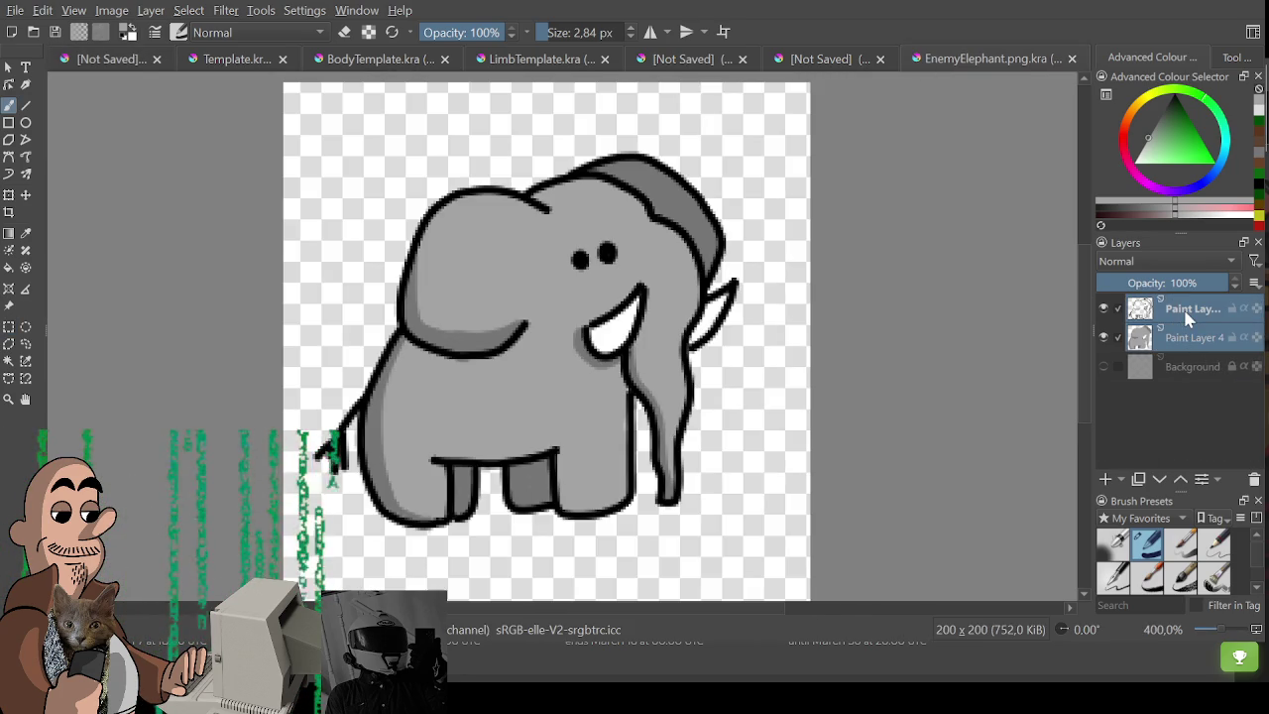
key("Delete")
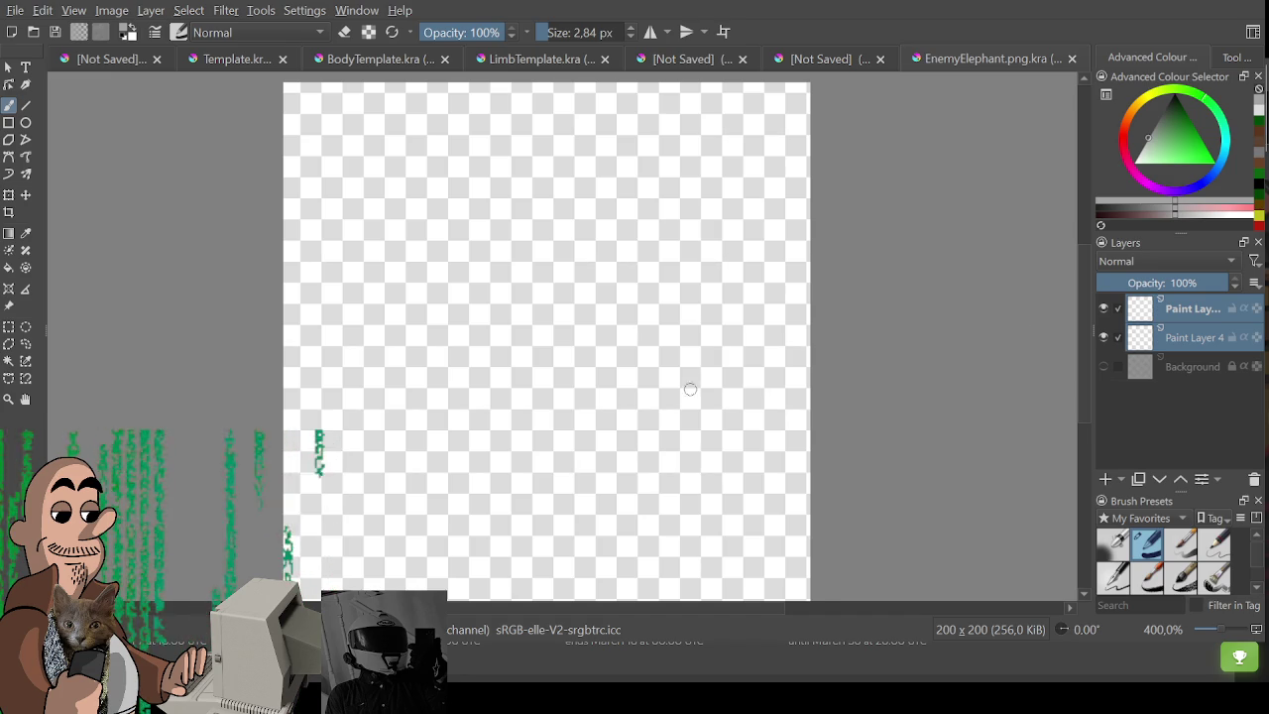
key("ctrl+z")
scroll(613, 340, "down", 1)
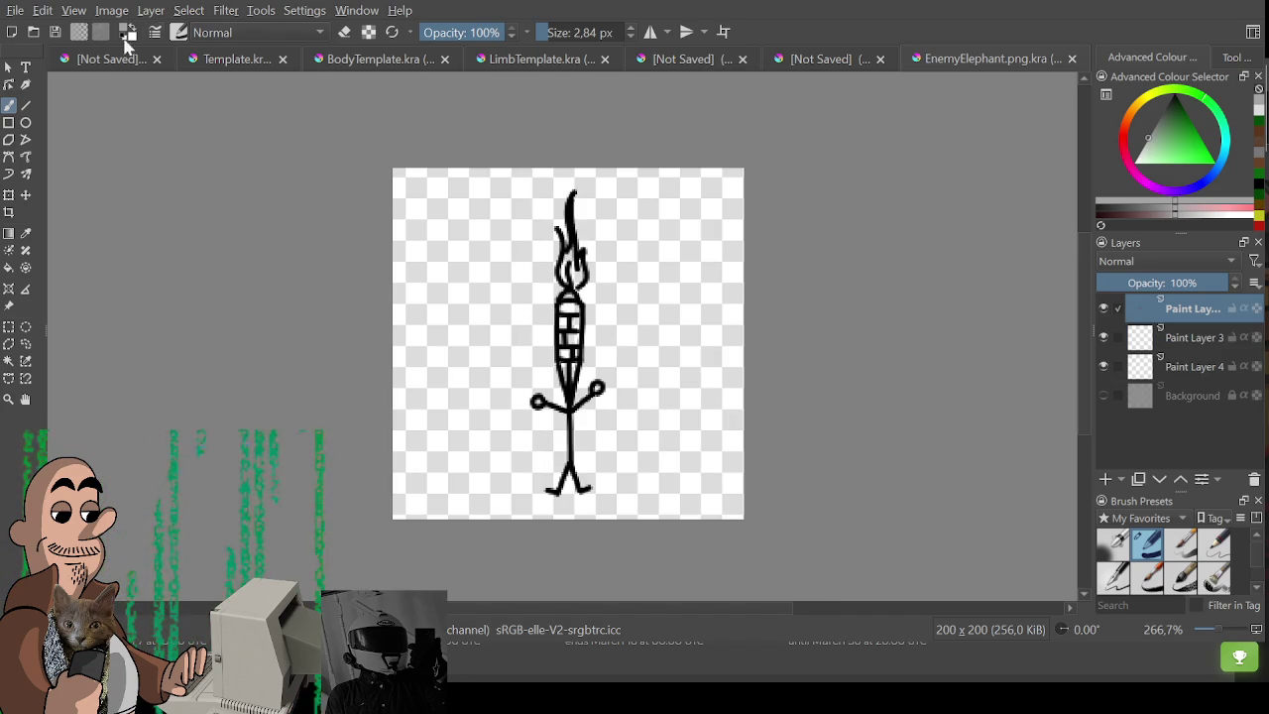
Bring the torch's colouring layer from the character sheet into the 200×200 document.
left_click(107, 60)
left_click(1195, 338)
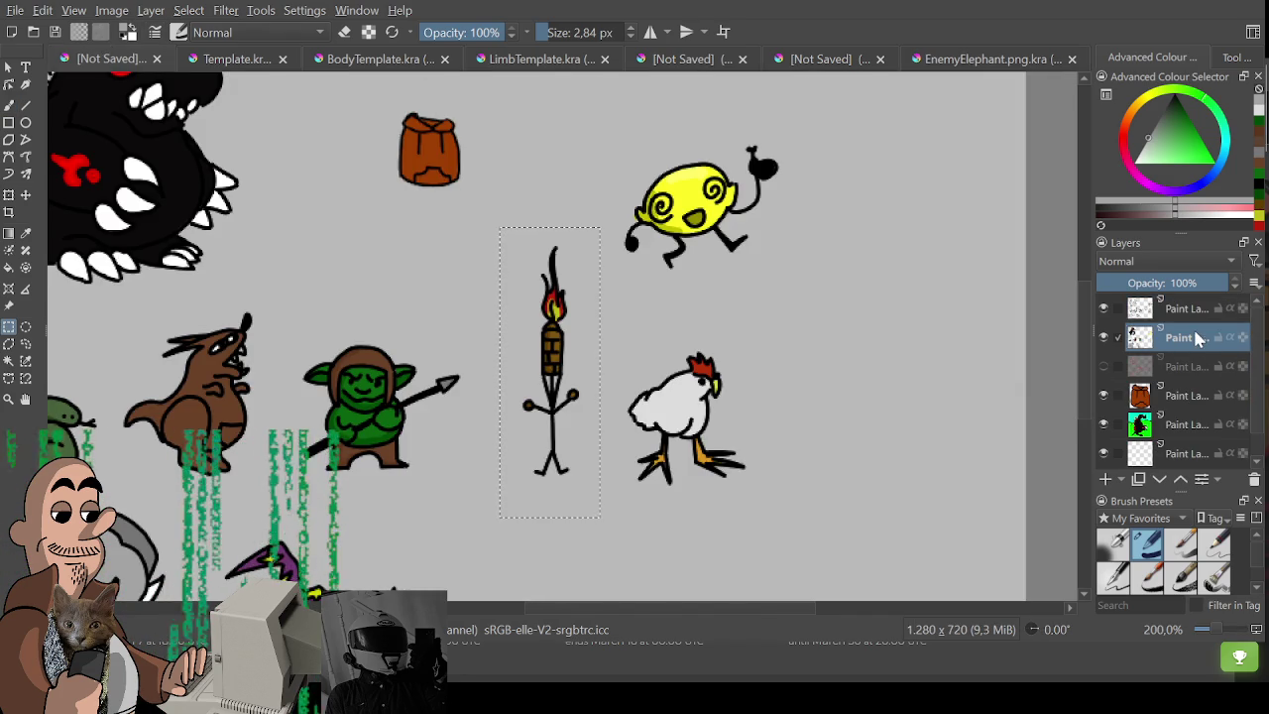
left_click(974, 59)
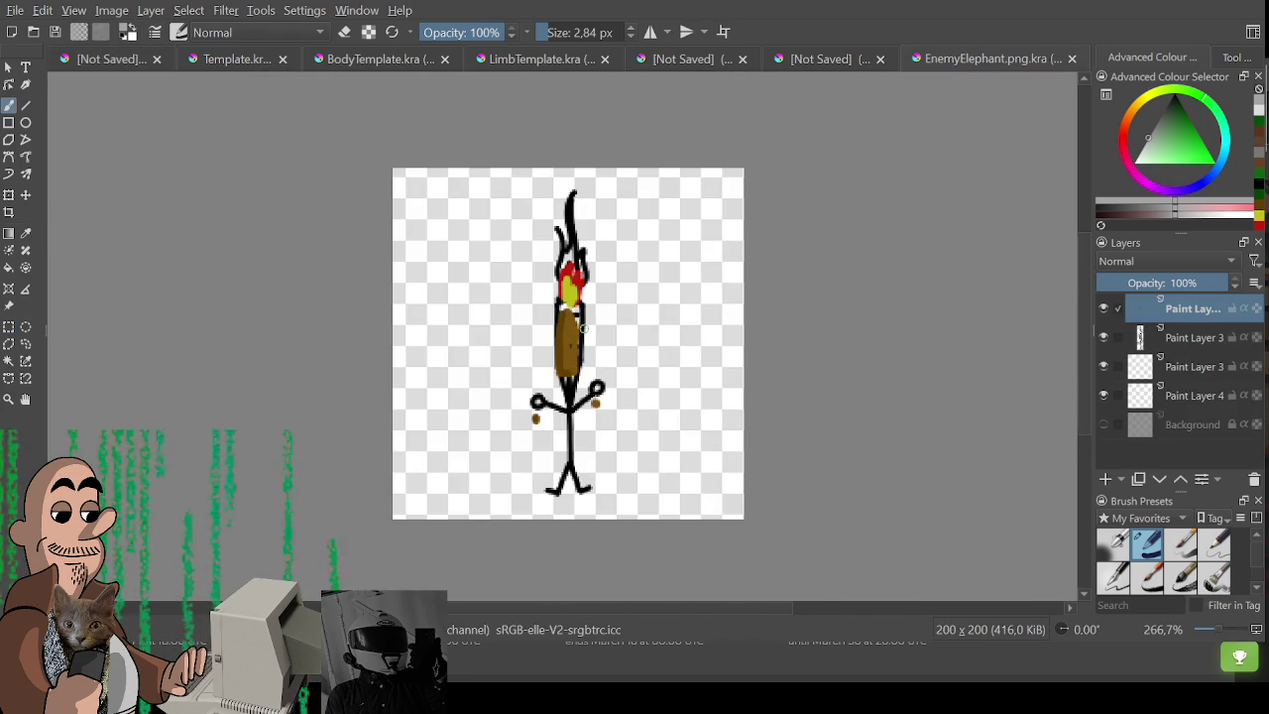
scroll(584, 328, "up", 1)
left_click(1189, 338)
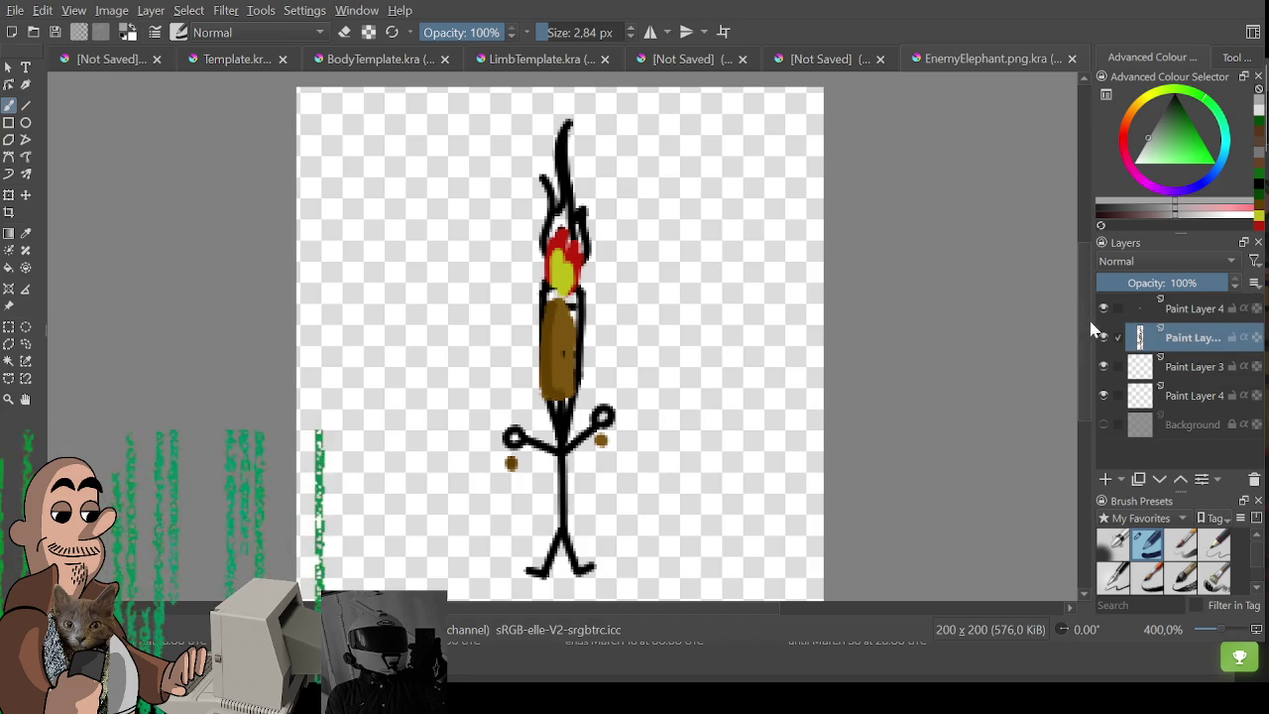
Move the torch colour layer beneath the outlines and shift it up to match them.
key("ctrl+t")
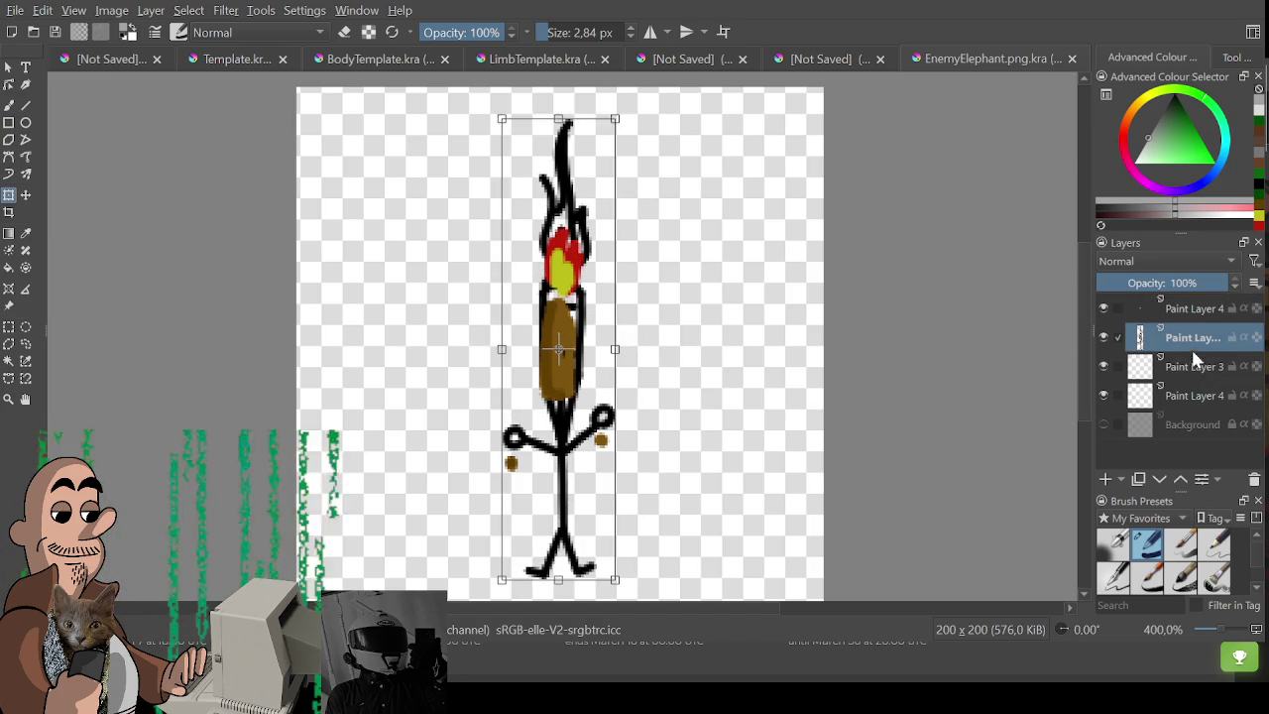
mouse_move(1193, 308)
left_mouse_down()
mouse_move(1200, 355)
mouse_move(1193, 340)
left_mouse_up()
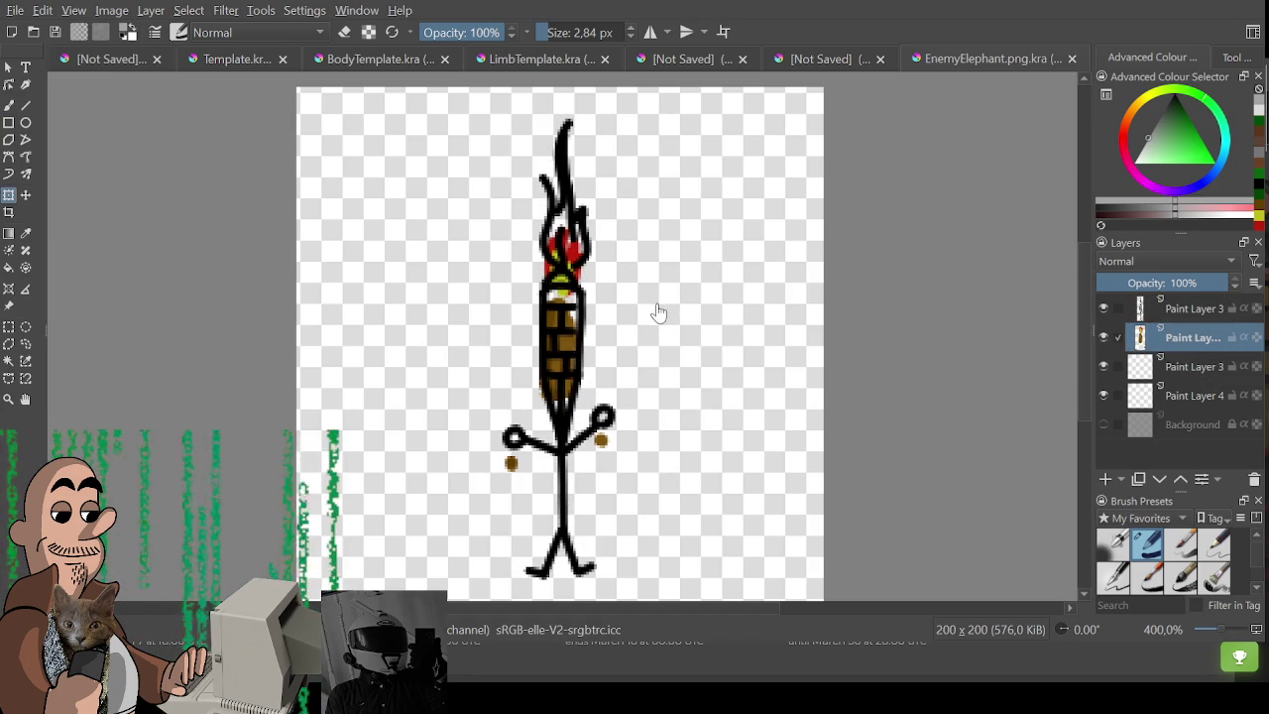
left_click_drag(587, 409, 587, 370)
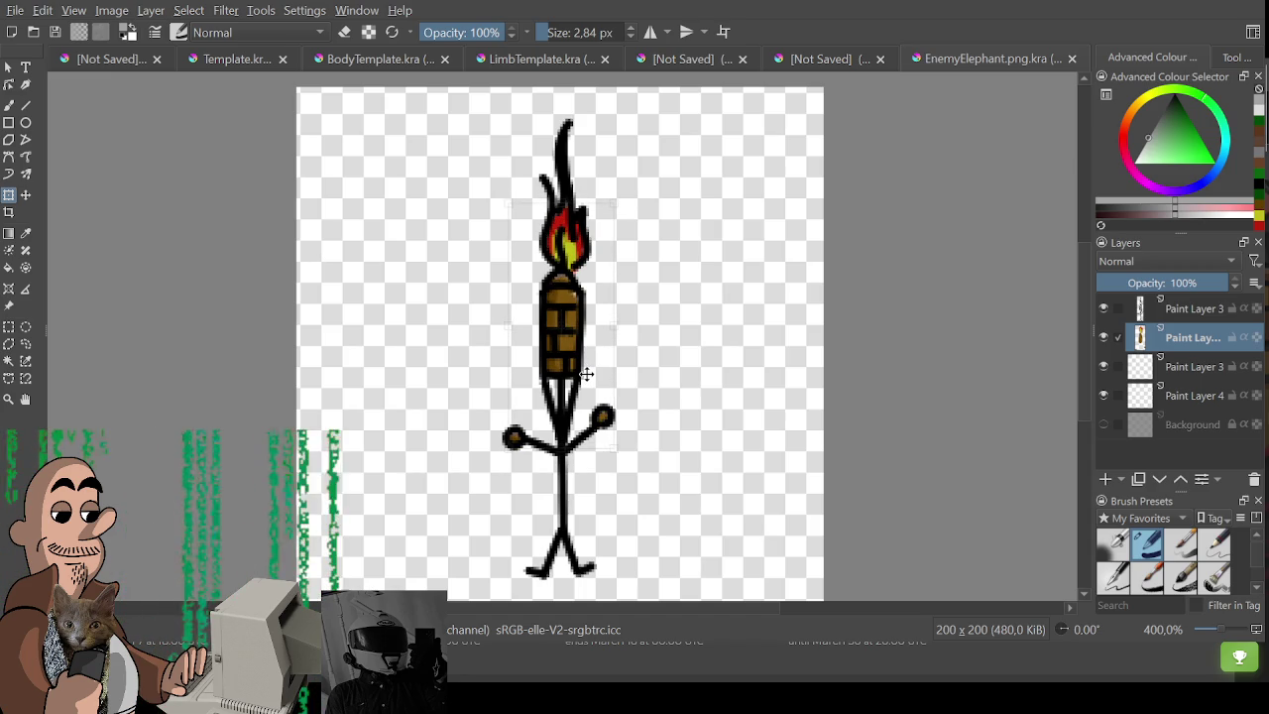
key("ctrl+r")
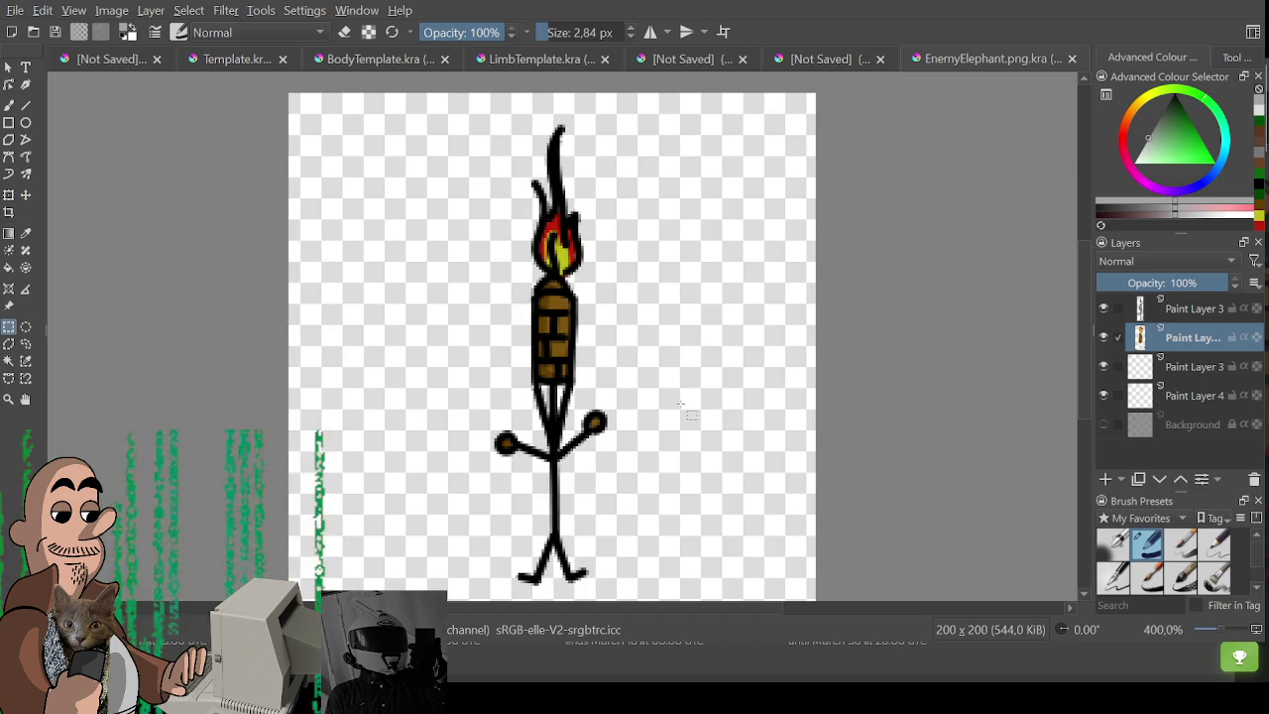
key("minus")
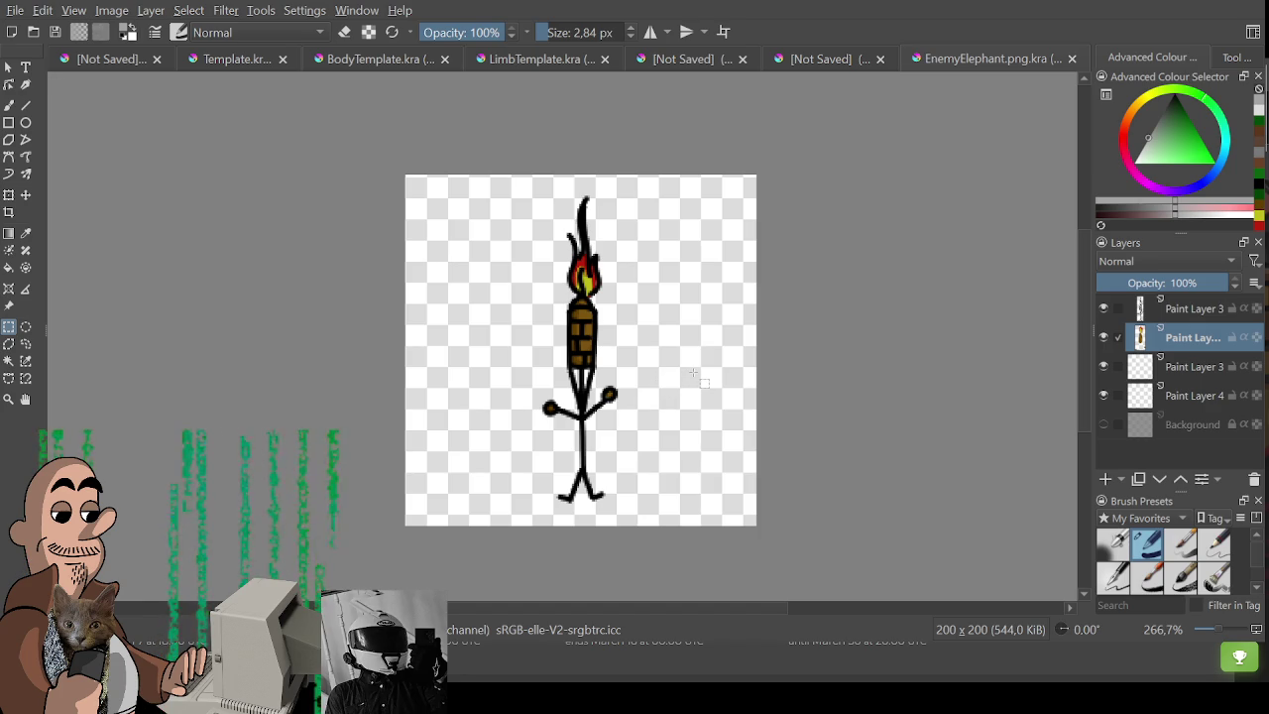
left_click_drag(662, 442, 550, 464)
scroll(540, 476, "up", 1)
scroll(556, 485, "down", 1)
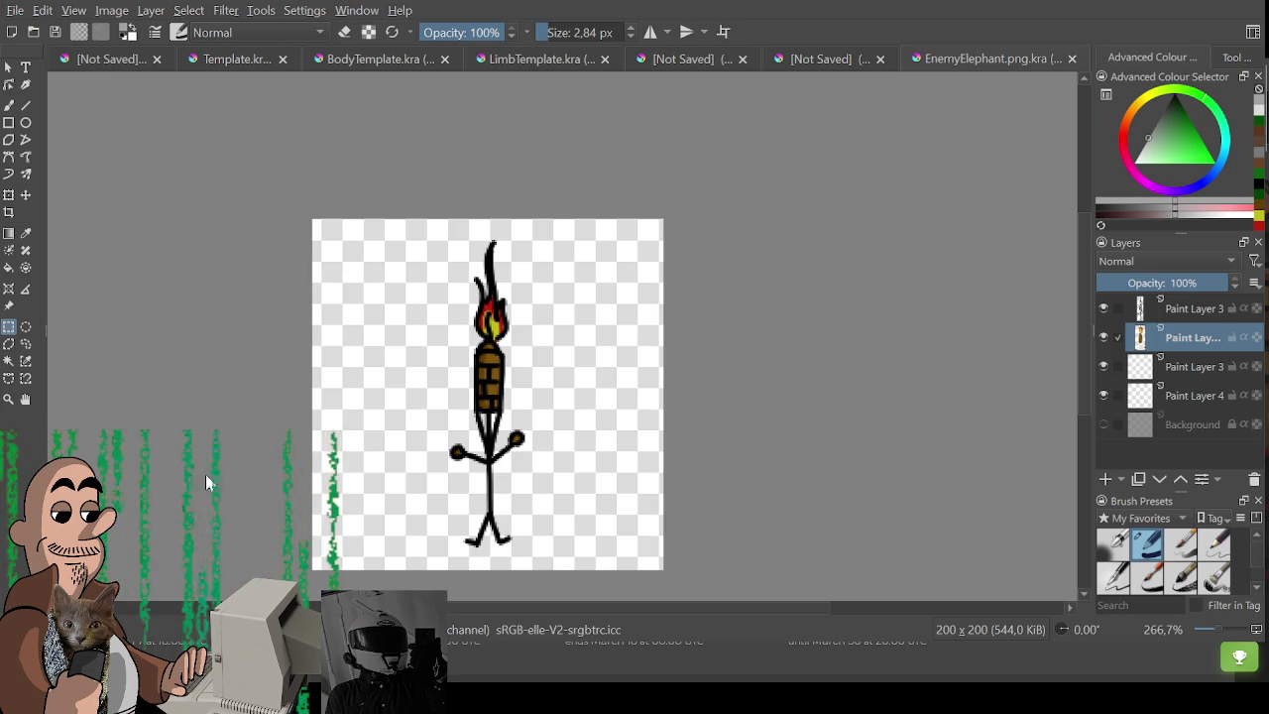
Export the torch drawing and switch back to the character sheet.
key("ctrl+s")
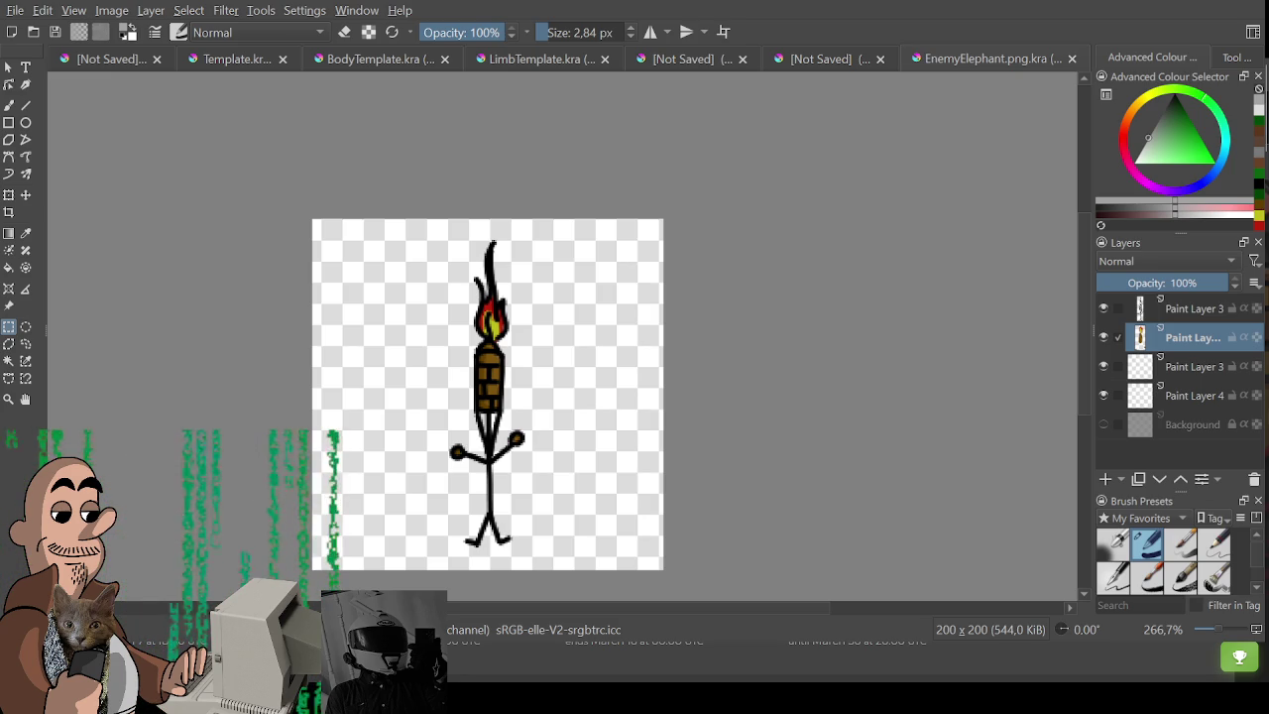
key("ctrl+Tab")
scroll(544, 287, "down", 3)
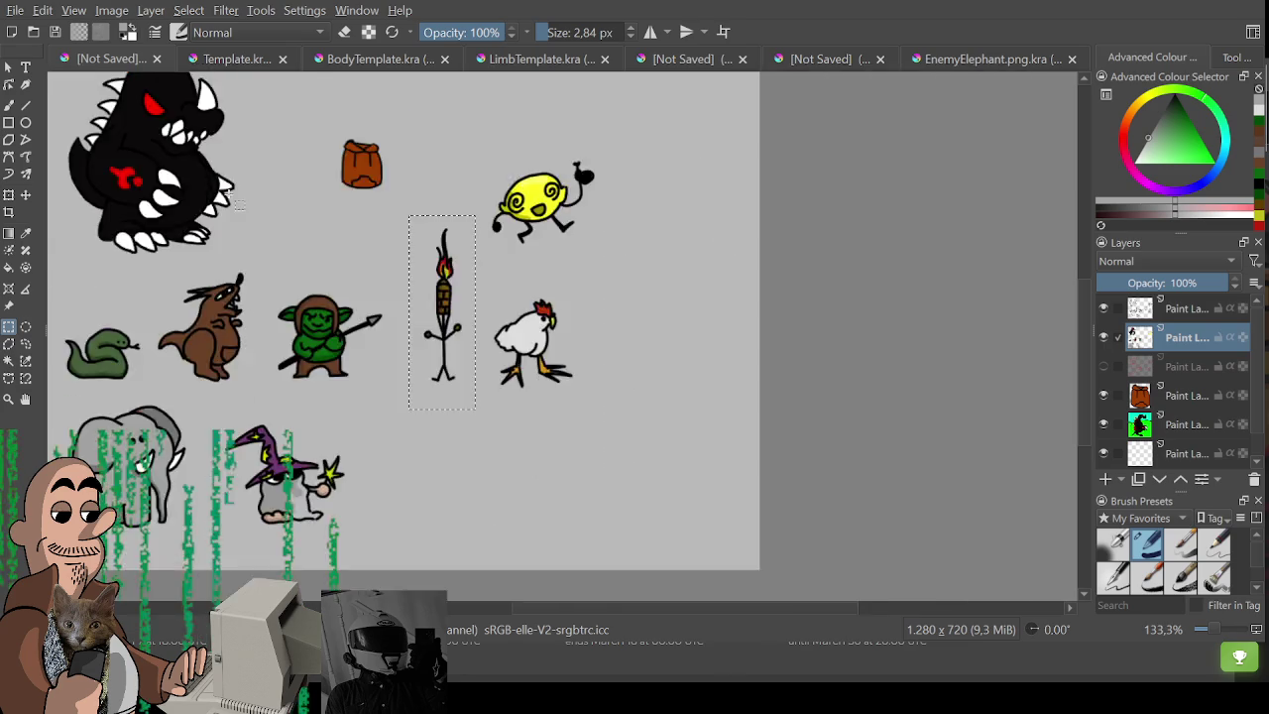
Select the black monster on the sheet and paste it into the 300×300 canvas.
scroll(545, 286, "up", 1)
left_click_drag(359, 170, 568, 389)
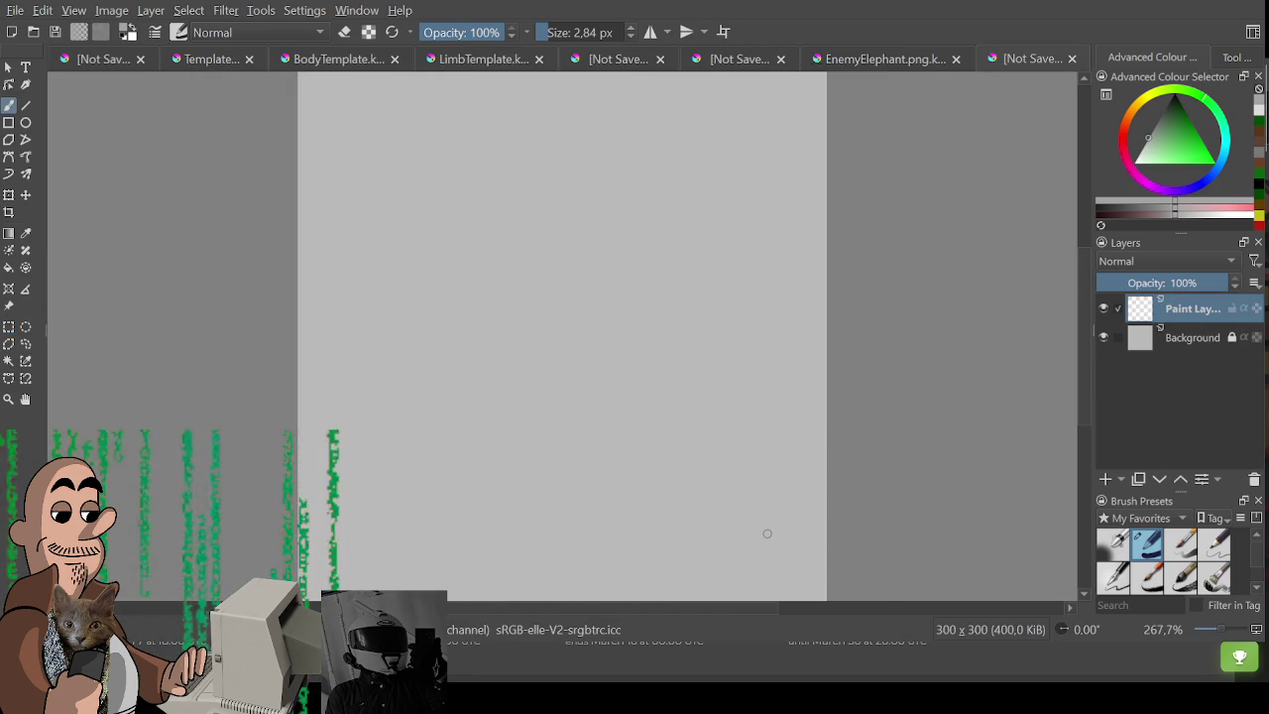
key("ctrl+v")
scroll(664, 409, "down", 1)
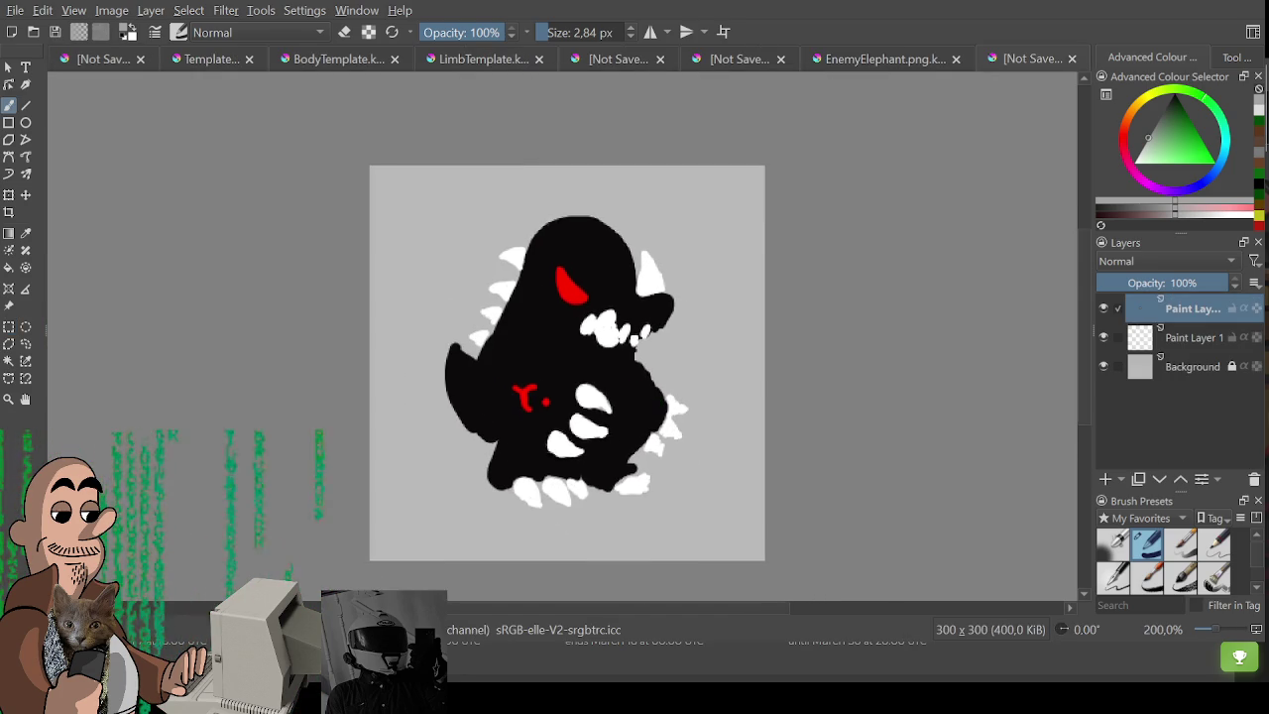
Paste the monster's second drawing layer into the 300×300 canvas.
left_click(99, 58)
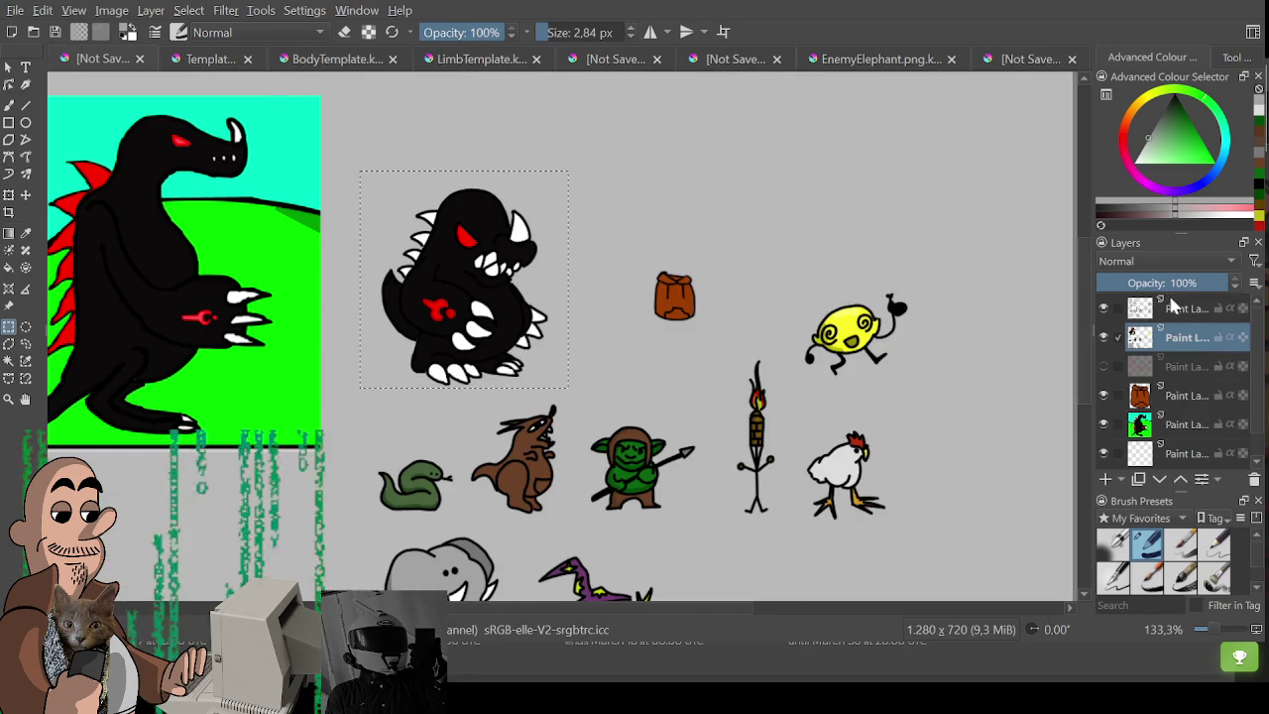
left_click(1176, 306)
left_click(1013, 59)
key("ctrl+v")
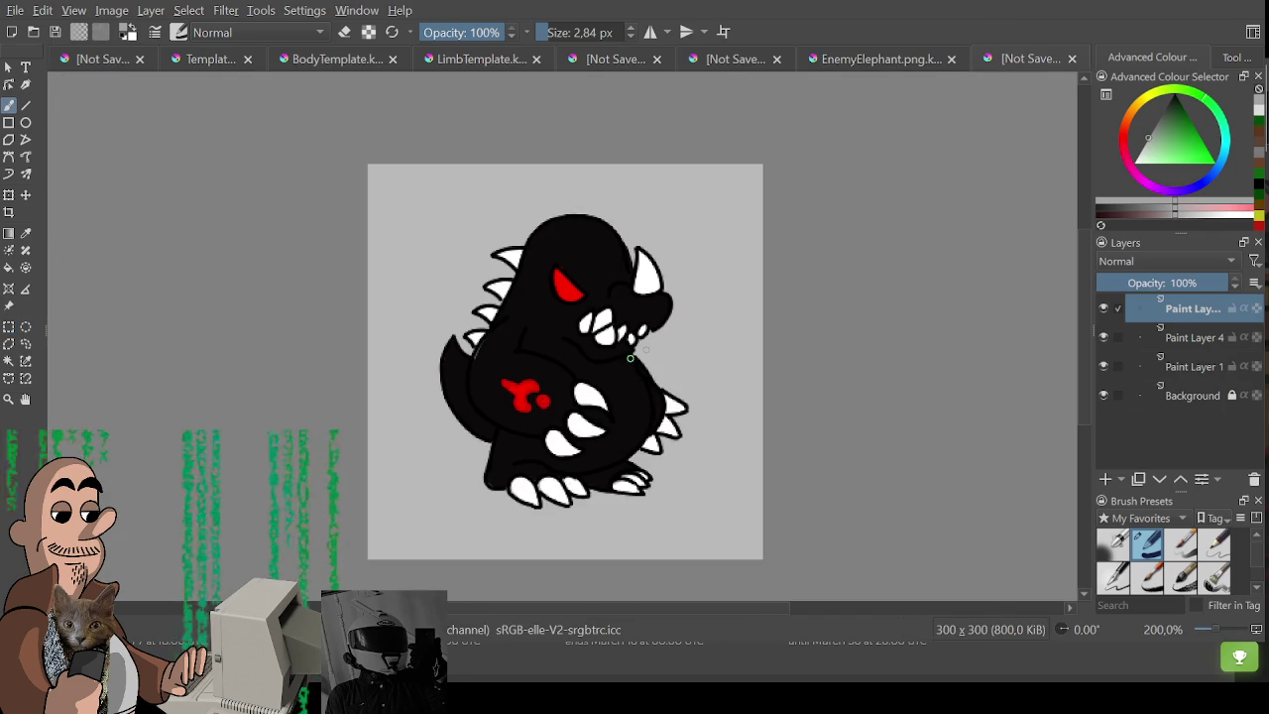
scroll(661, 361, "up", 1)
scroll(661, 361, "up", 1)
scroll(655, 365, "down", 1)
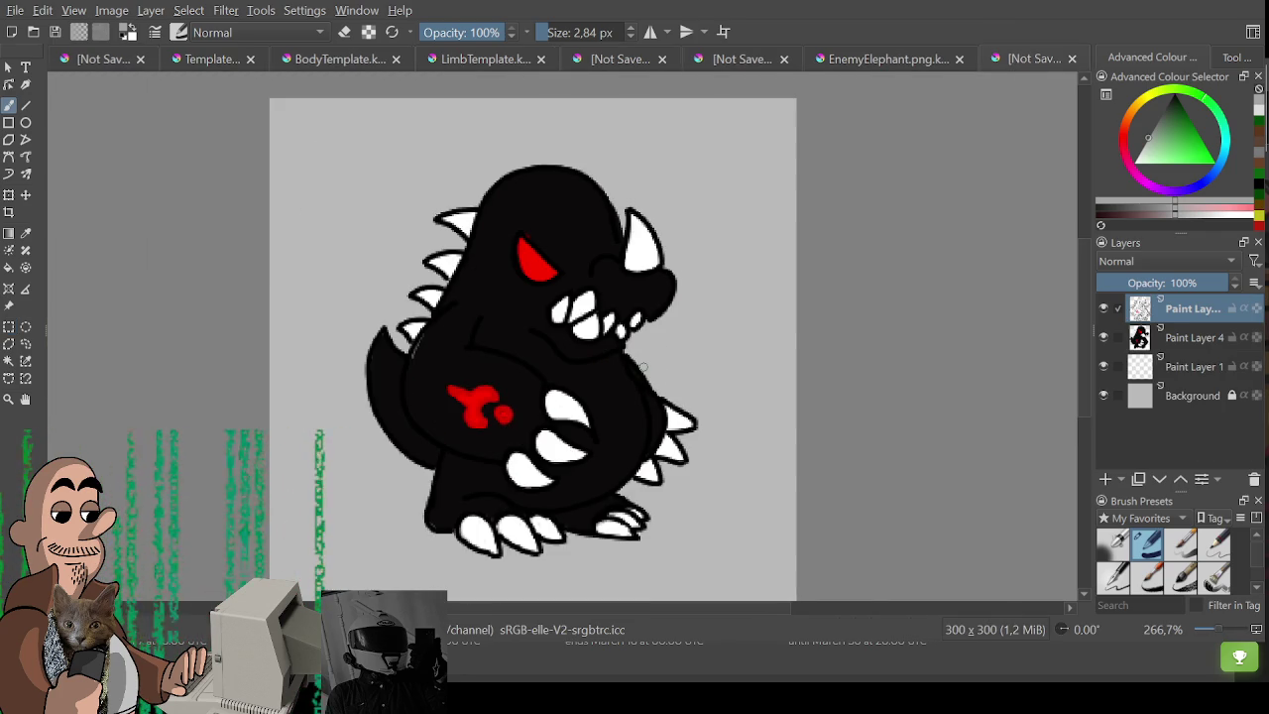
Nudge the pasted layer into line with the monster and hide the grey background.
key("ctrl+t")
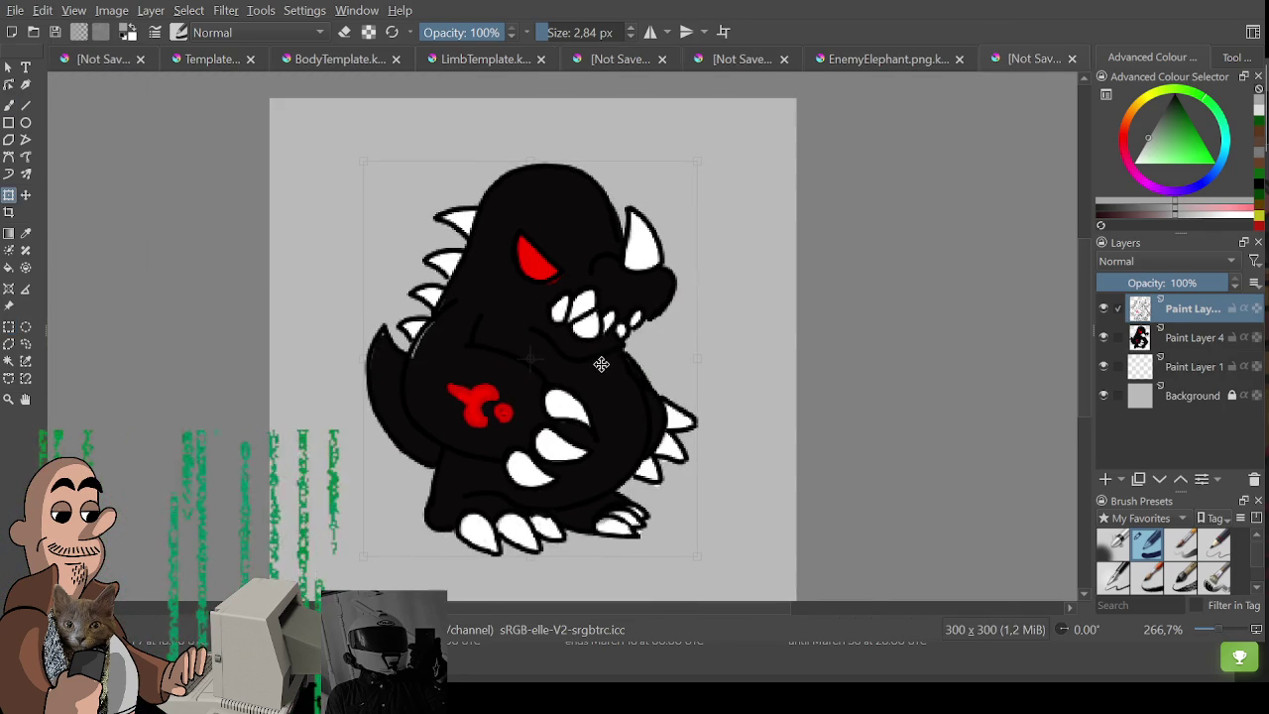
left_click_drag(602, 364, 603, 365)
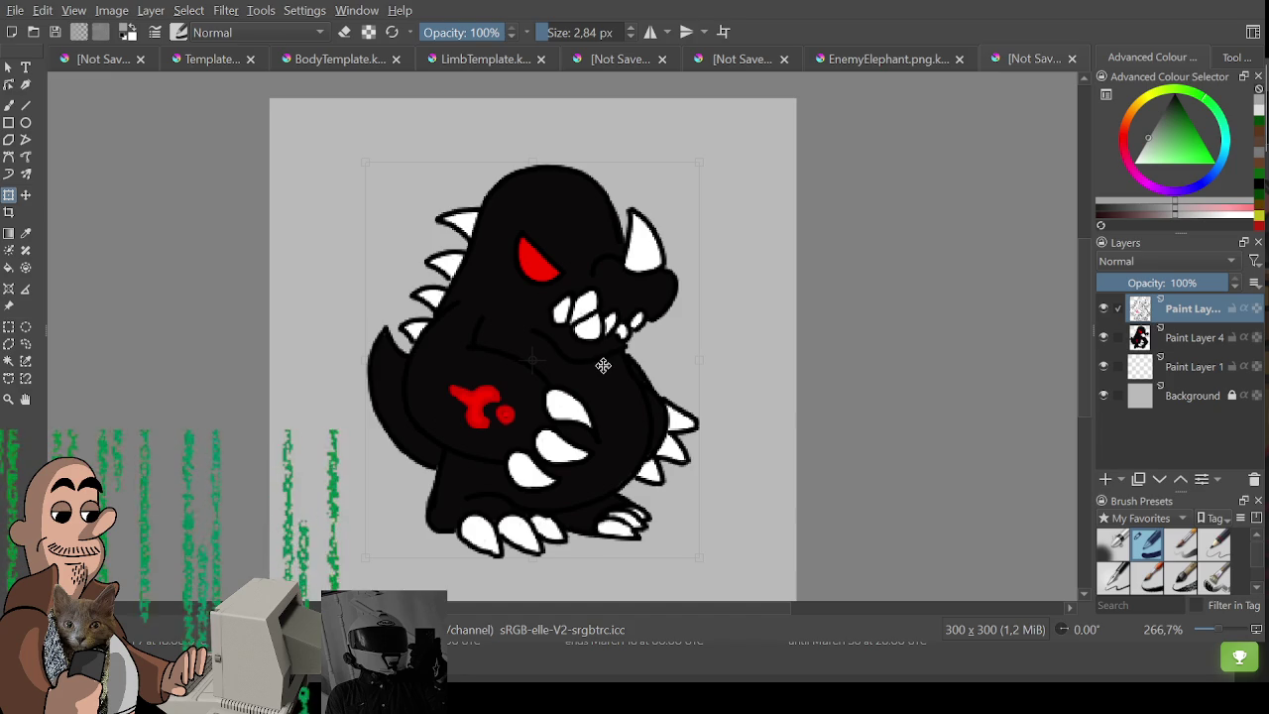
key("ctrl+r")
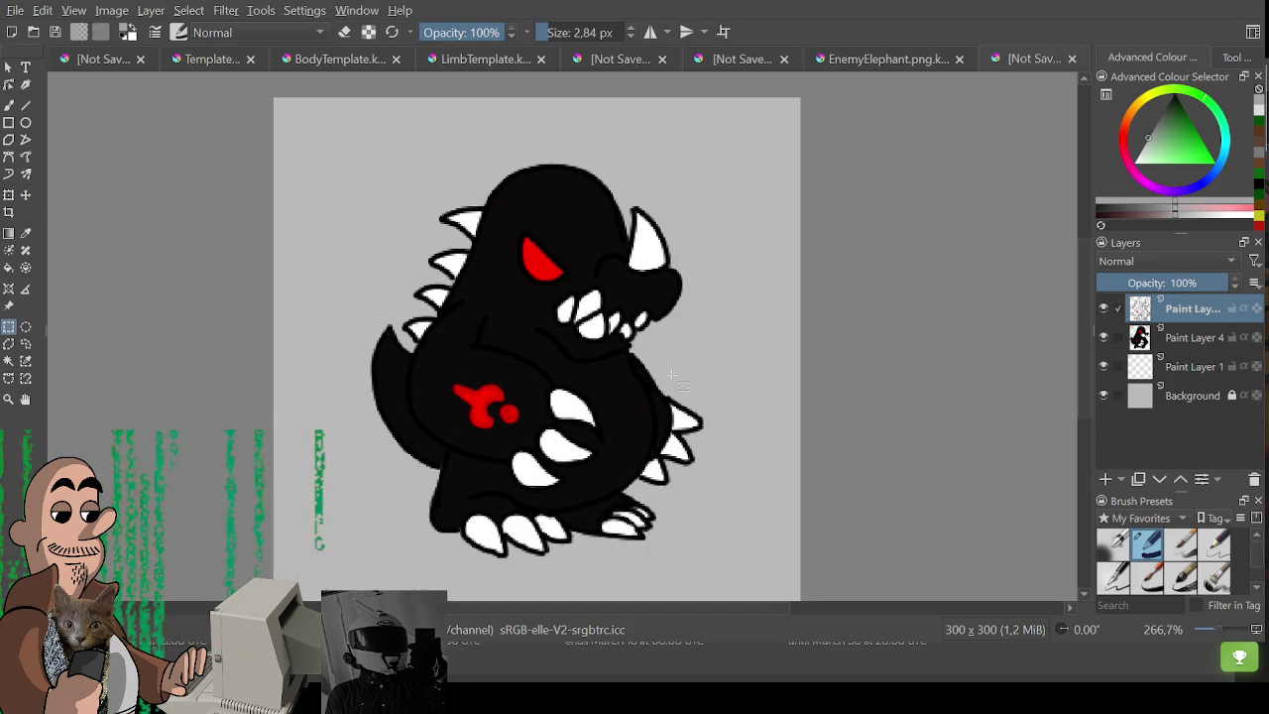
left_click(1104, 395)
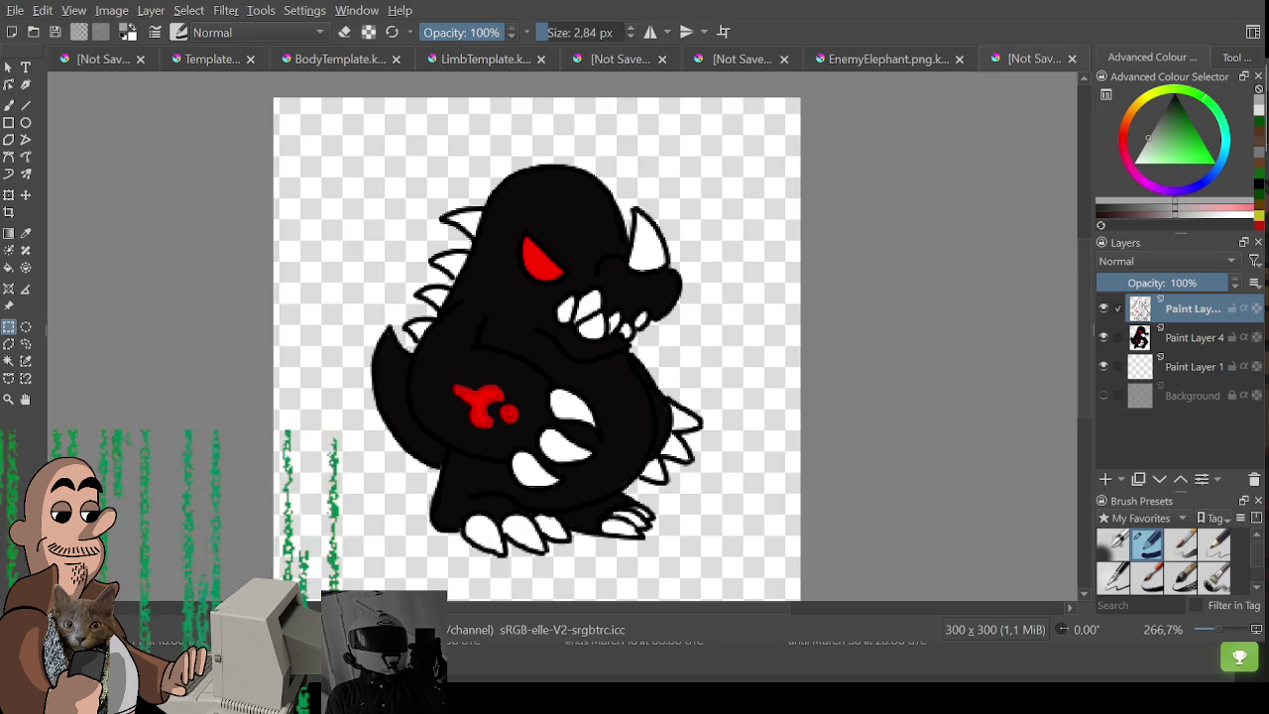
Export the monster drawing, then bring up the LimbTemplate document.
key("ctrl+s")
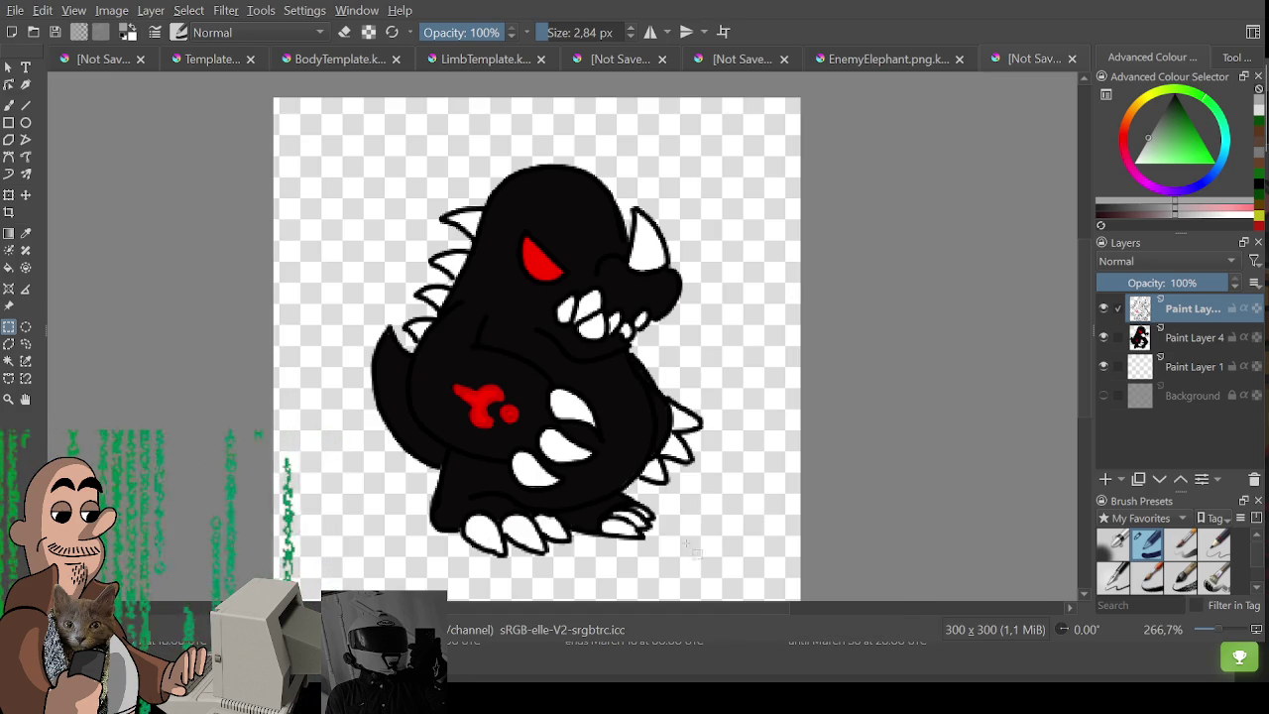
scroll(530, 384, "down", 2)
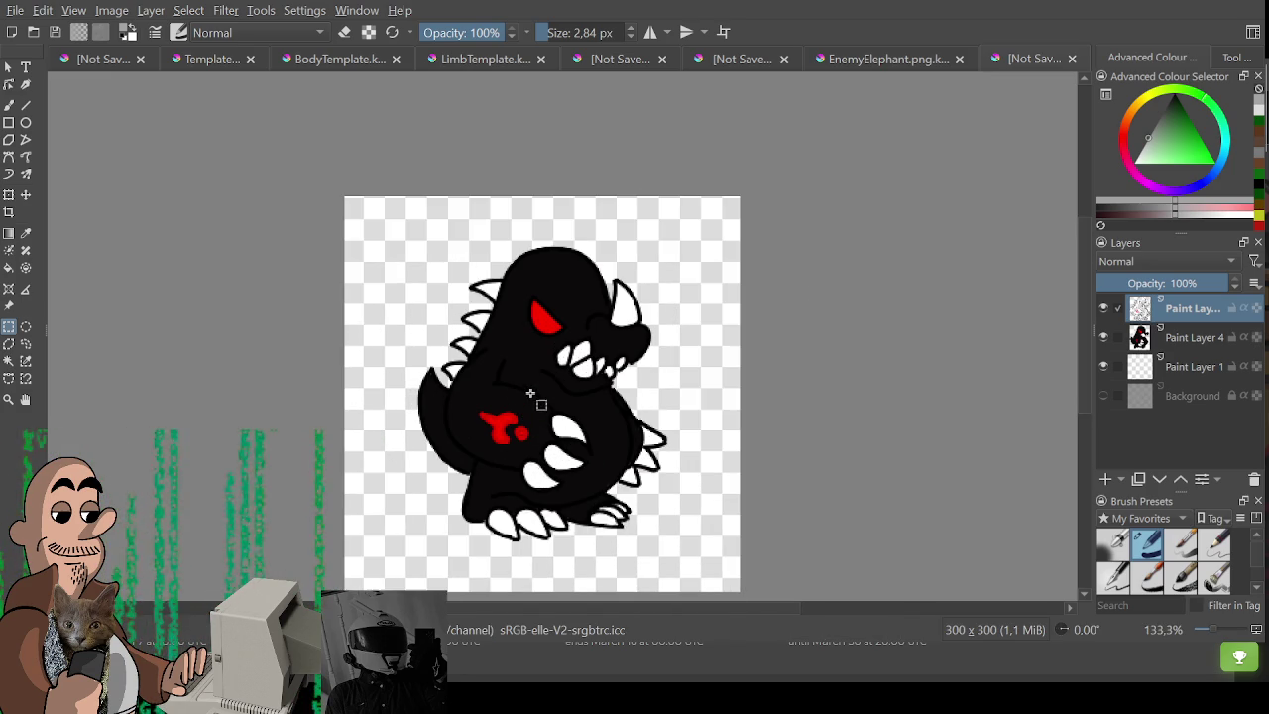
left_click(305, 60)
left_click(493, 60)
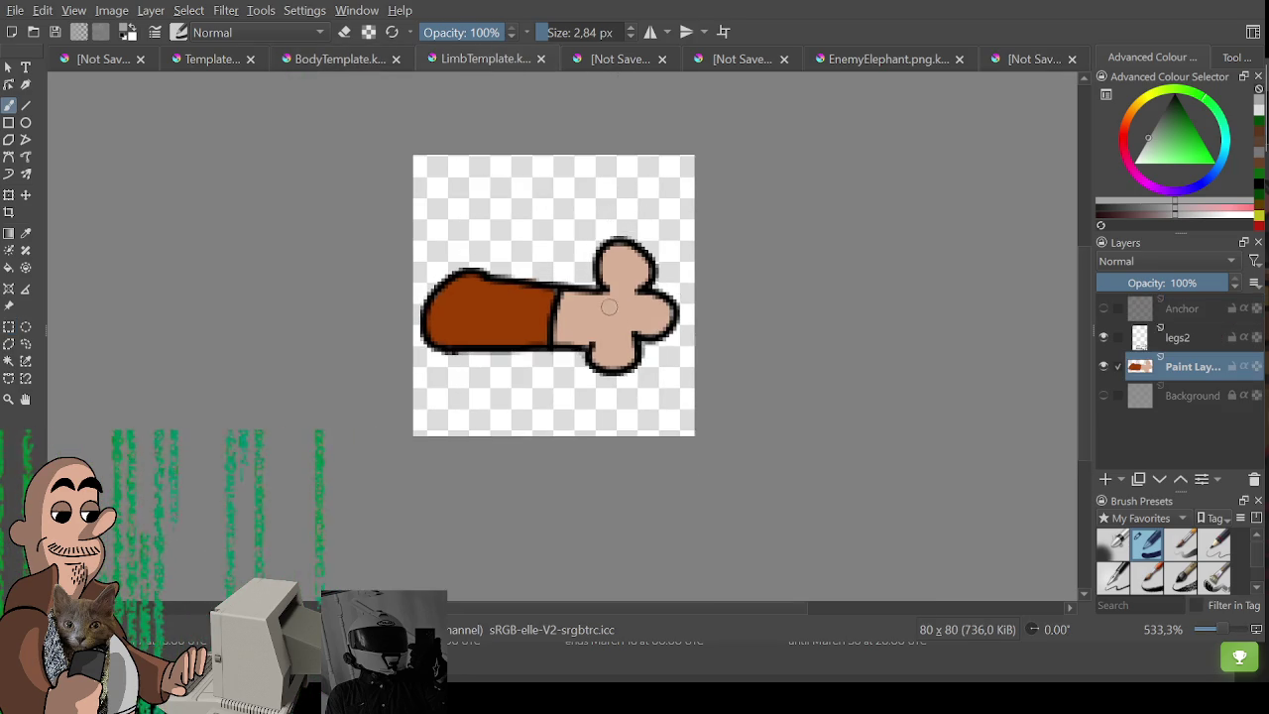
Turn on the eraser and check the legs2, Anchor and Paint Layer 1 layers.
scroll(600, 265, "up", 1)
key("e")
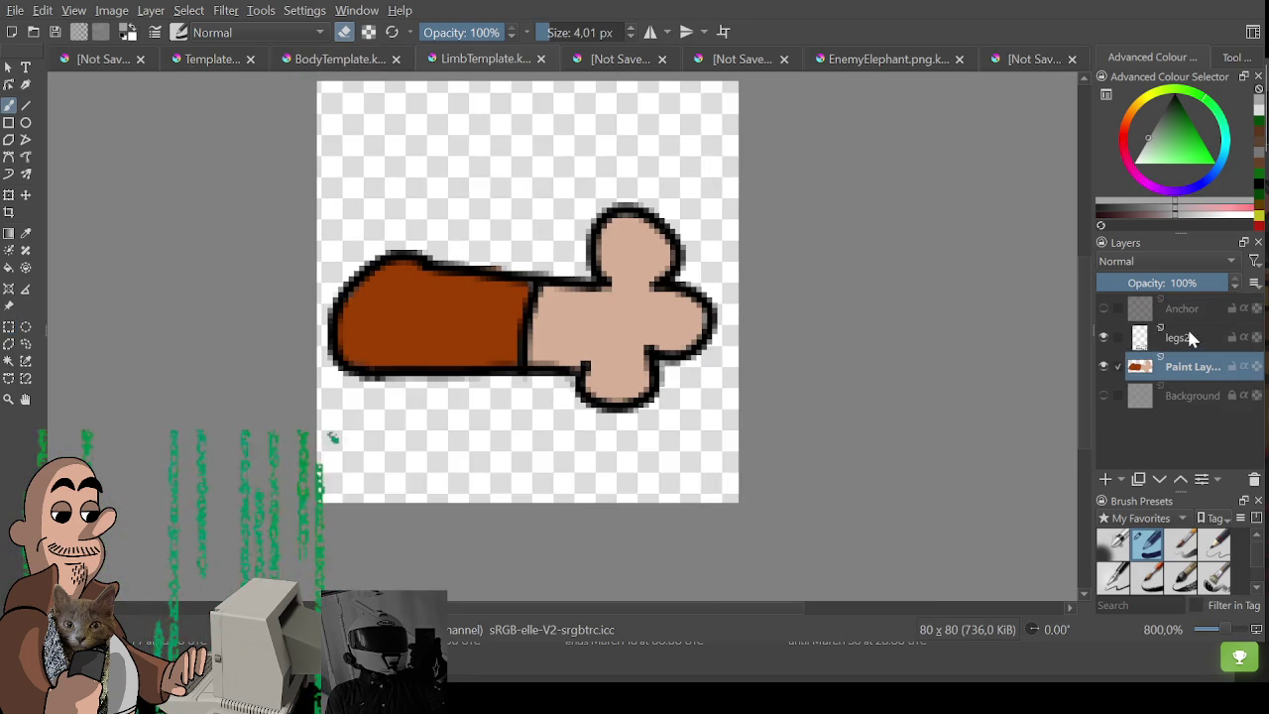
left_click(1190, 337)
left_click(1186, 312)
left_click(1103, 308)
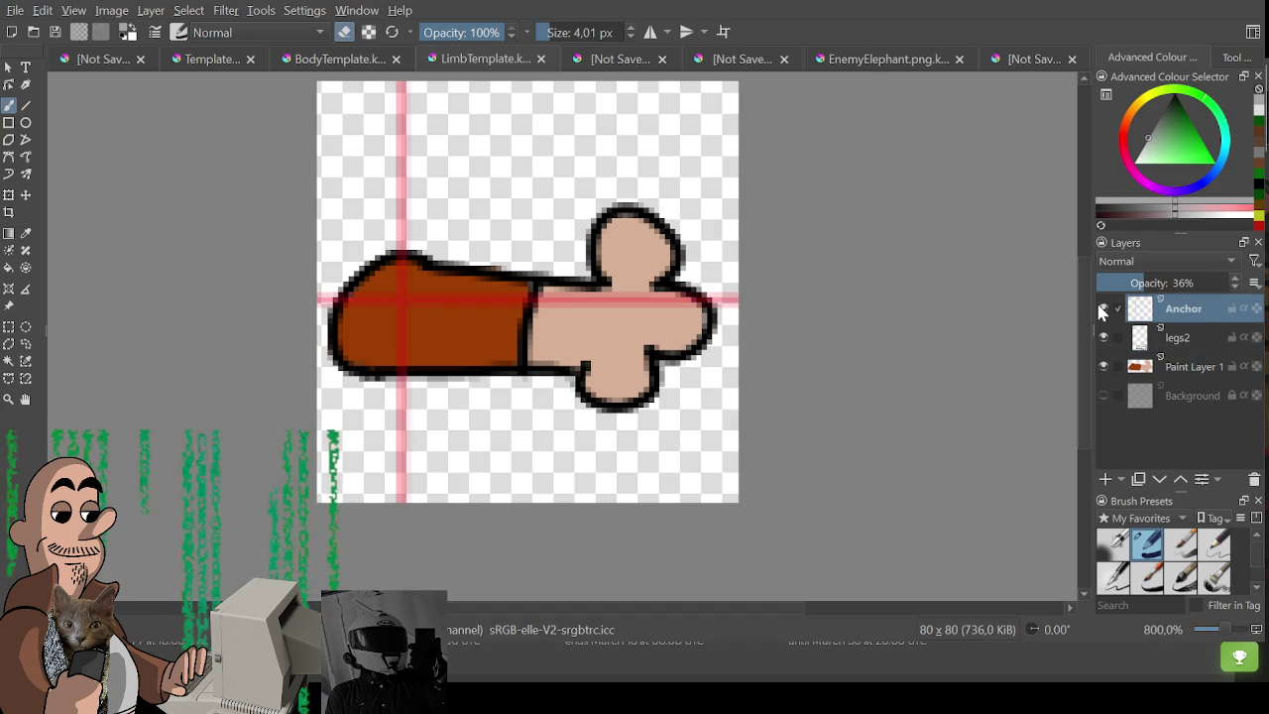
left_click(1185, 338)
left_click(1194, 367)
left_click(1180, 338)
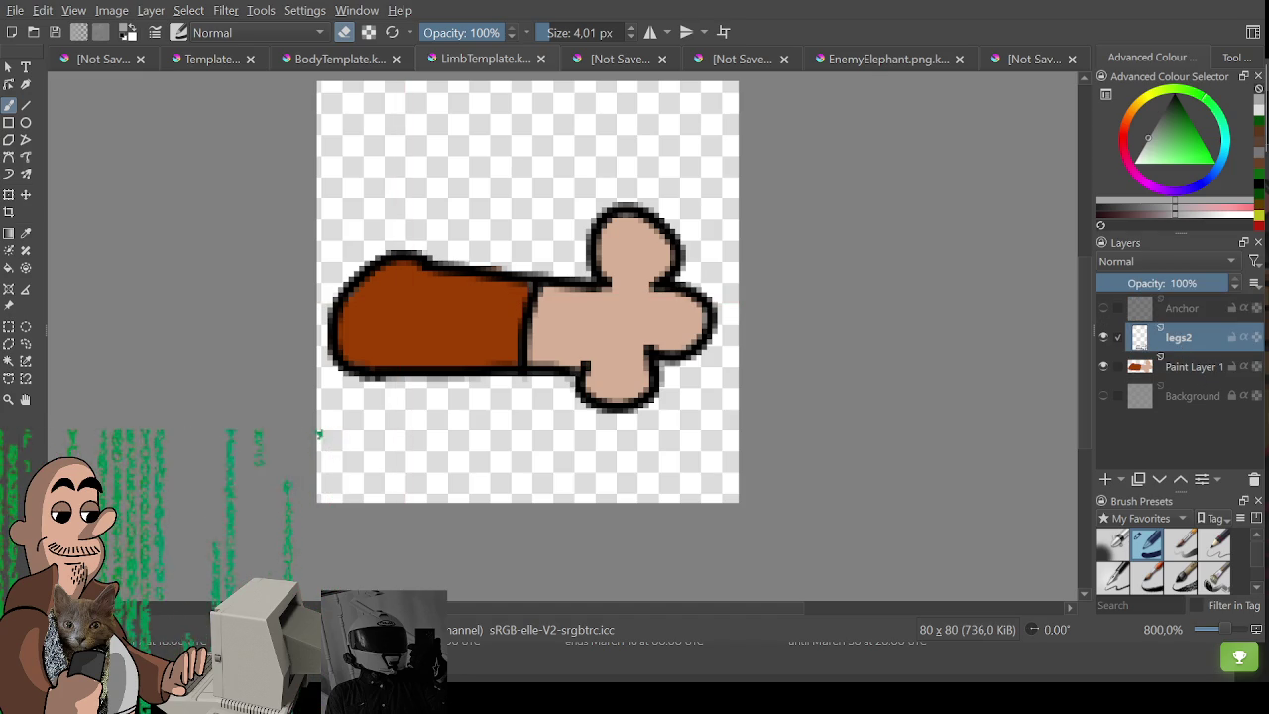
Set up the eraser at a small brush size.
key("ctrl+r")
key("e")
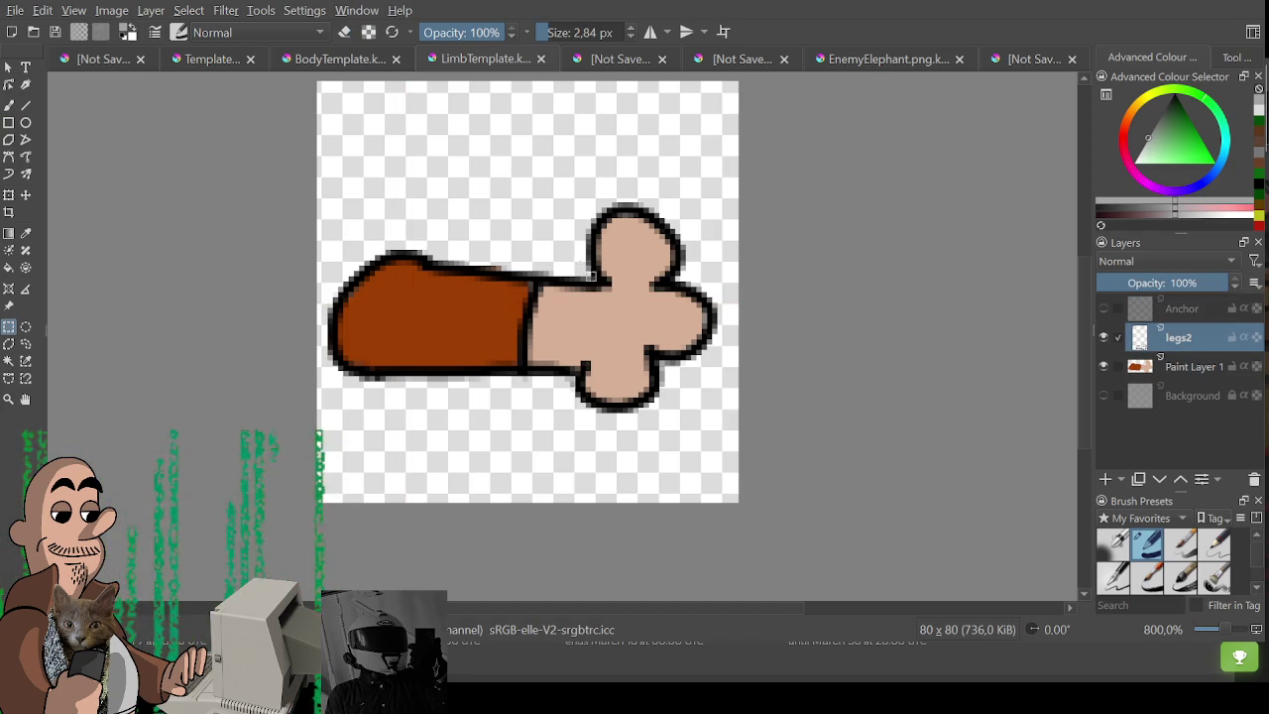
key("e")
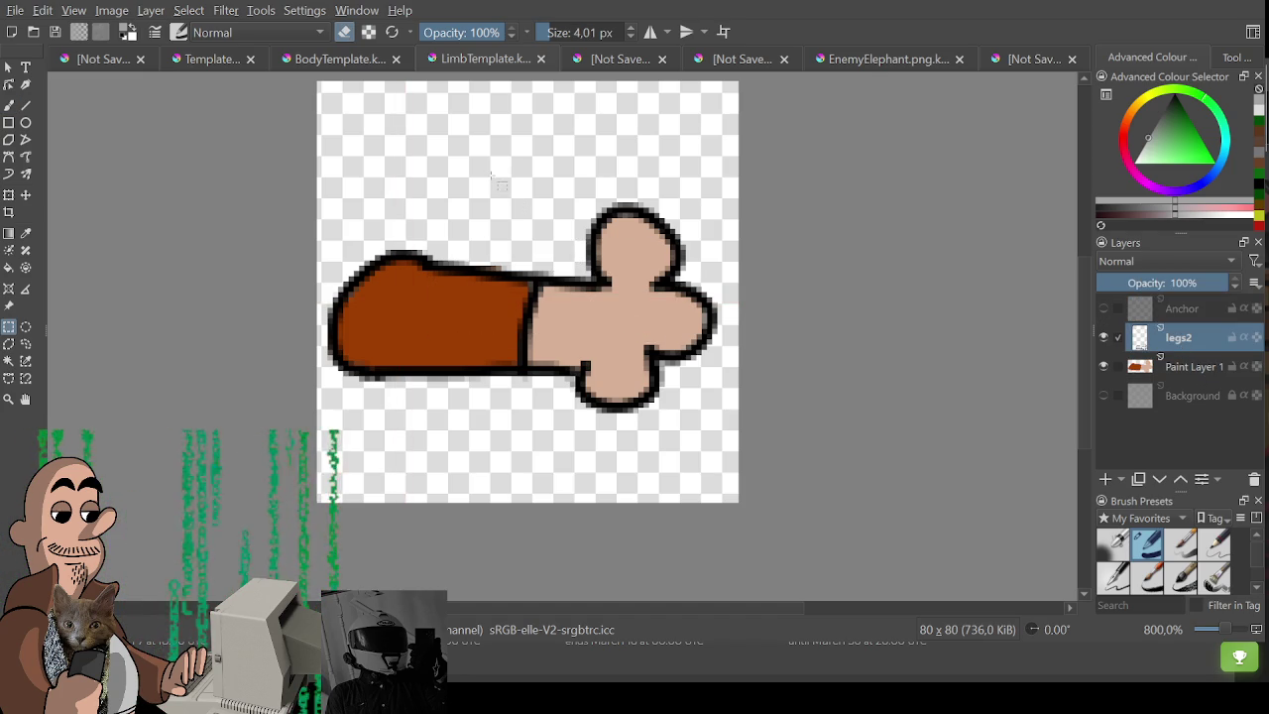
key("b")
key("e")
left_click_drag(451, 260, 556, 377)
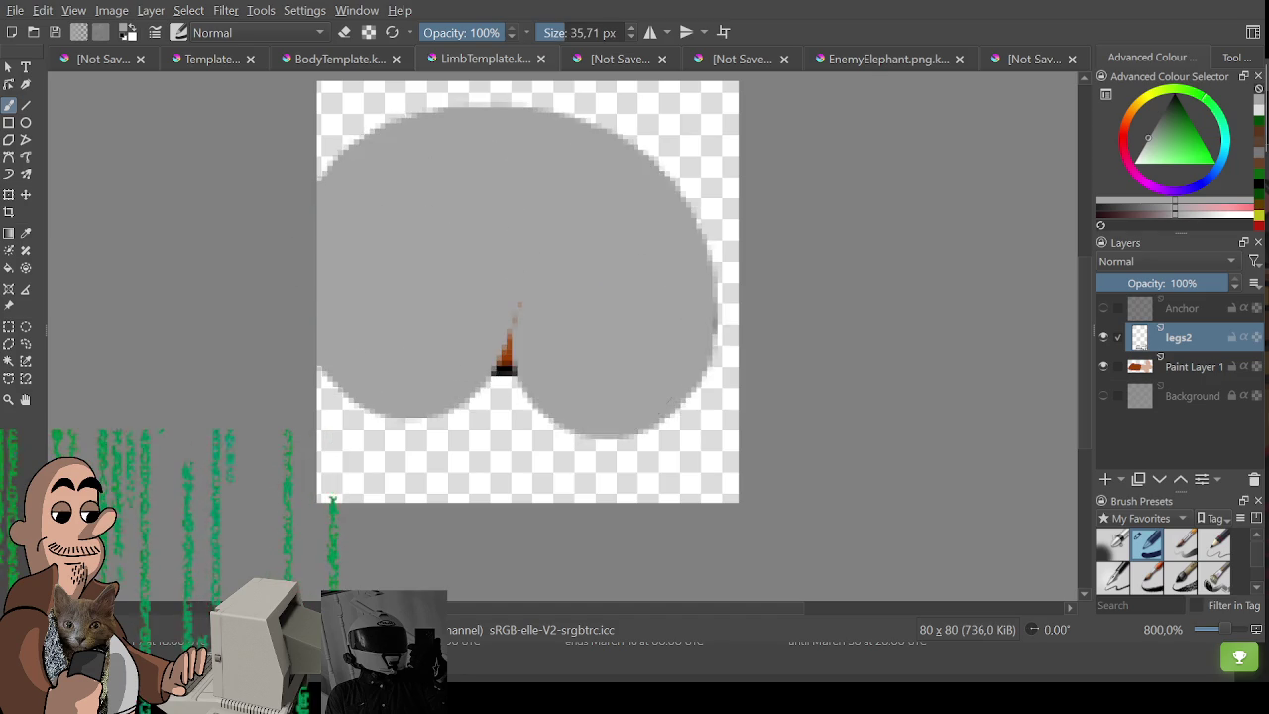
key("e")
Erase the limb's black outline on legs2 and the skin hand on Paint Layer 1.
left_click_drag(537, 290, 357, 288)
mouse_move(439, 192)
left_mouse_down()
mouse_move(412, 334)
mouse_move(638, 241)
mouse_move(635, 386)
left_mouse_up()
left_click(1192, 366)
mouse_move(614, 208)
left_mouse_down()
mouse_move(570, 318)
mouse_move(421, 342)
left_mouse_up()
Return to painting on legs2 with a 2 px brush, undoing a test stroke.
left_click(1178, 337)
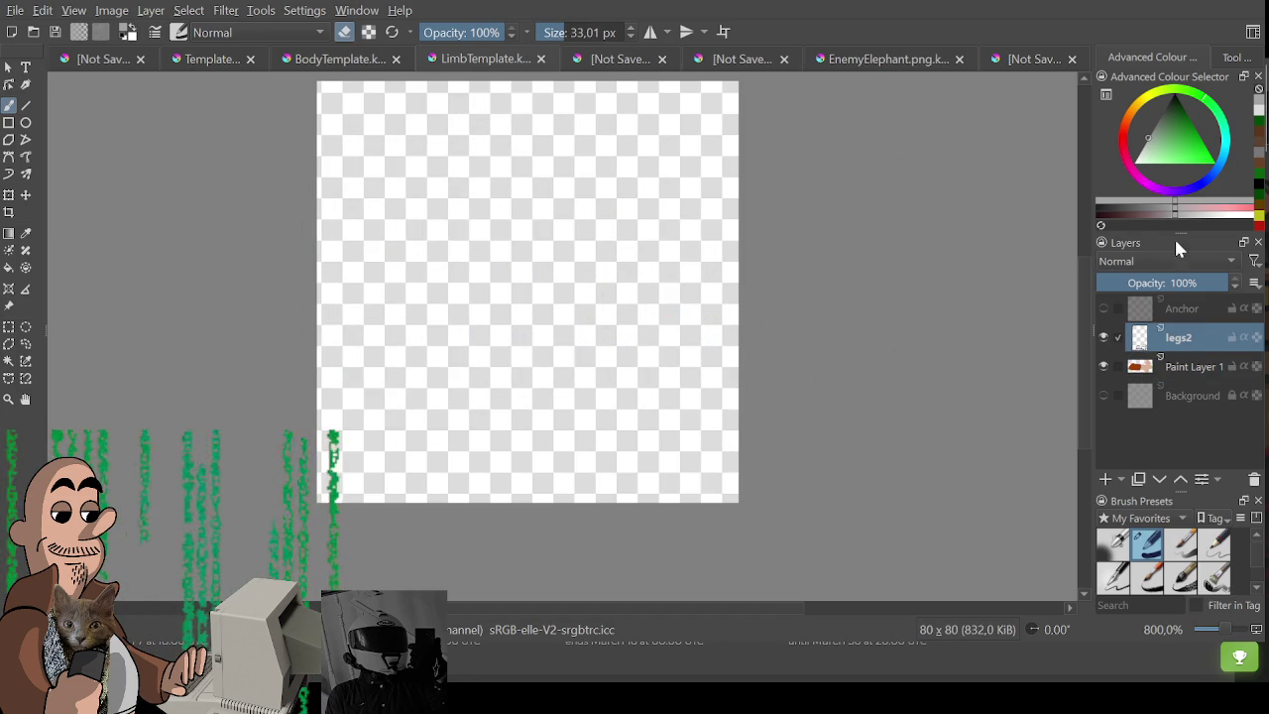
key("e")
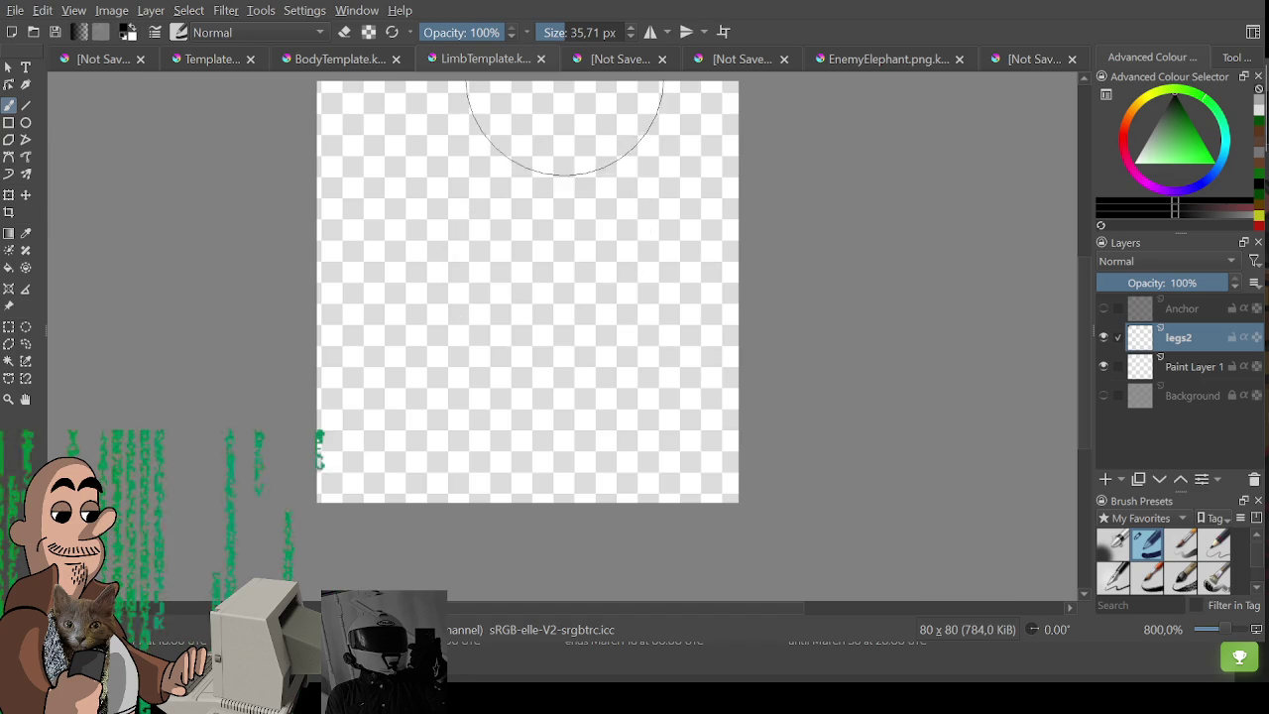
left_click_drag(575, 32, 546, 32)
left_click_drag(481, 249, 708, 287)
key("ctrl+z")
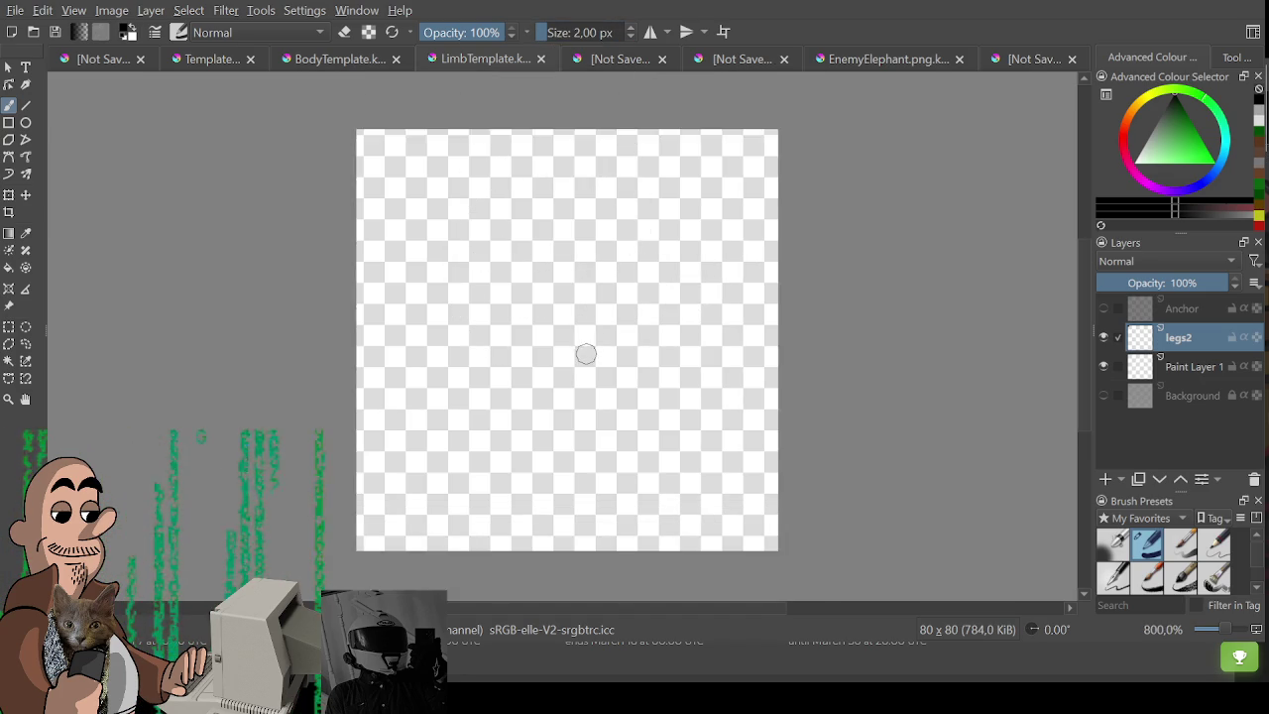
scroll(583, 348, "down", 1)
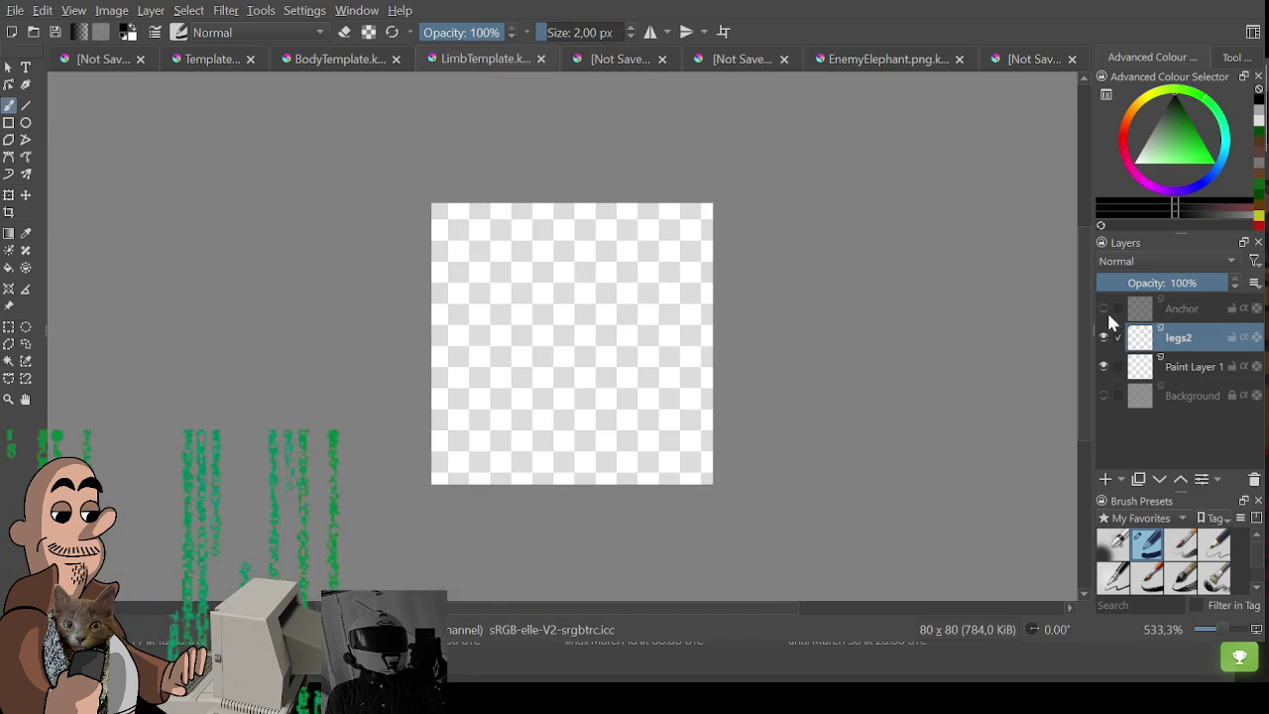
Show the Anchor guide crosshairs and undo another test stroke.
left_click(1103, 308)
scroll(624, 355, "up", 1)
left_click_drag(410, 397, 595, 347)
key("ctrl+z")
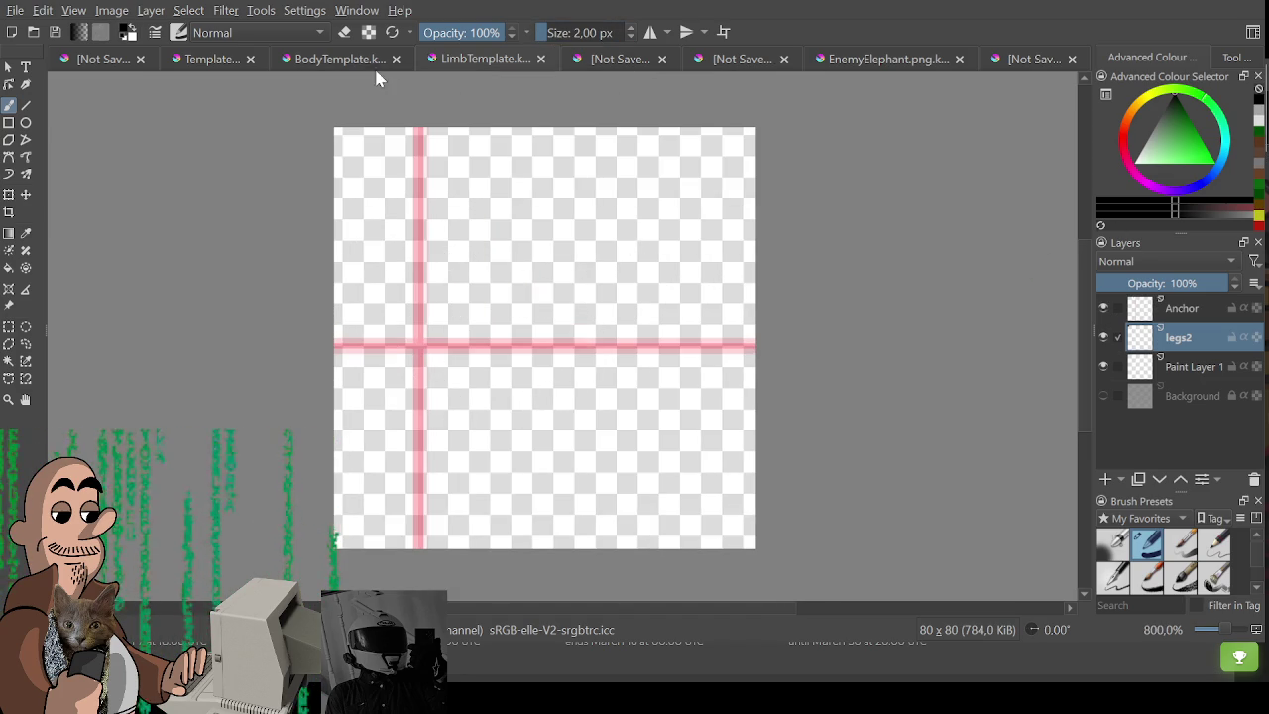
Glance at the body, backpack and character sheet documents, then return to the limb template.
left_click(203, 59)
left_click(311, 57)
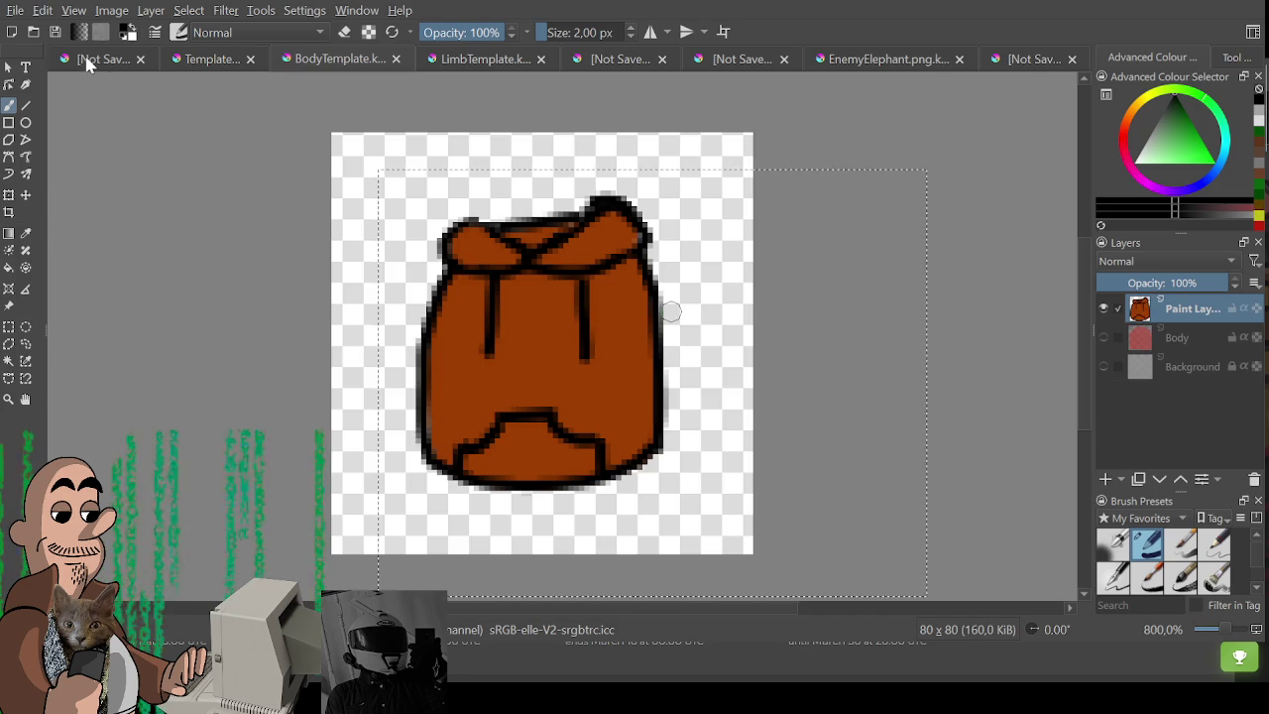
left_click(90, 59)
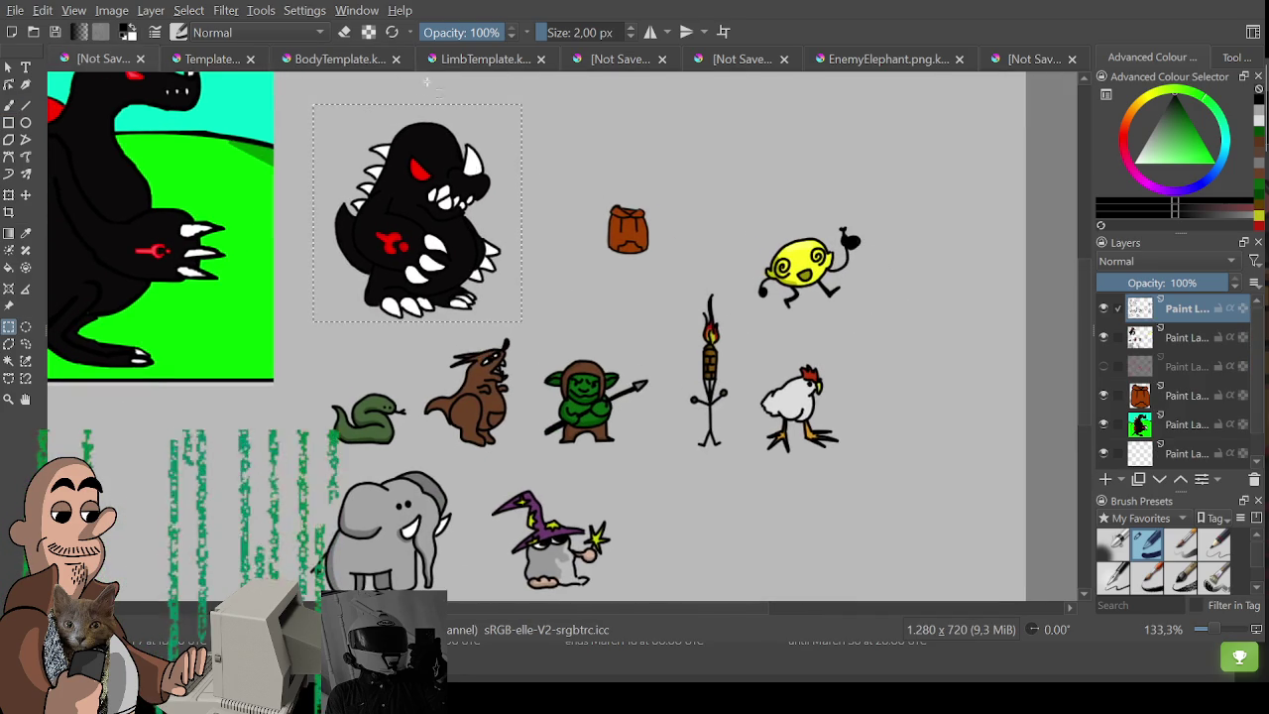
left_click(498, 60)
scroll(540, 320, "up", 2)
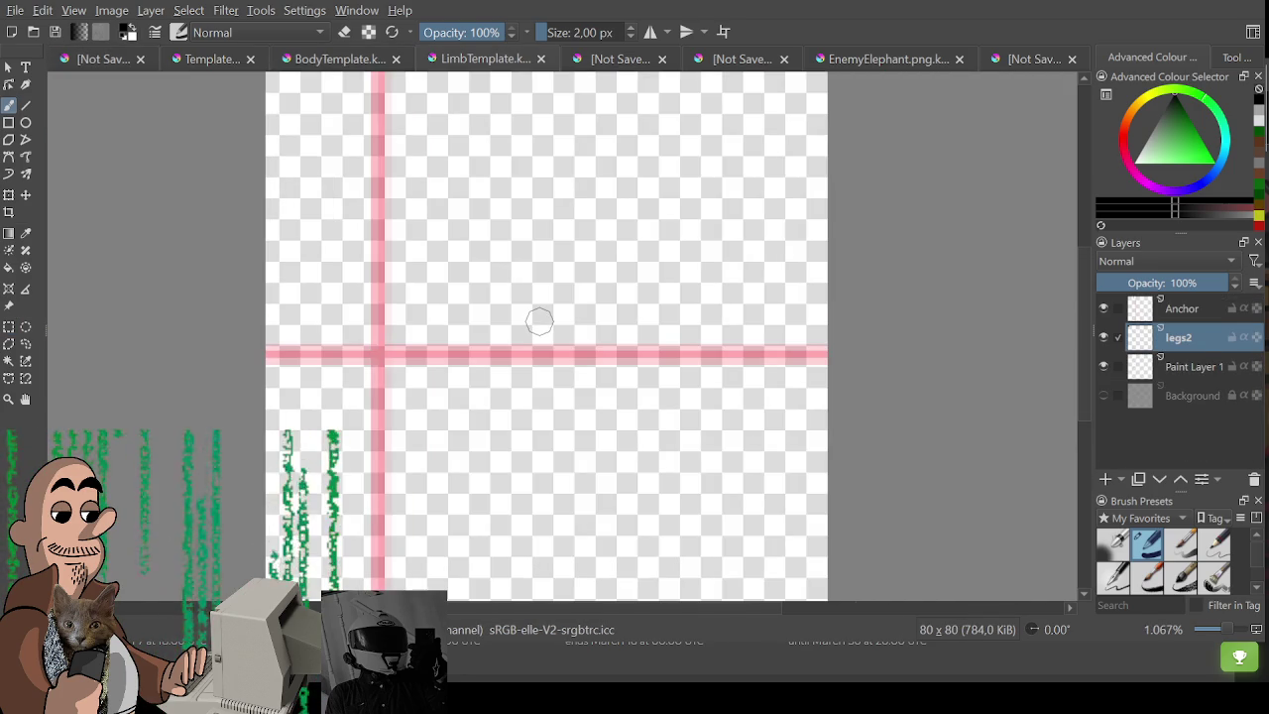
Draw the snake arm's upper and lower outlines, head tip and two eyes; resize canvas to 100×100.
mouse_move(278, 344)
left_mouse_down()
mouse_move(396, 304)
mouse_move(499, 312)
mouse_move(752, 284)
mouse_move(751, 184)
left_mouse_up()
left_click(710, 272)
key("ctrl+z")
mouse_move(714, 285)
left_mouse_down()
mouse_move(770, 221)
mouse_move(771, 383)
mouse_move(758, 401)
mouse_move(733, 370)
left_mouse_up()
mouse_move(296, 345)
left_mouse_down()
mouse_move(408, 347)
mouse_move(583, 386)
mouse_move(741, 377)
mouse_move(720, 398)
left_mouse_up()
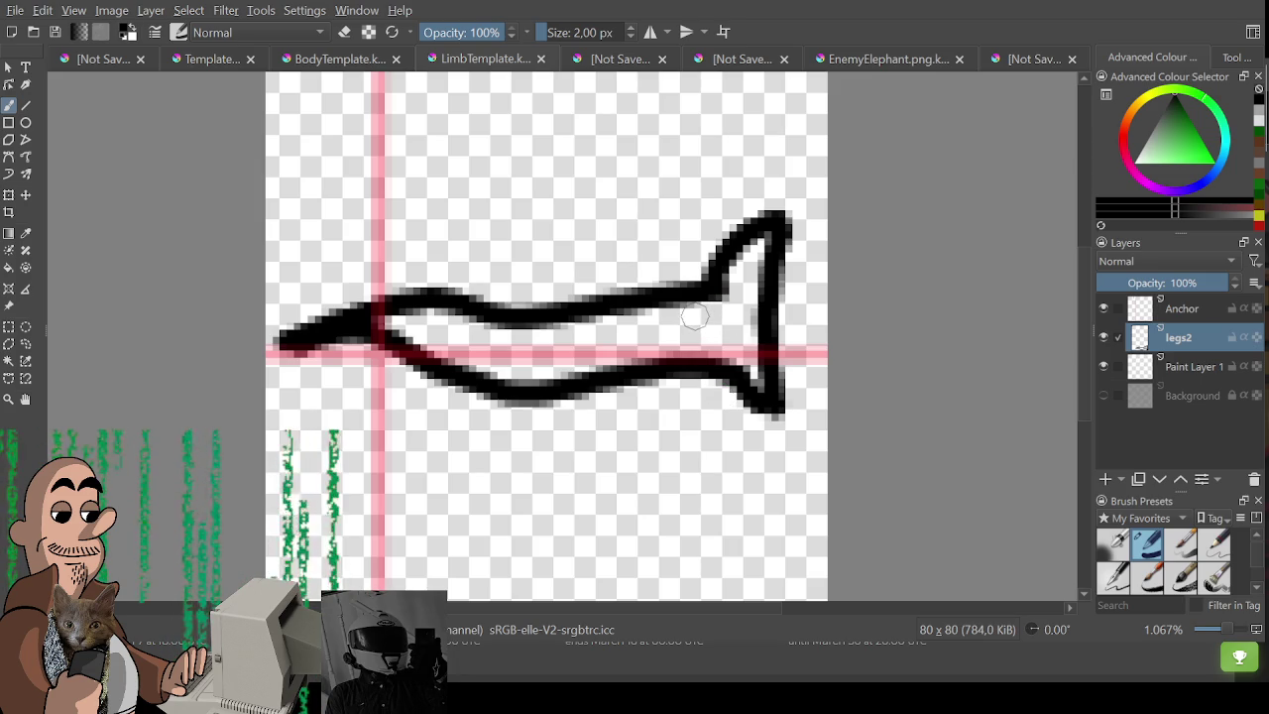
left_click(698, 318)
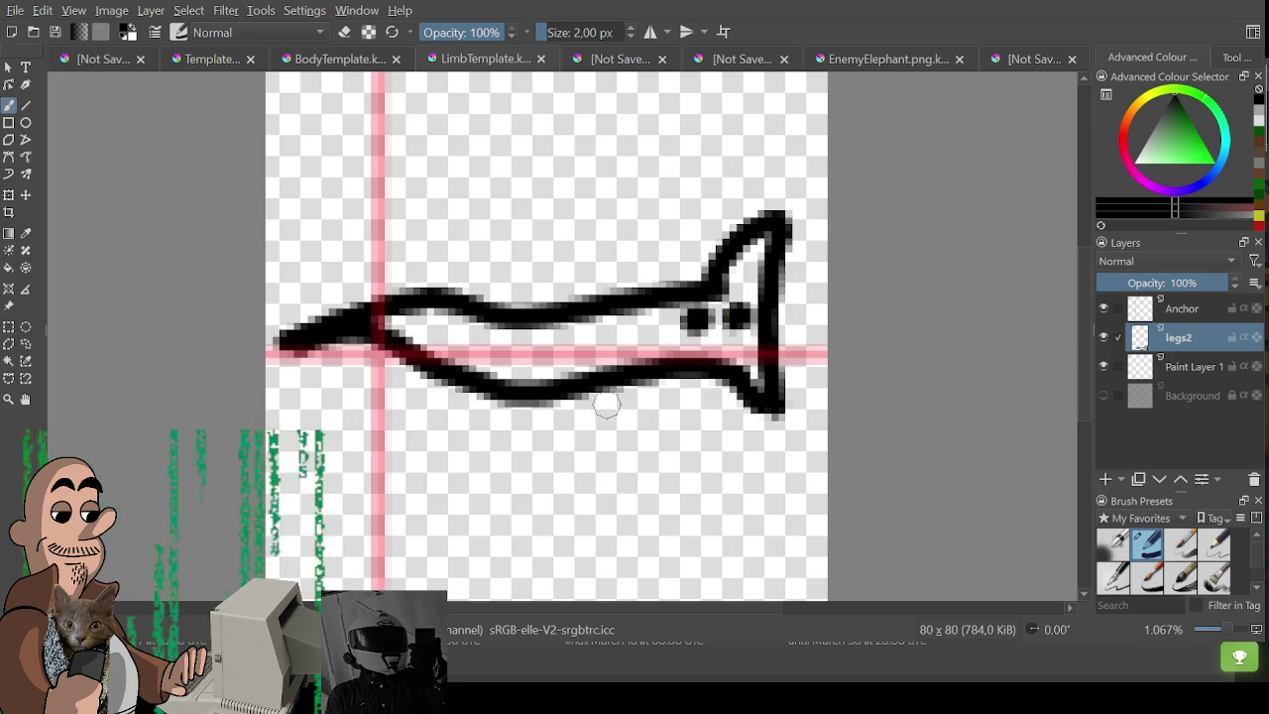
scroll(635, 379, "down", 1)
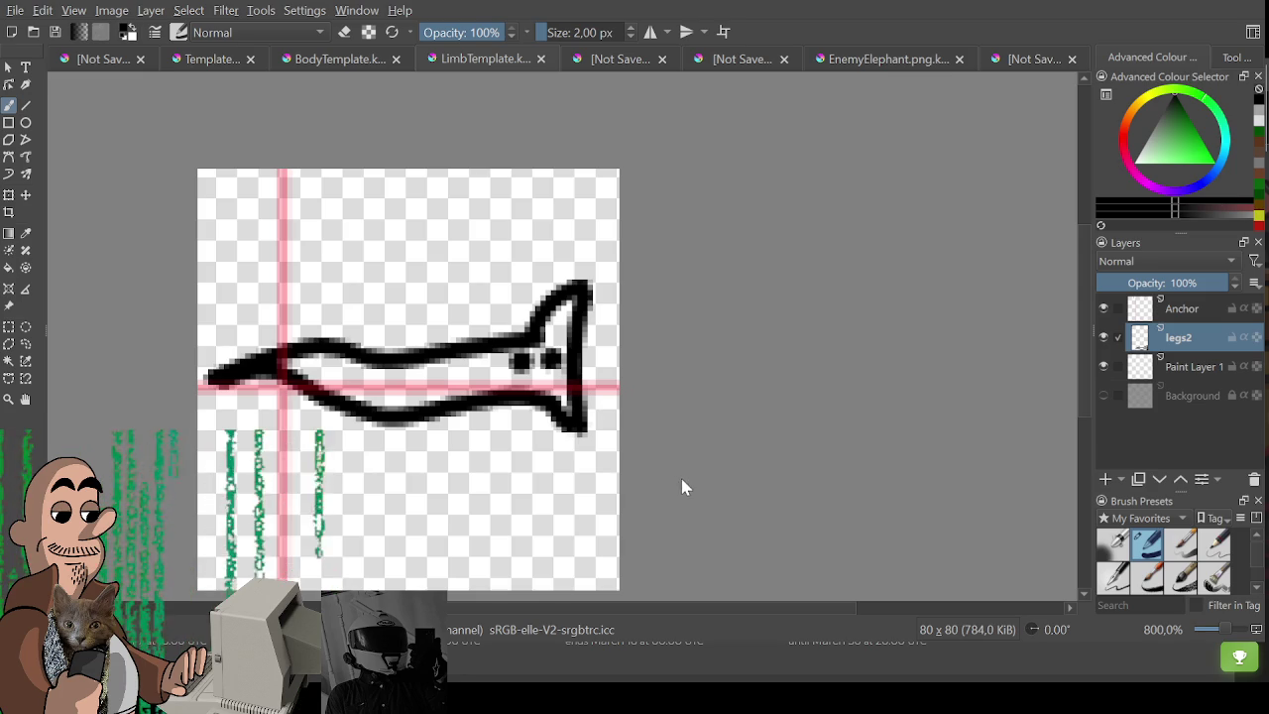
key("ctrl+z")
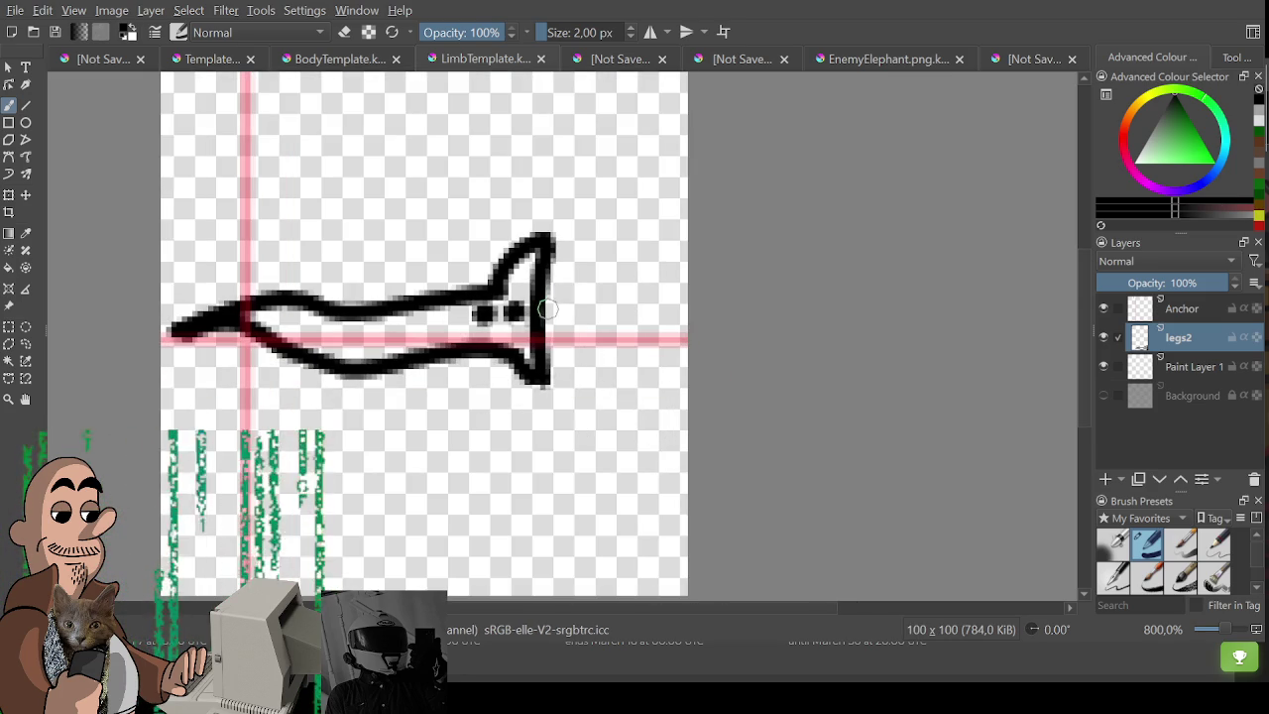
Draw a forked tongue from the snake's mouth and recentre the view.
left_click_drag(536, 315, 611, 289)
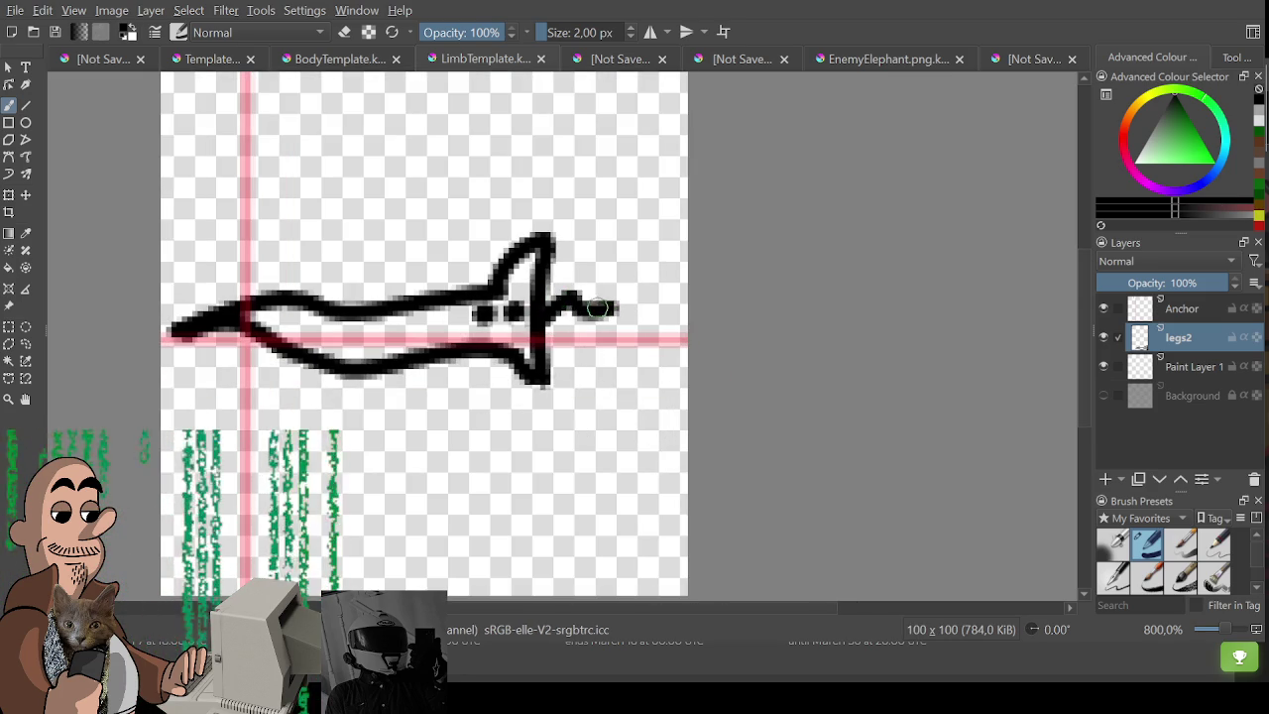
left_click_drag(541, 355, 561, 342)
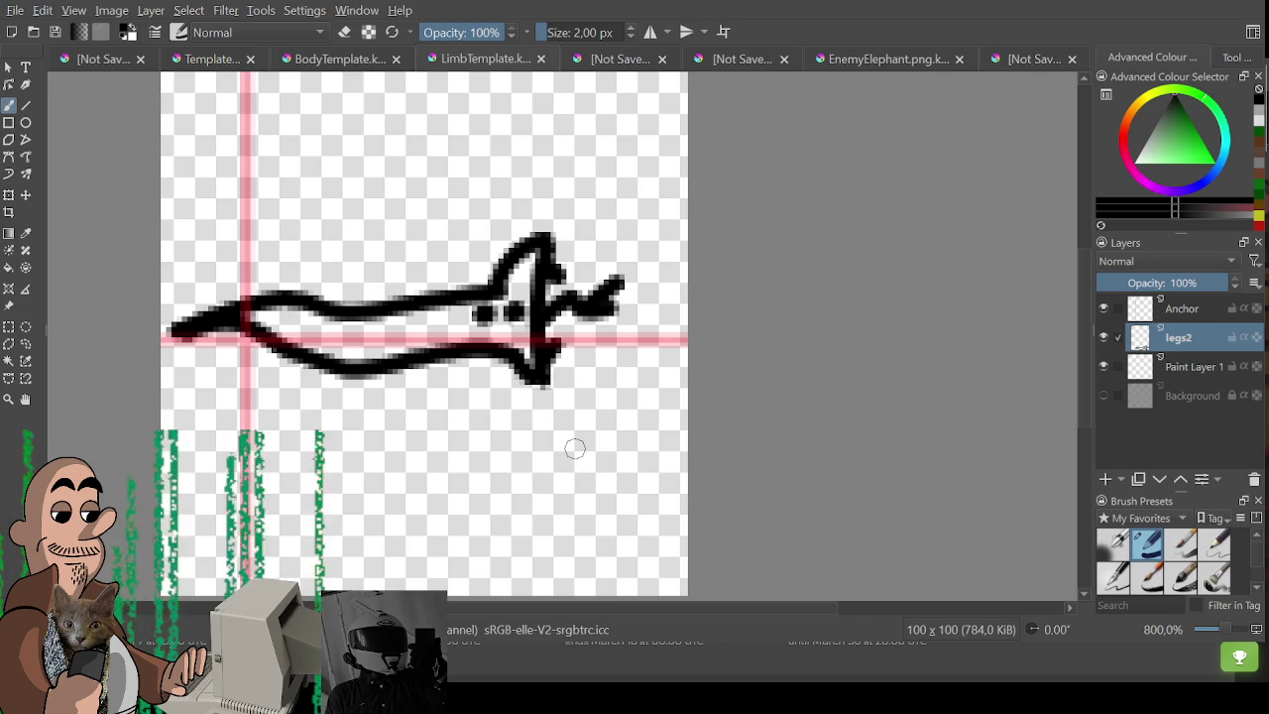
scroll(575, 449, "down", 1)
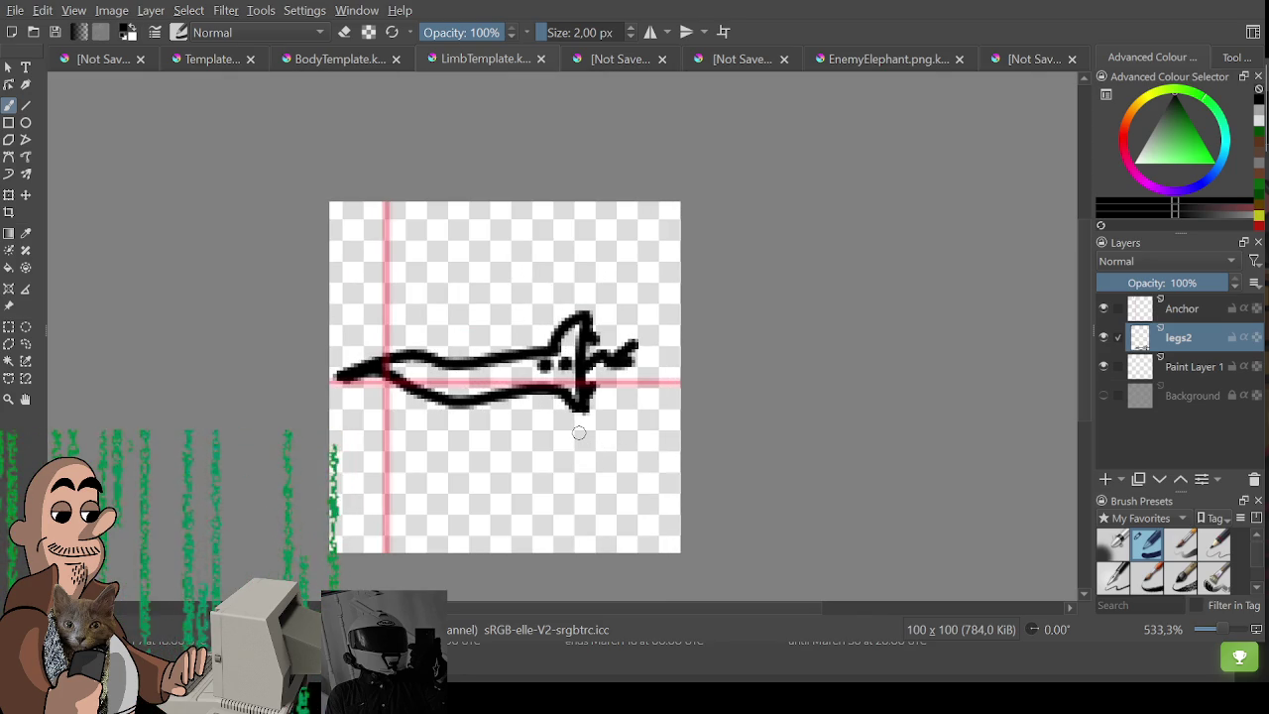
scroll(578, 432, "up", 1)
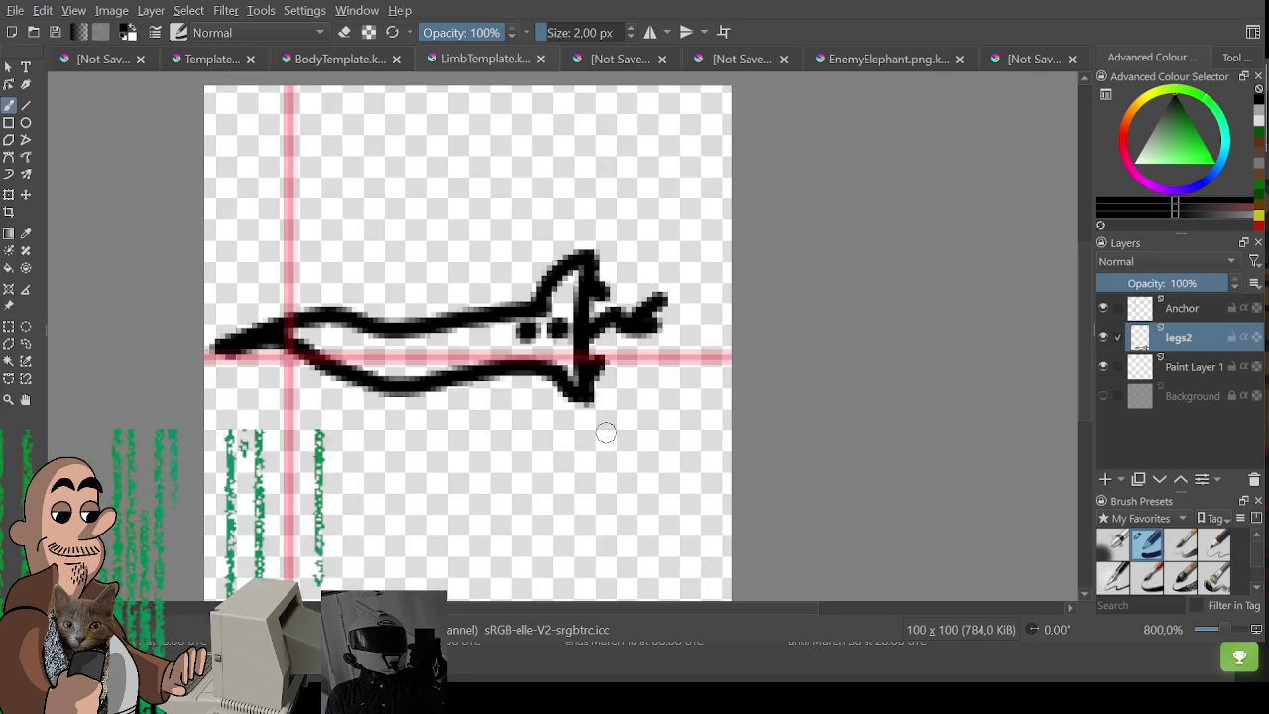
left_click_drag(606, 433, 623, 446)
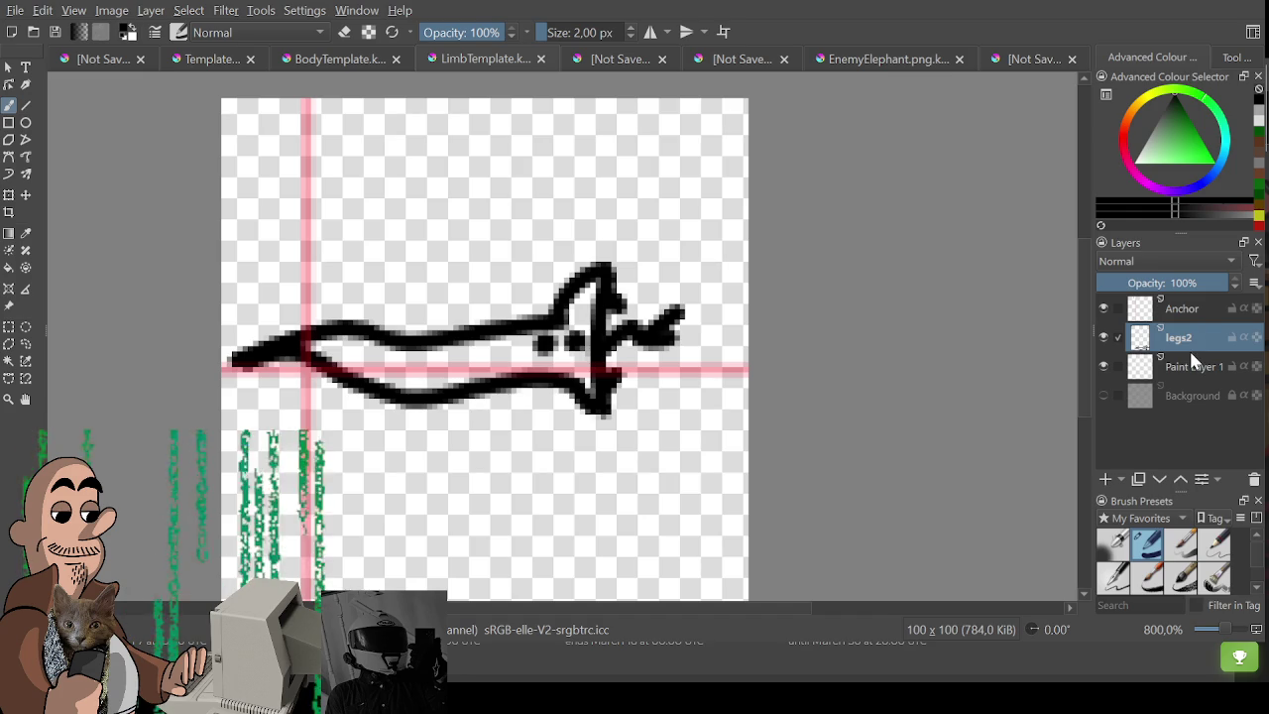
mouse_move(529, 300)
left_mouse_down()
mouse_move(551, 281)
mouse_move(556, 301)
left_mouse_up()
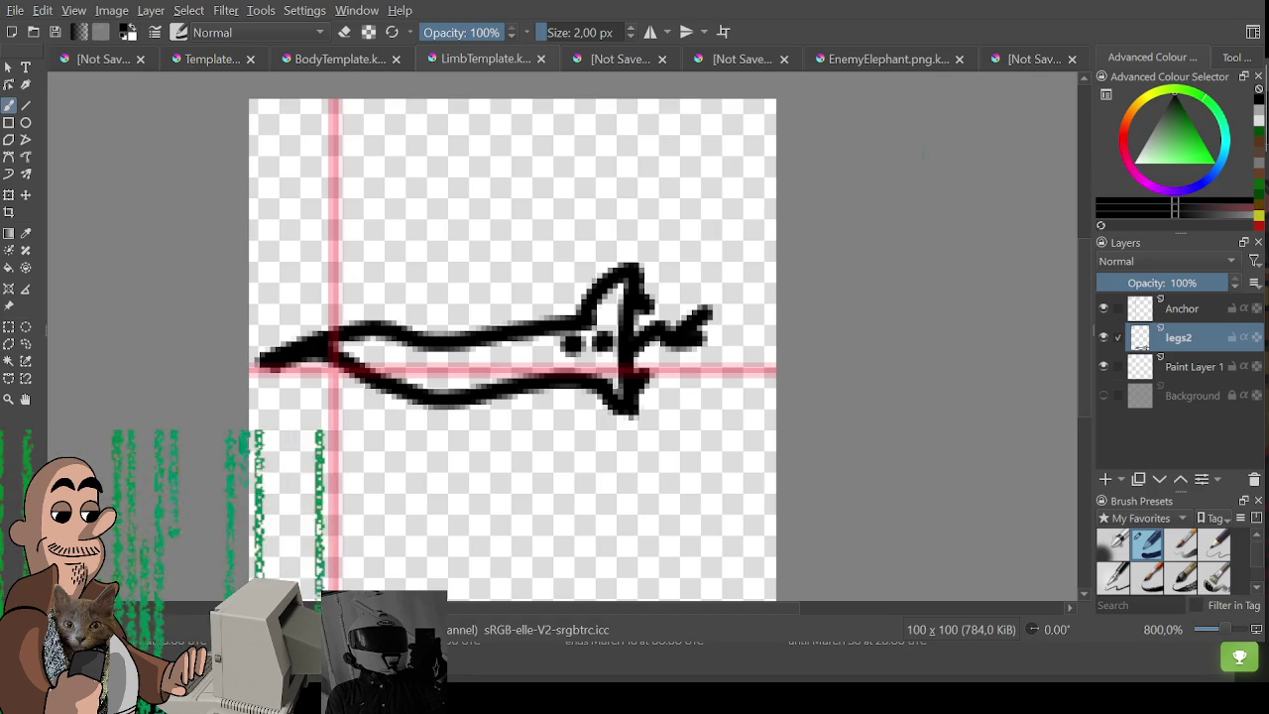
Look through the backpack, body and character sheet documents and deselect the black monster.
left_click(313, 59)
left_click(210, 59)
left_click(105, 60)
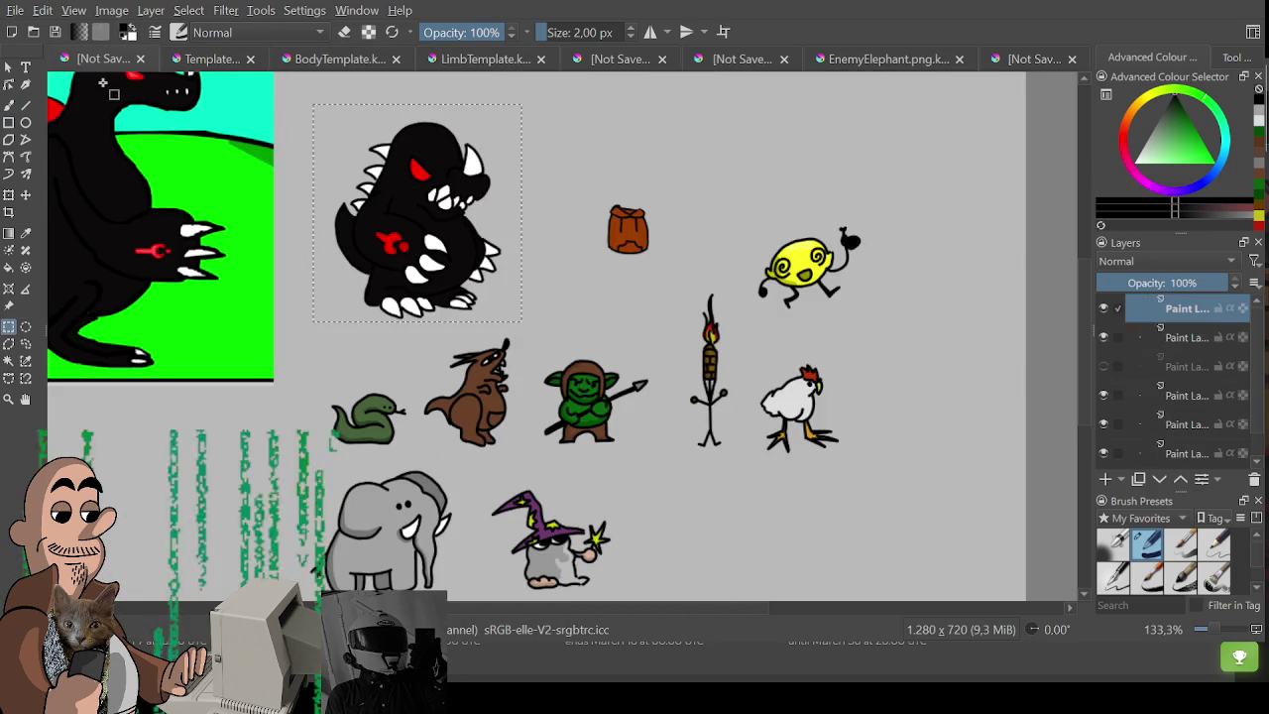
key("ctrl+shift+a")
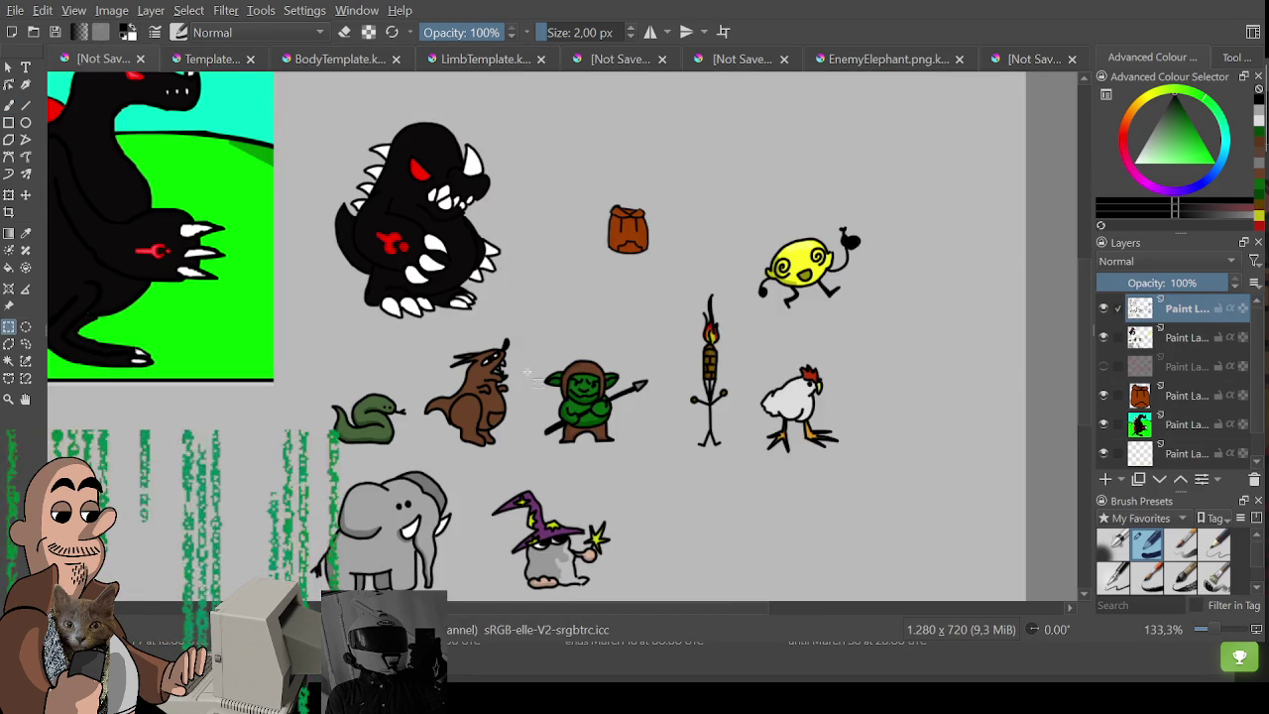
left_click_drag(403, 386, 441, 384)
Pick the snake's green as brush colour, then return to the limb template's Anchor layer.
key("b")
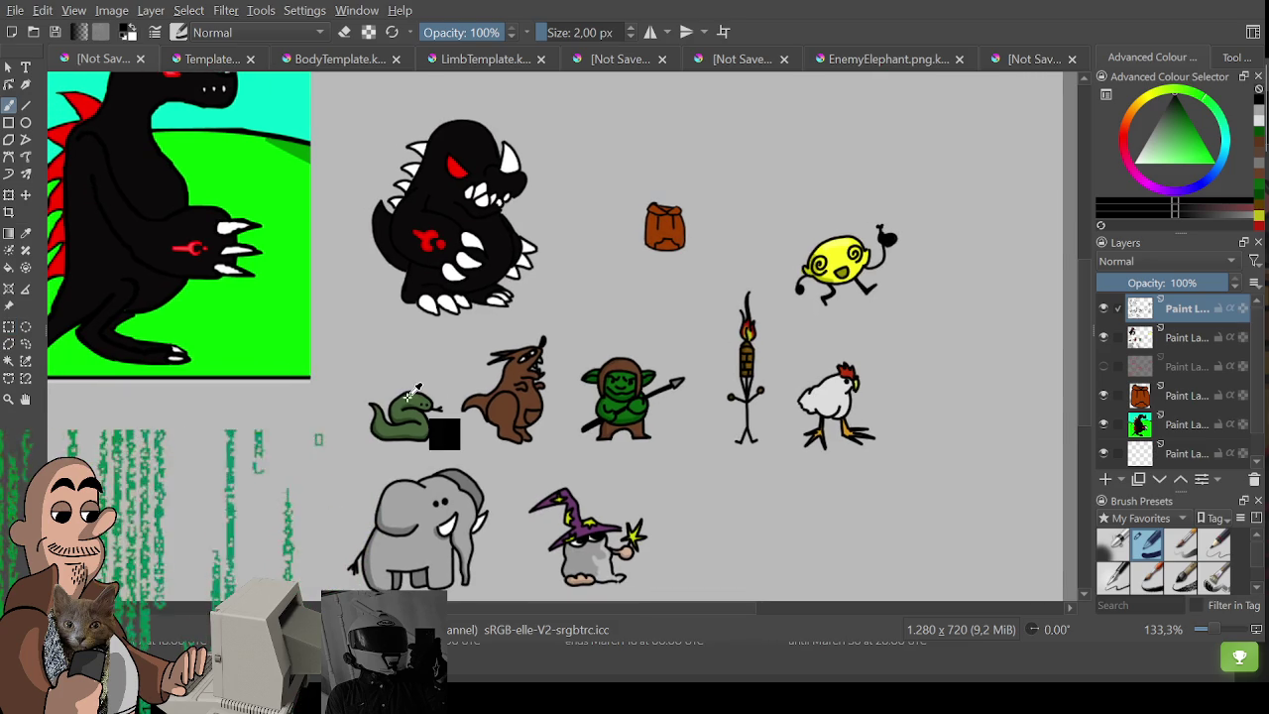
left_click(445, 435, "ctrl")
left_click(448, 66)
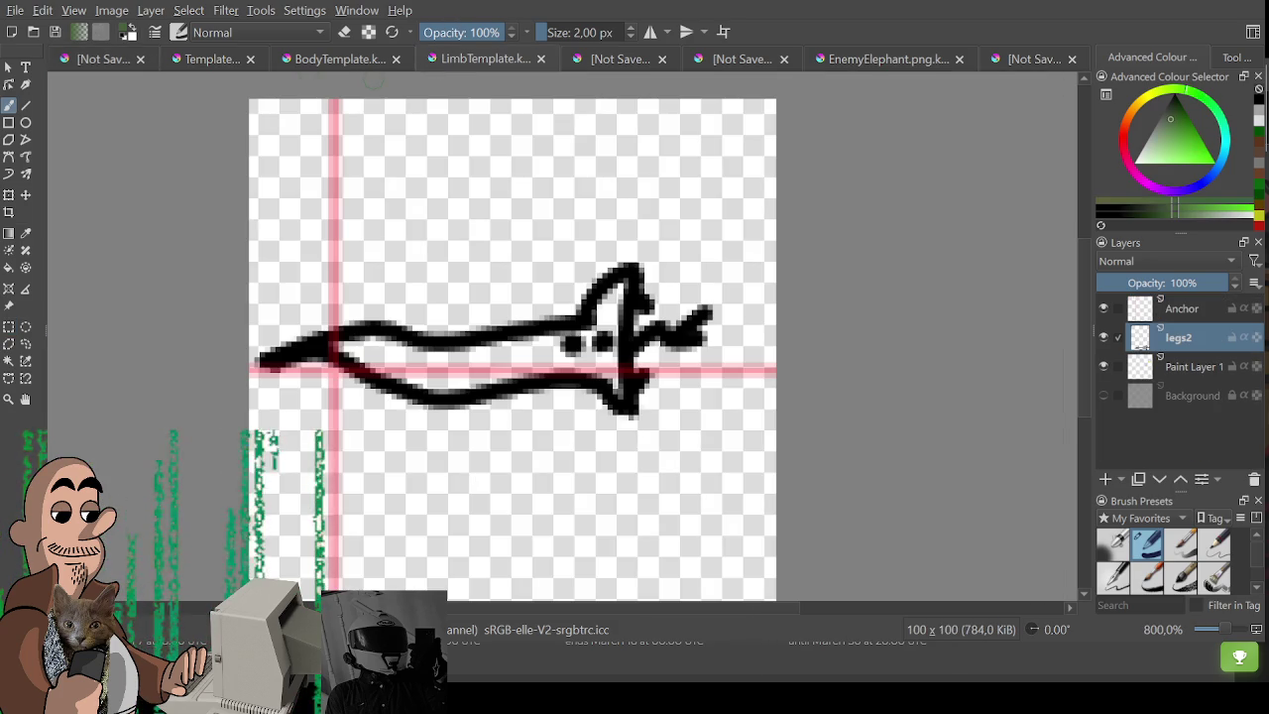
left_click(1173, 318)
Paint green fill inside the limb outline on Paint Layer 1.
left_click(1189, 339)
left_click(1199, 369)
left_click_drag(603, 262, 561, 342)
key("ctrl+z")
mouse_move(435, 365)
left_mouse_down()
mouse_move(338, 355)
mouse_move(487, 347)
mouse_move(469, 368)
mouse_move(518, 373)
mouse_move(575, 342)
mouse_move(606, 297)
mouse_move(617, 387)
mouse_move(594, 357)
mouse_move(540, 357)
mouse_move(540, 345)
left_mouse_up()
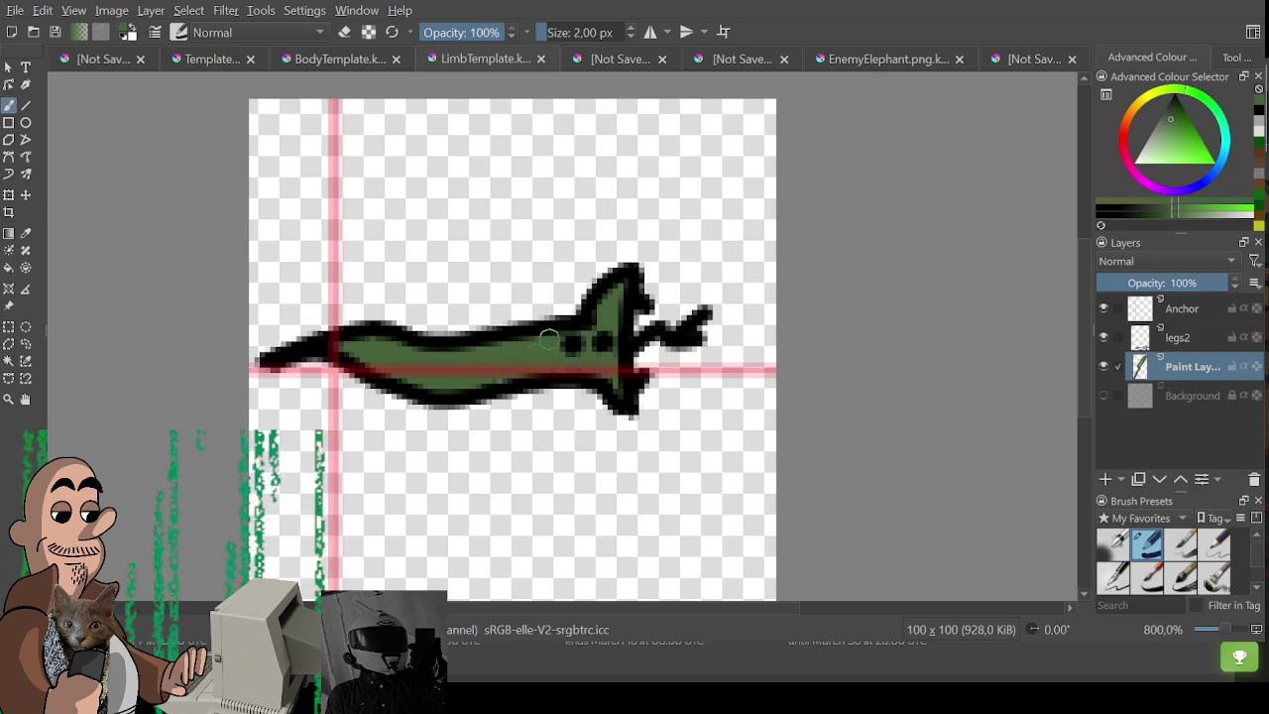
left_click_drag(485, 390, 375, 339)
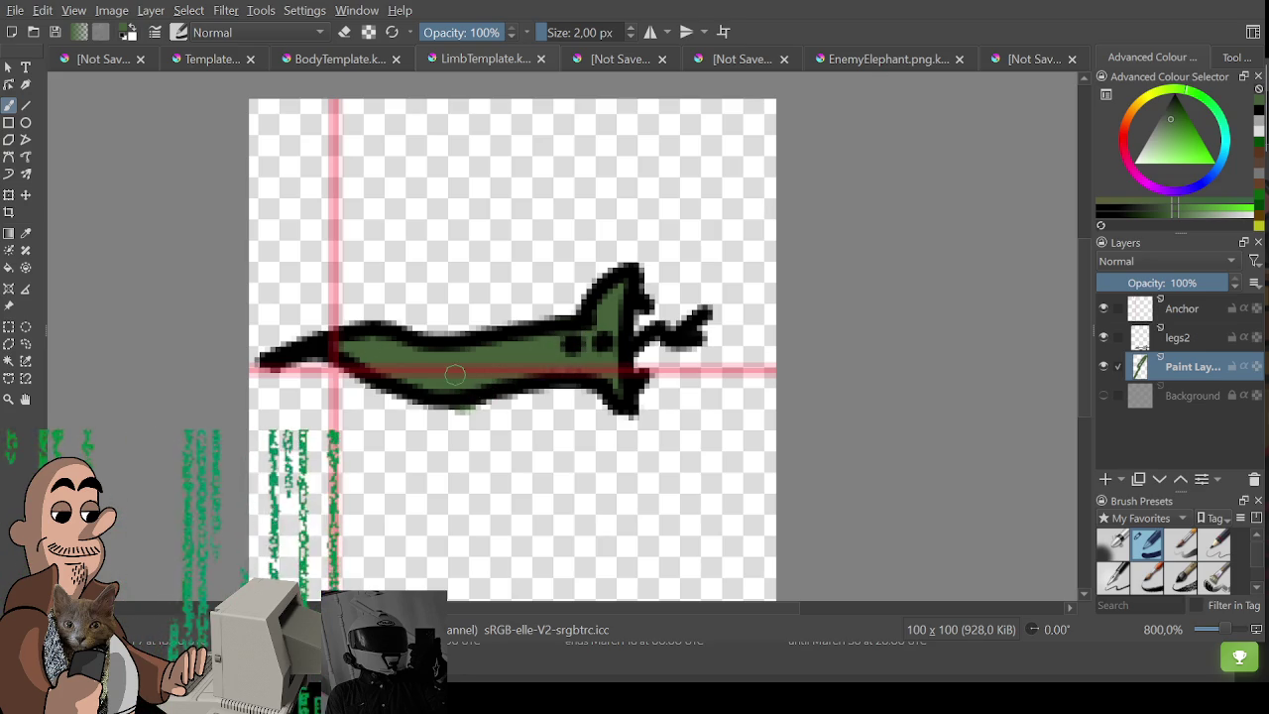
scroll(476, 371, "down", 2)
scroll(499, 398, "up", 2)
left_click_drag(499, 399, 503, 413)
Hide the red Anchor guides, zoom out and export the limb image.
left_click(1192, 335)
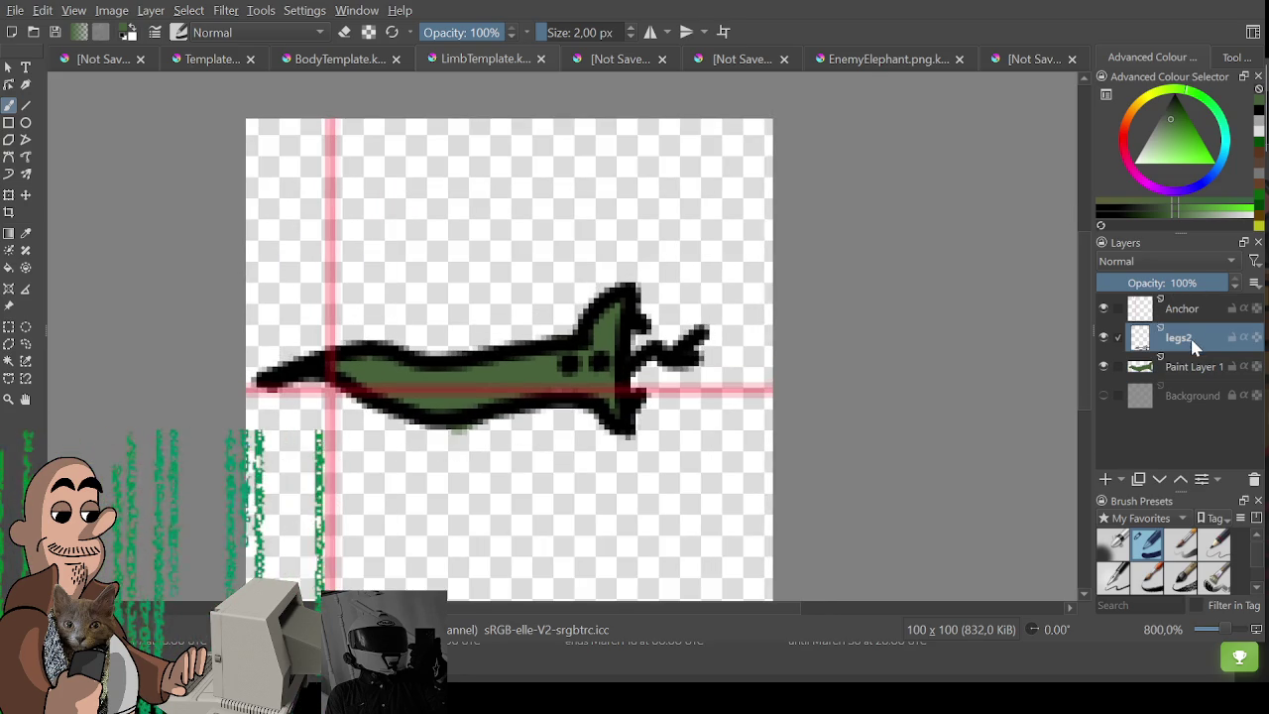
key("minus")
left_click(1104, 308)
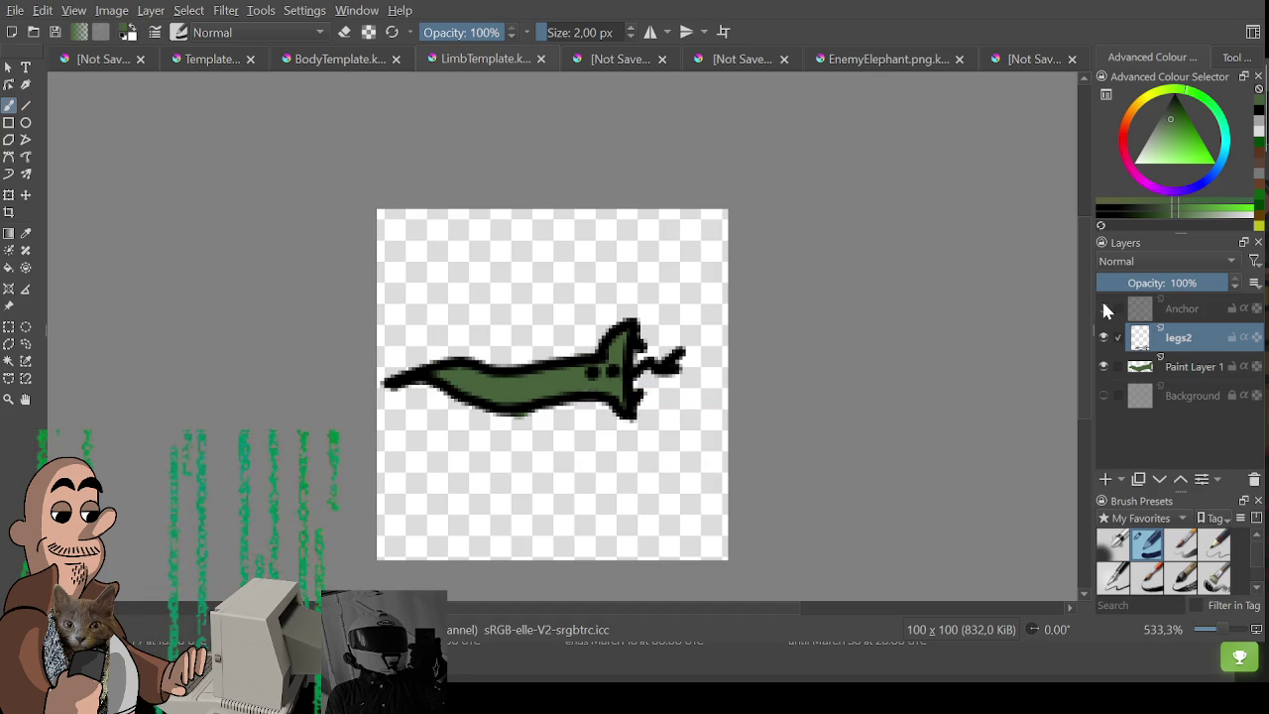
key("alt")
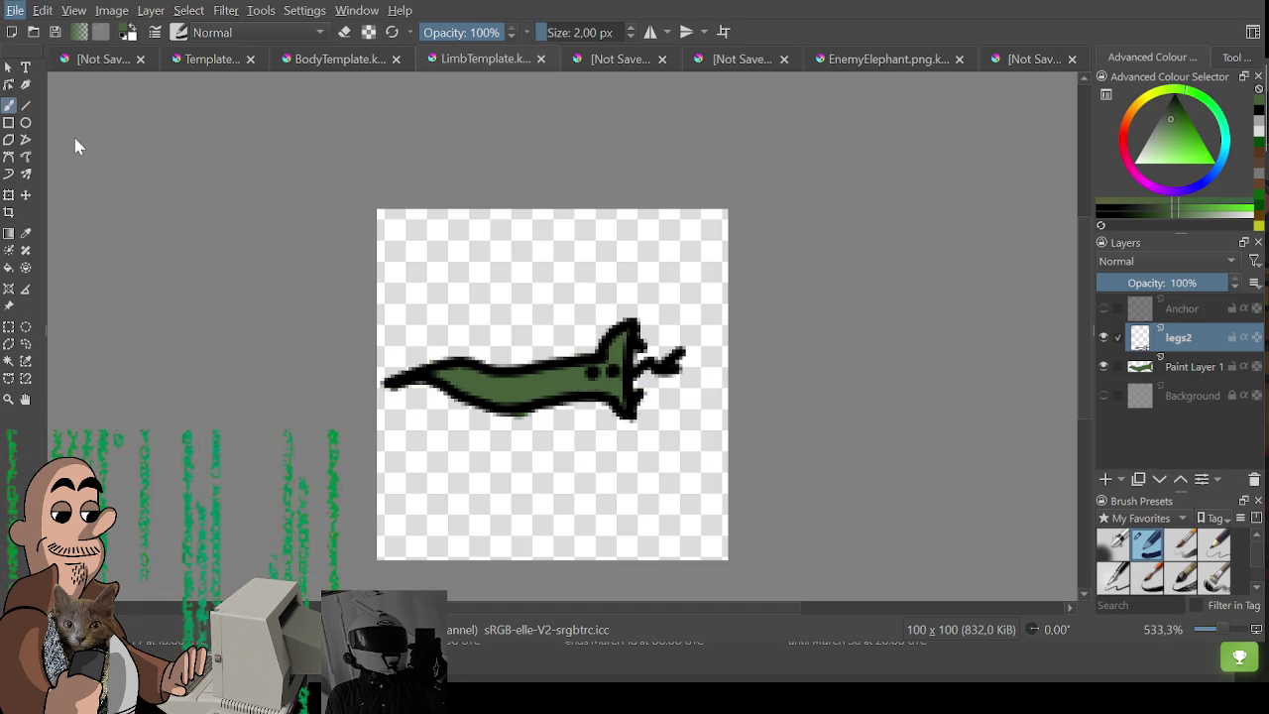
key("Escape")
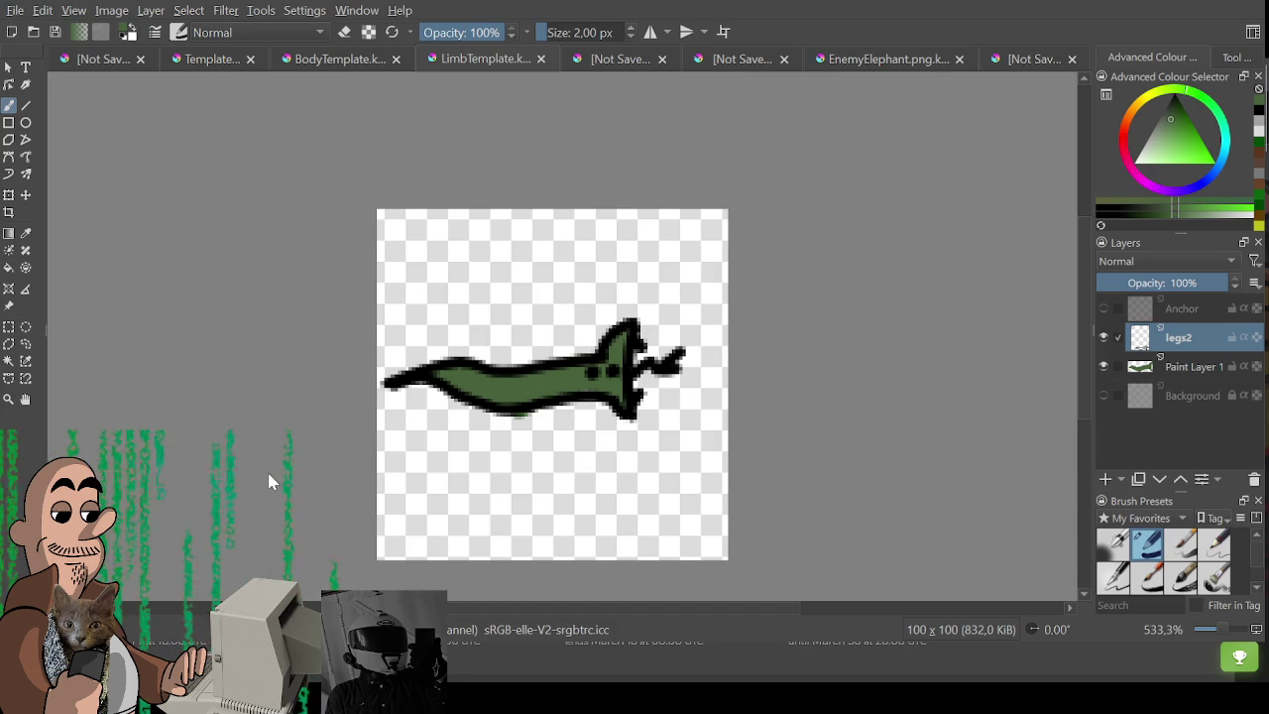
key("ctrl+s")
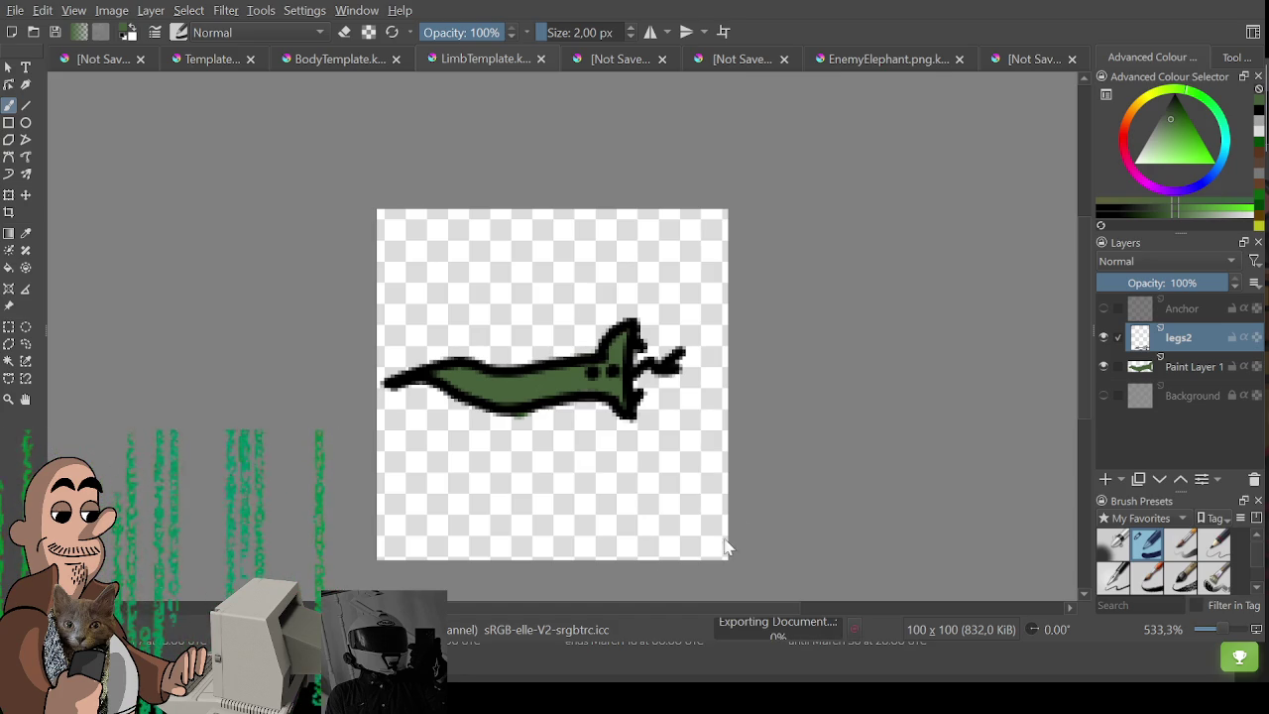
left_click_drag(646, 423, 655, 419)
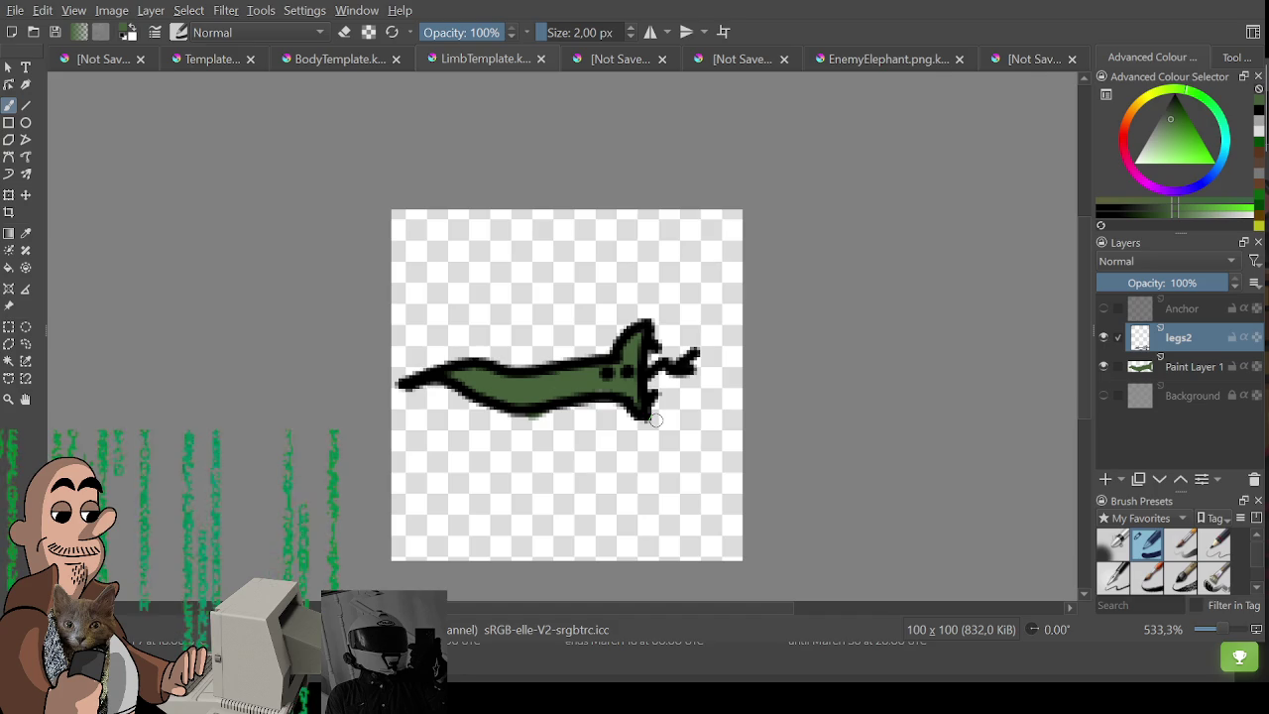
Lower the legs2 outline opacity to 34% and select Paint Layer 1.
left_click(1140, 281)
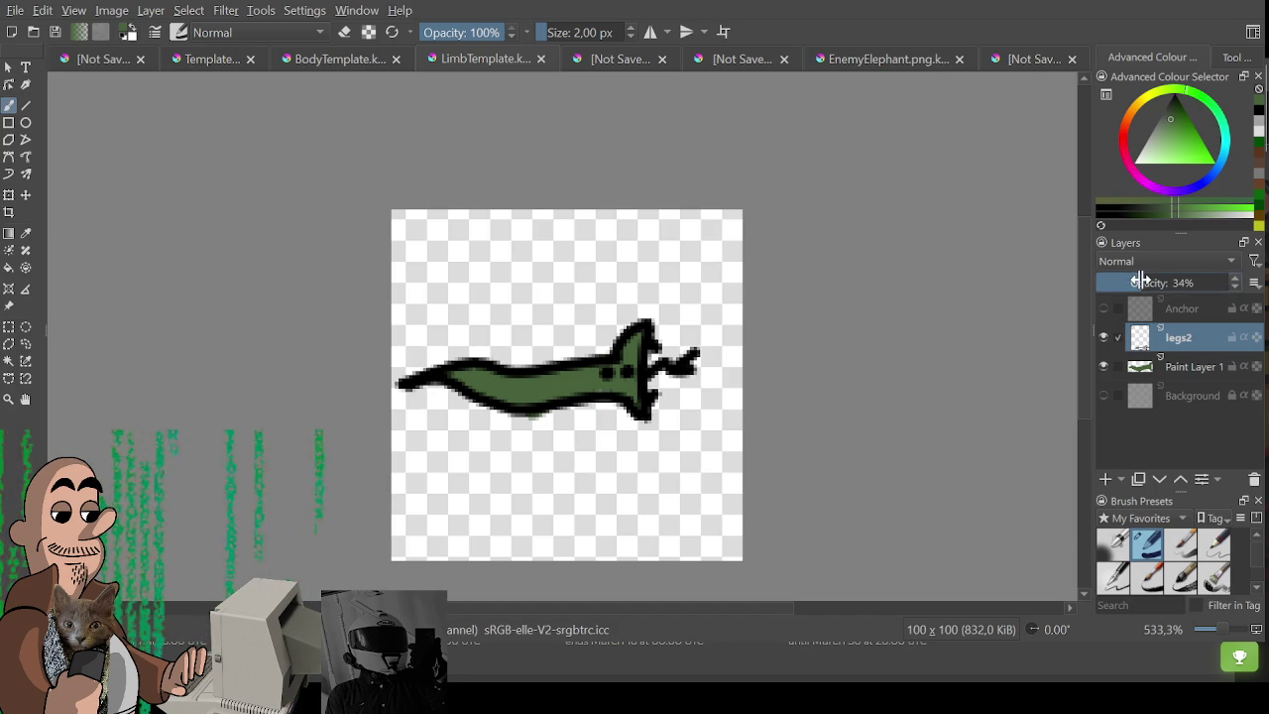
left_click(1140, 366)
key("e")
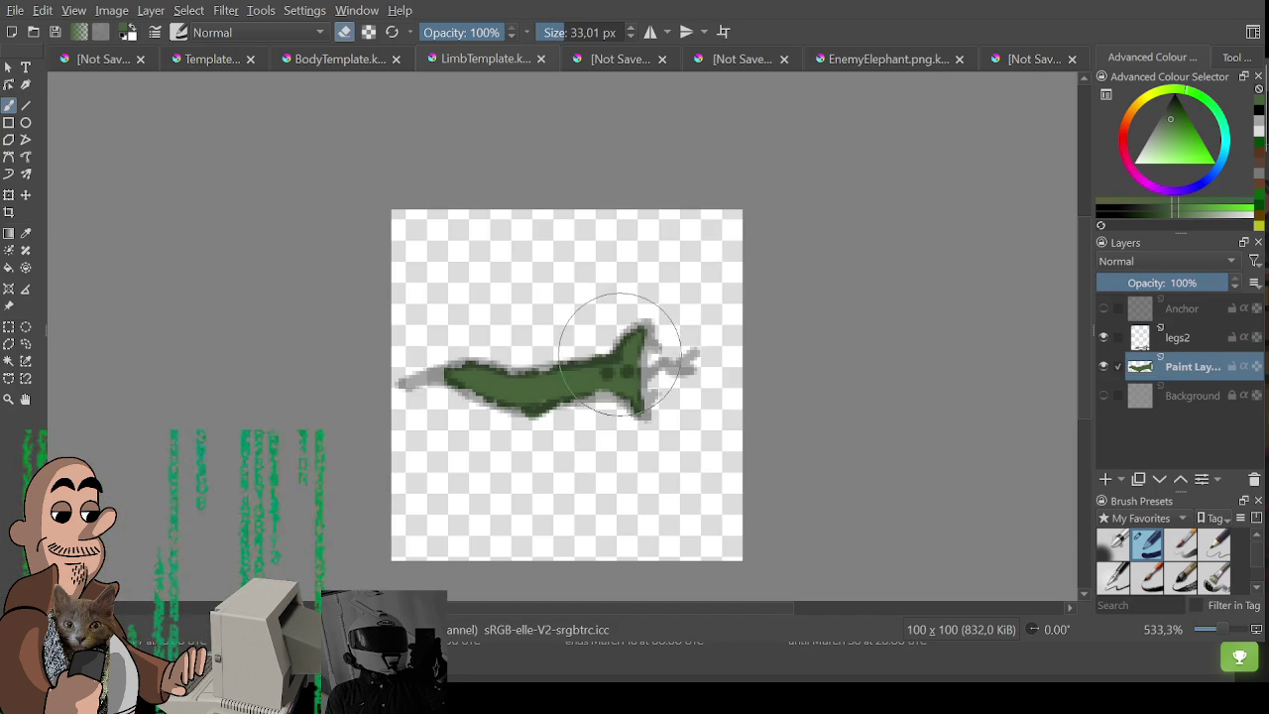
key("ctrl+z")
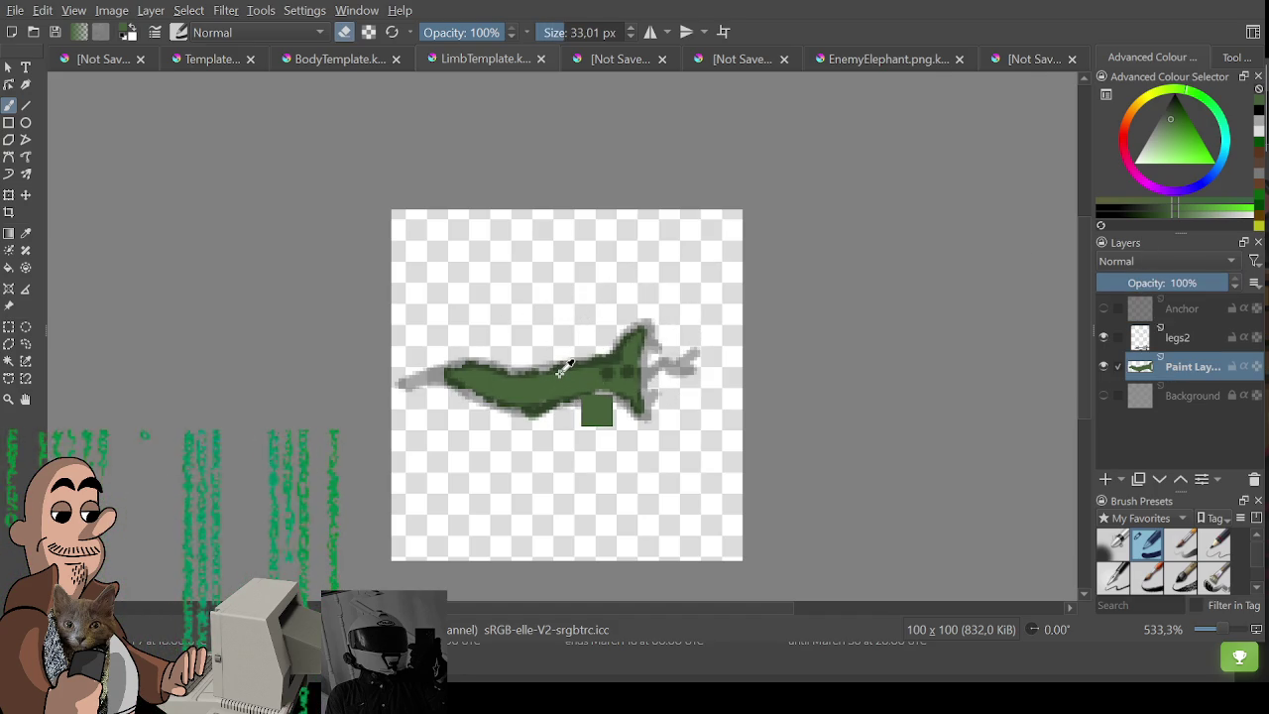
key("e")
key("ctrl+z")
left_click(725, 541)
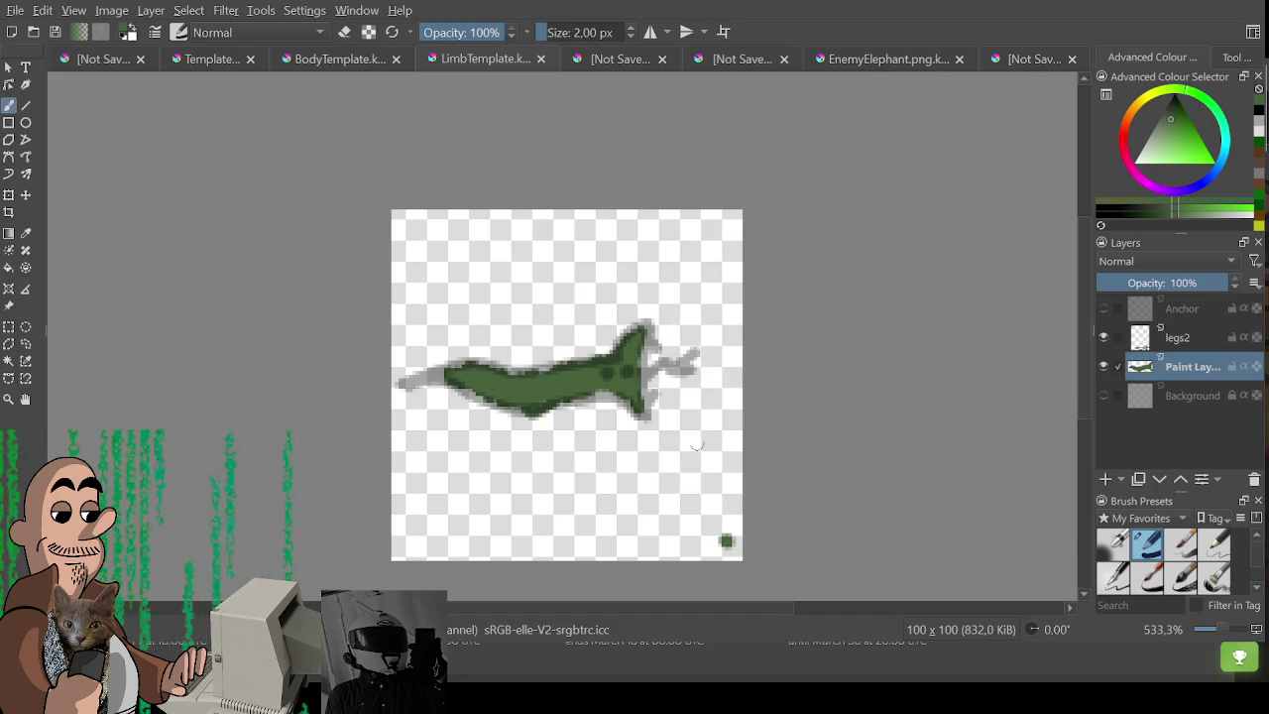
Erase the green fill and add a new empty layer above legs2.
key("e")
left_click_drag(652, 368, 523, 311)
left_click(1178, 337)
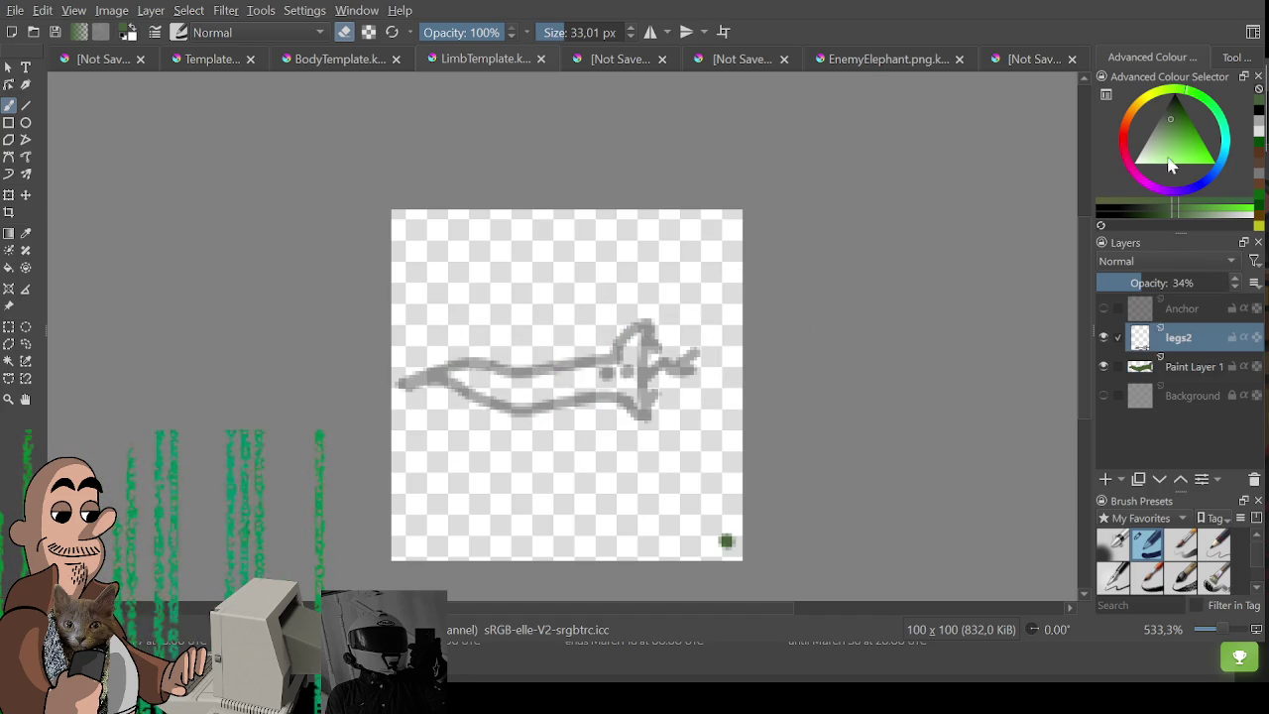
key("e")
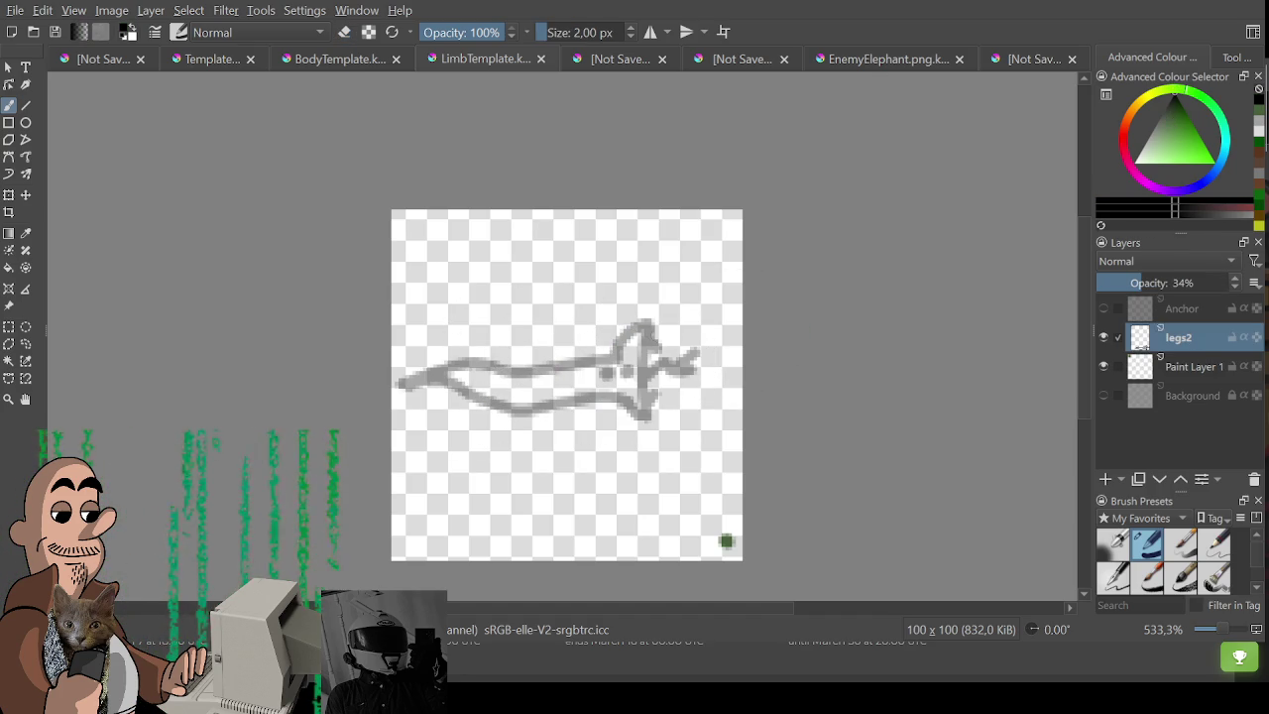
left_click(1106, 480)
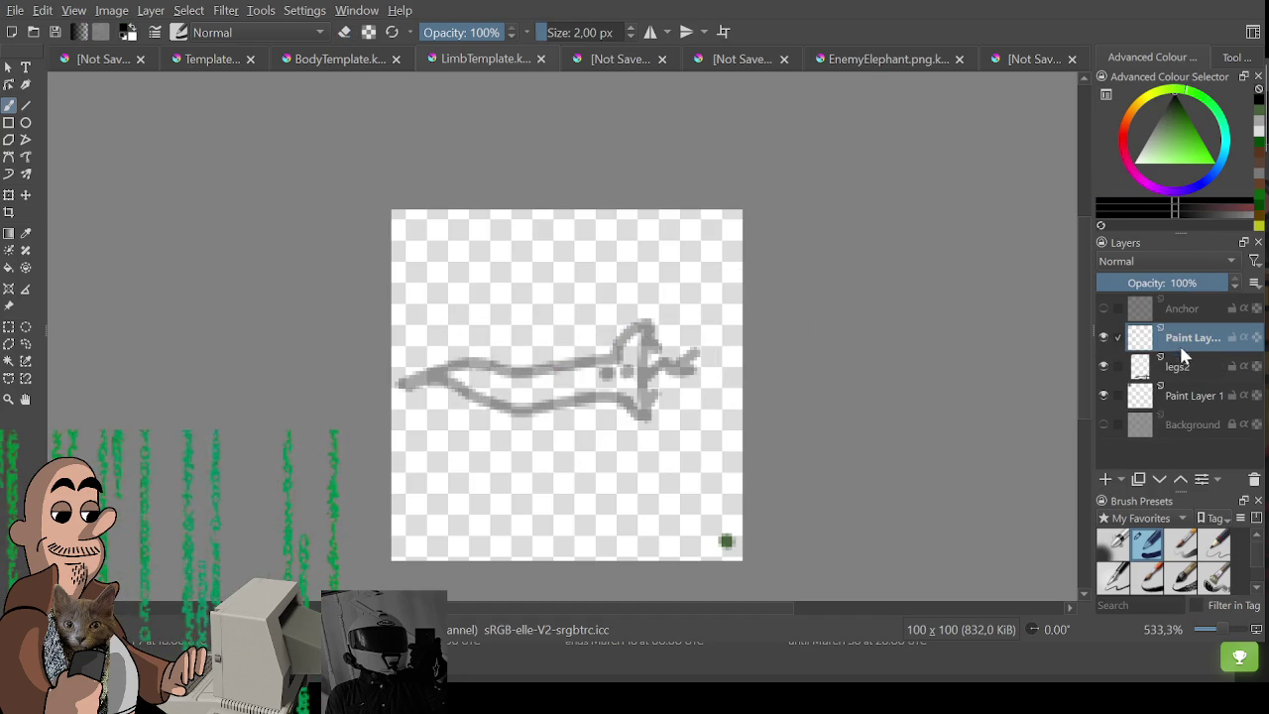
Trace the limb's top edge, curved tip and forked claws in black over the faded sketch.
left_click_drag(482, 346, 538, 312)
key("ctrl+z")
left_click_drag(410, 384, 615, 367)
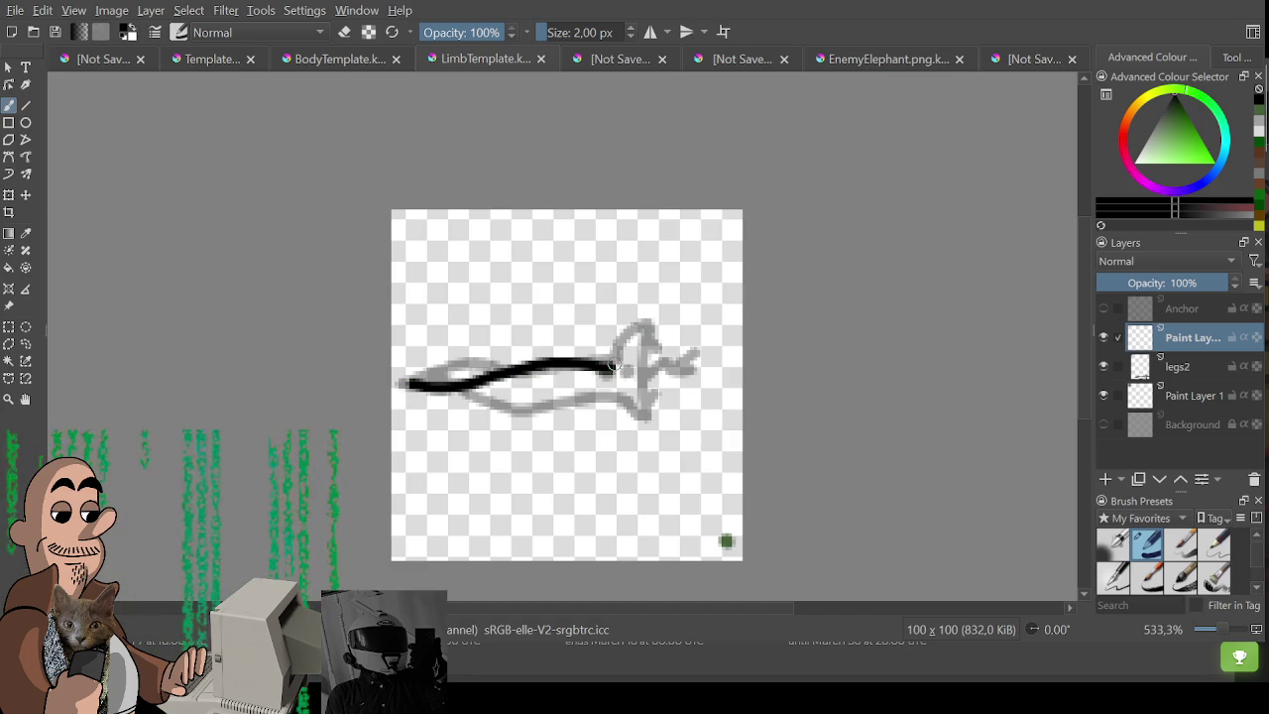
mouse_move(606, 368)
left_mouse_down()
mouse_move(642, 329)
mouse_move(675, 325)
left_mouse_up()
key("ctrl+z")
mouse_move(607, 367)
left_mouse_down()
mouse_move(652, 327)
mouse_move(647, 405)
mouse_move(427, 387)
left_mouse_up()
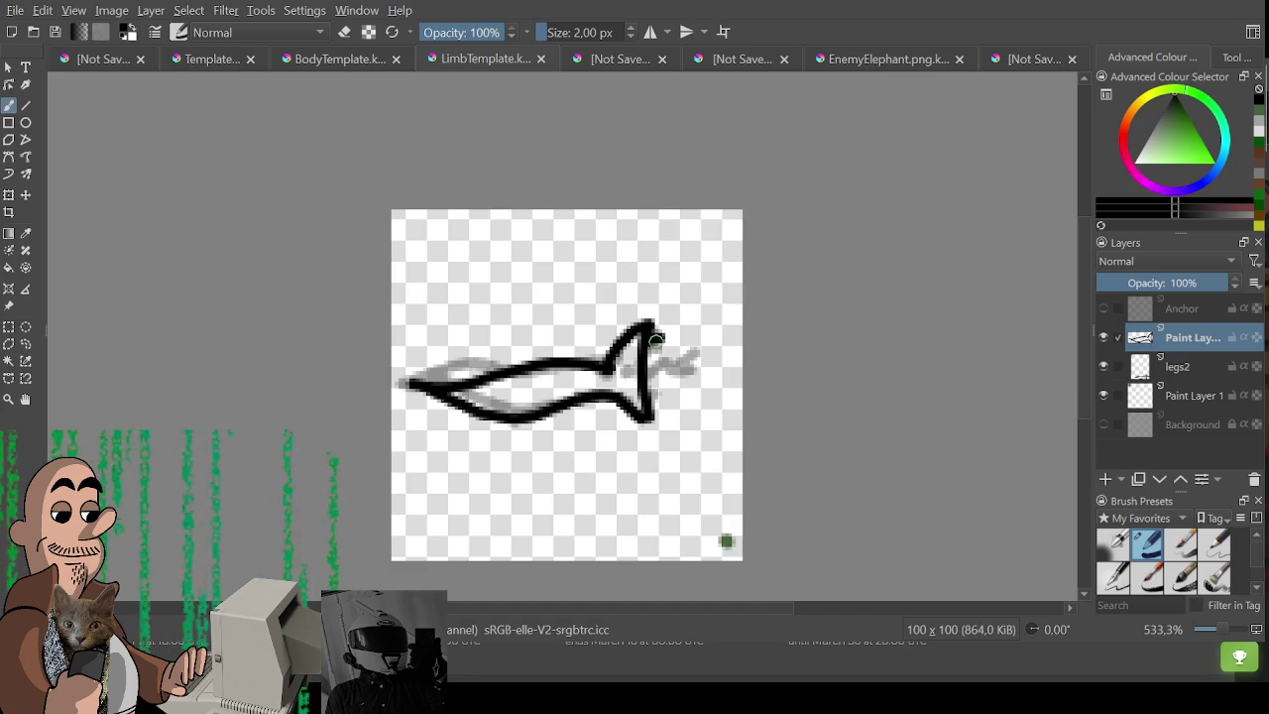
mouse_move(656, 377)
left_mouse_down()
mouse_move(697, 362)
mouse_move(689, 354)
left_mouse_up()
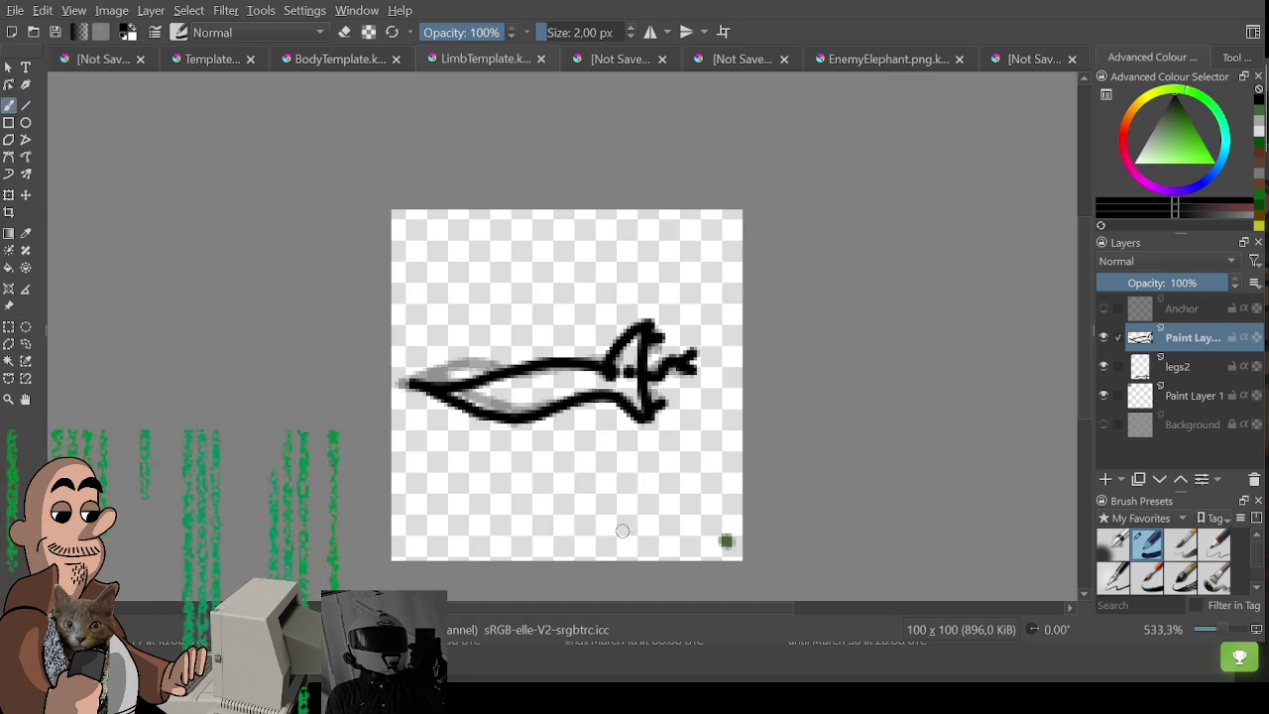
left_click(727, 541, "ctrl")
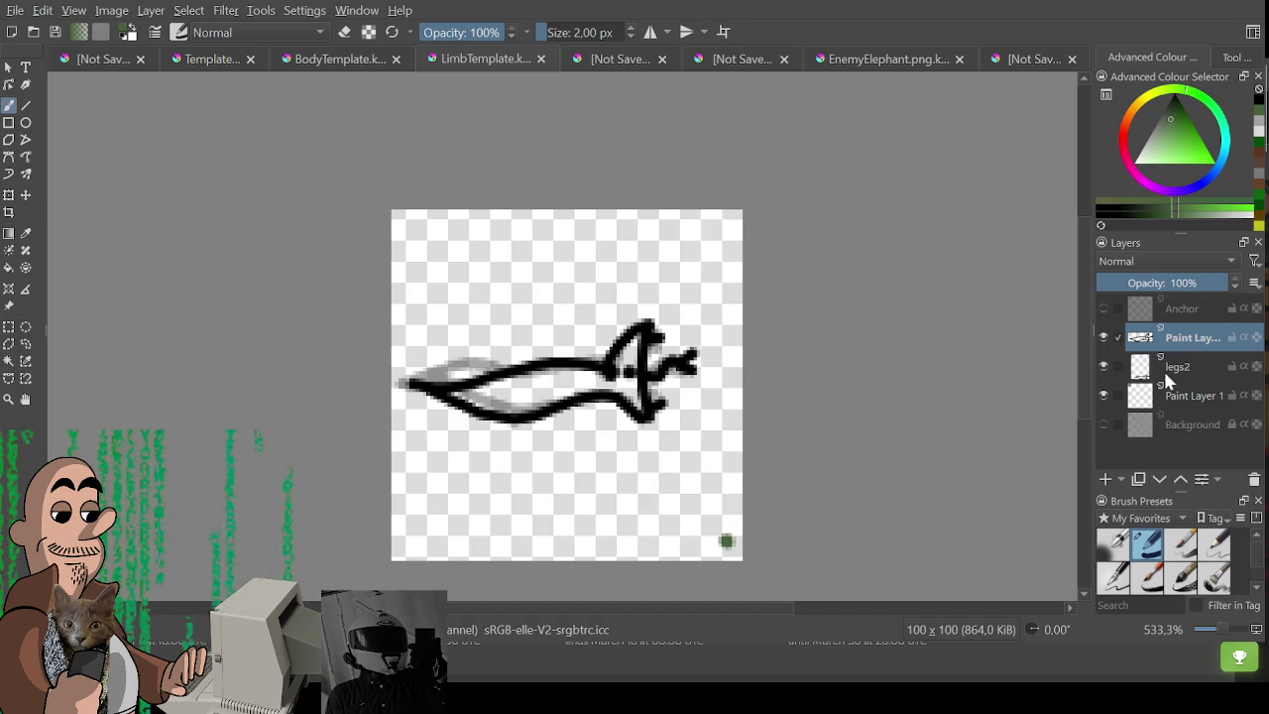
Fill the snake-headed limb green on Paint Layer 1, hide legs2, and export it.
left_click(1130, 396)
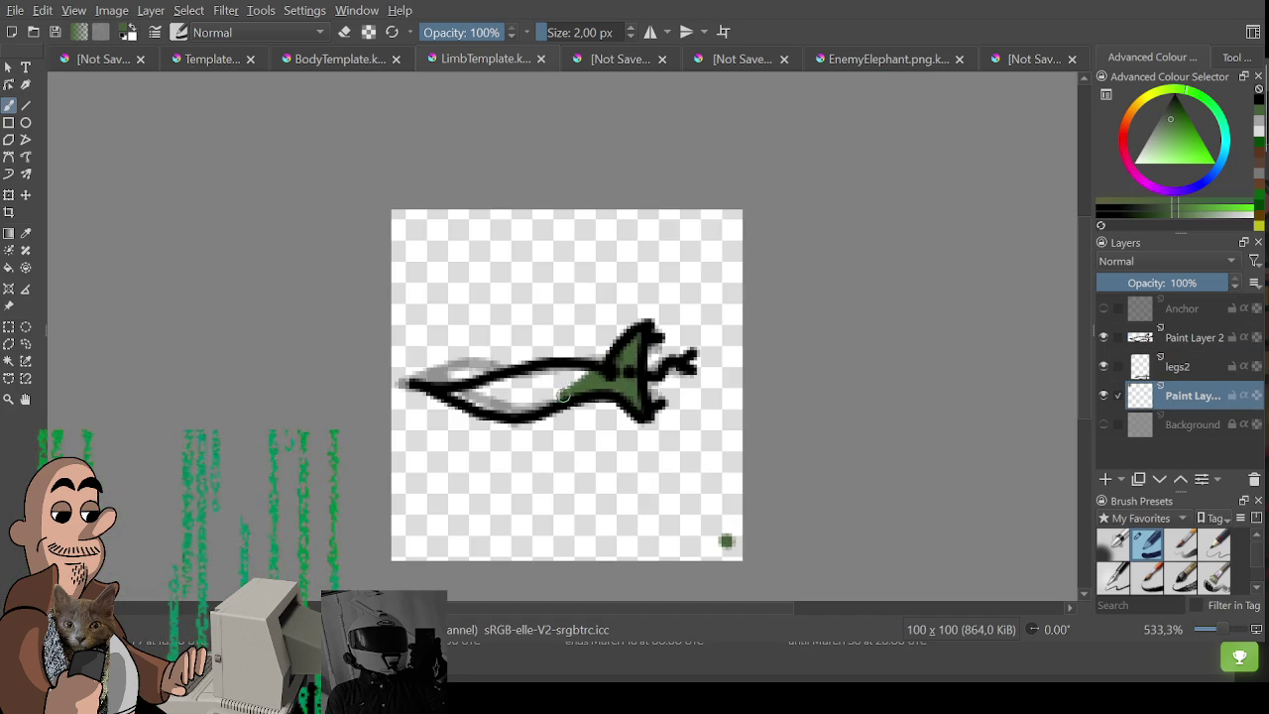
mouse_move(480, 399)
left_mouse_down()
mouse_move(560, 396)
mouse_move(489, 413)
mouse_move(451, 401)
left_mouse_up()
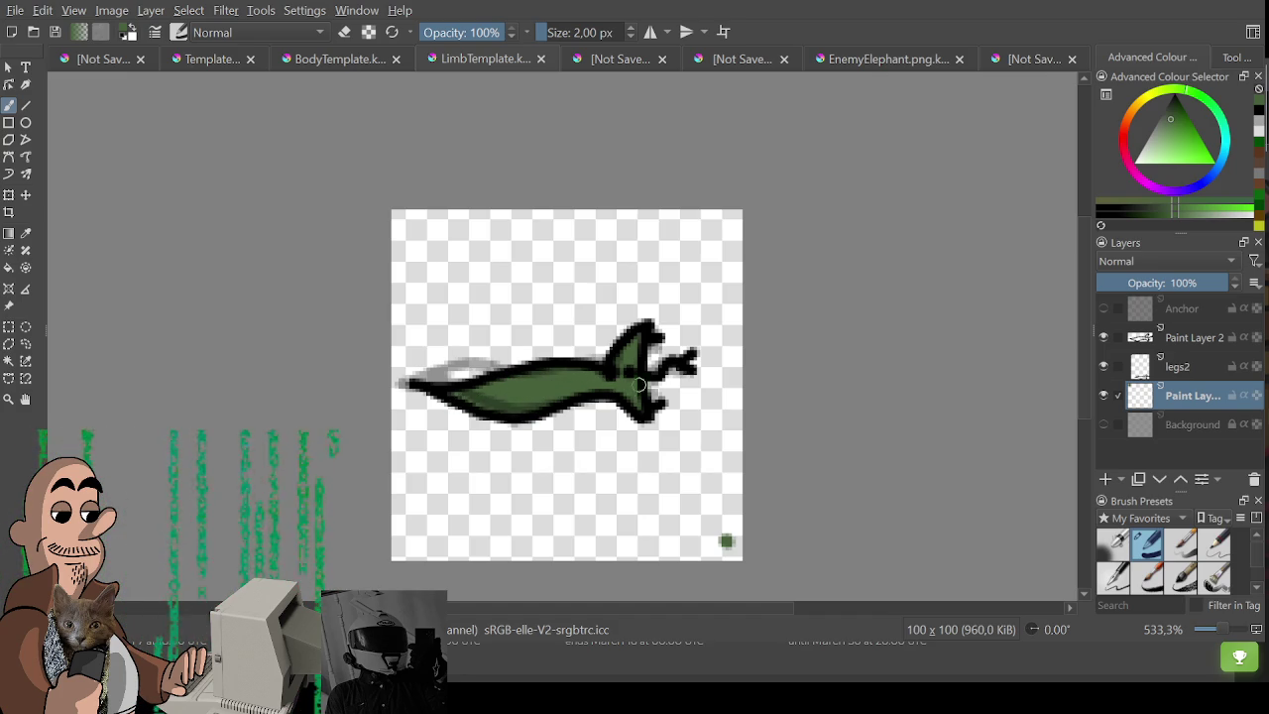
key("e")
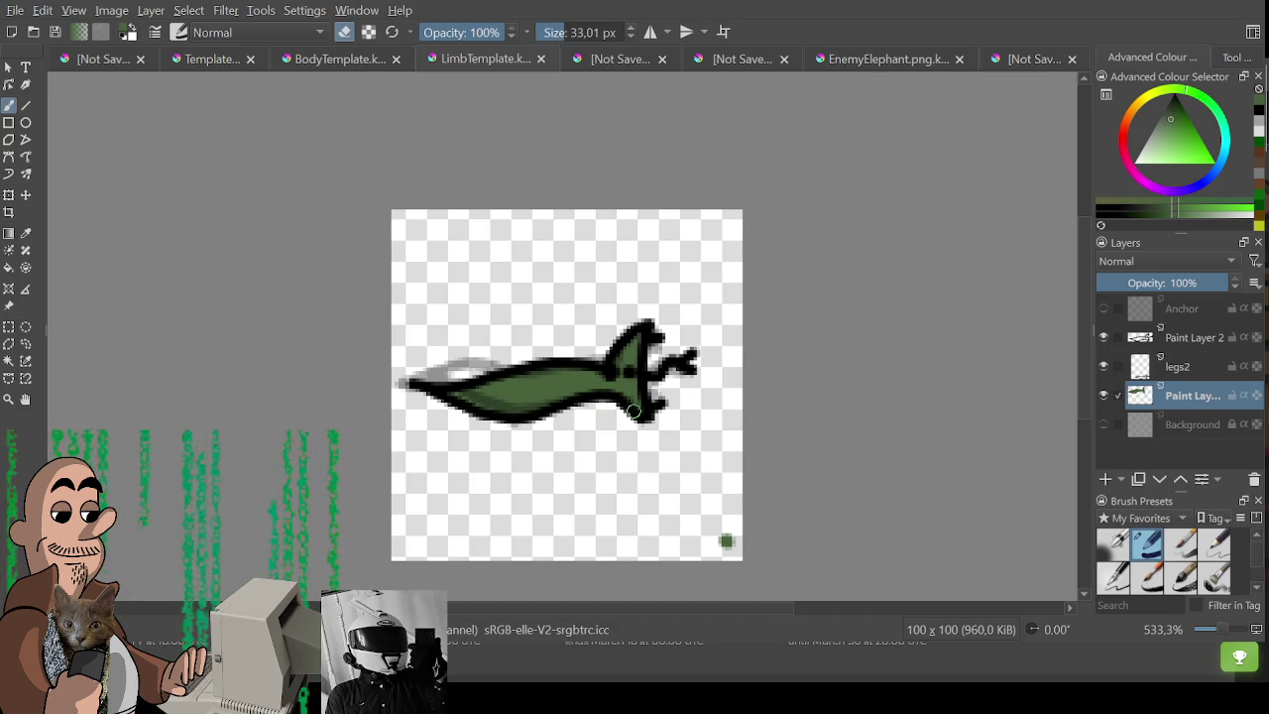
left_click(1104, 366)
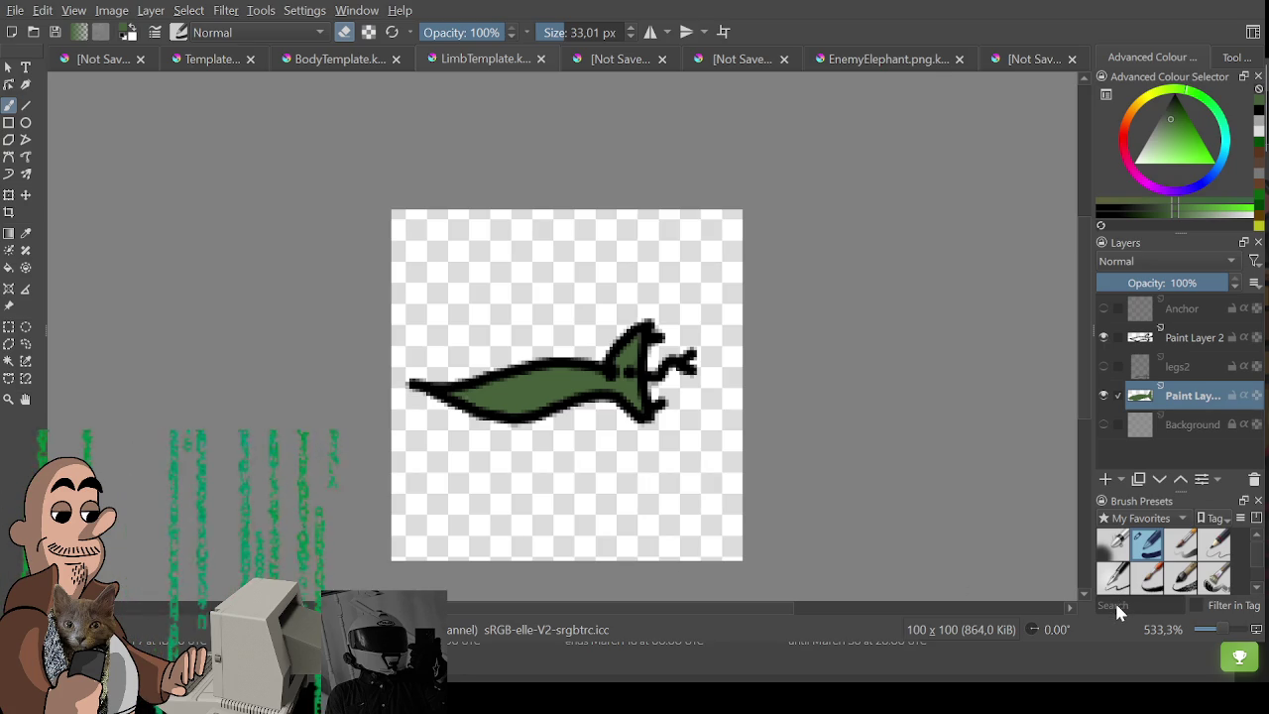
key("ctrl+s")
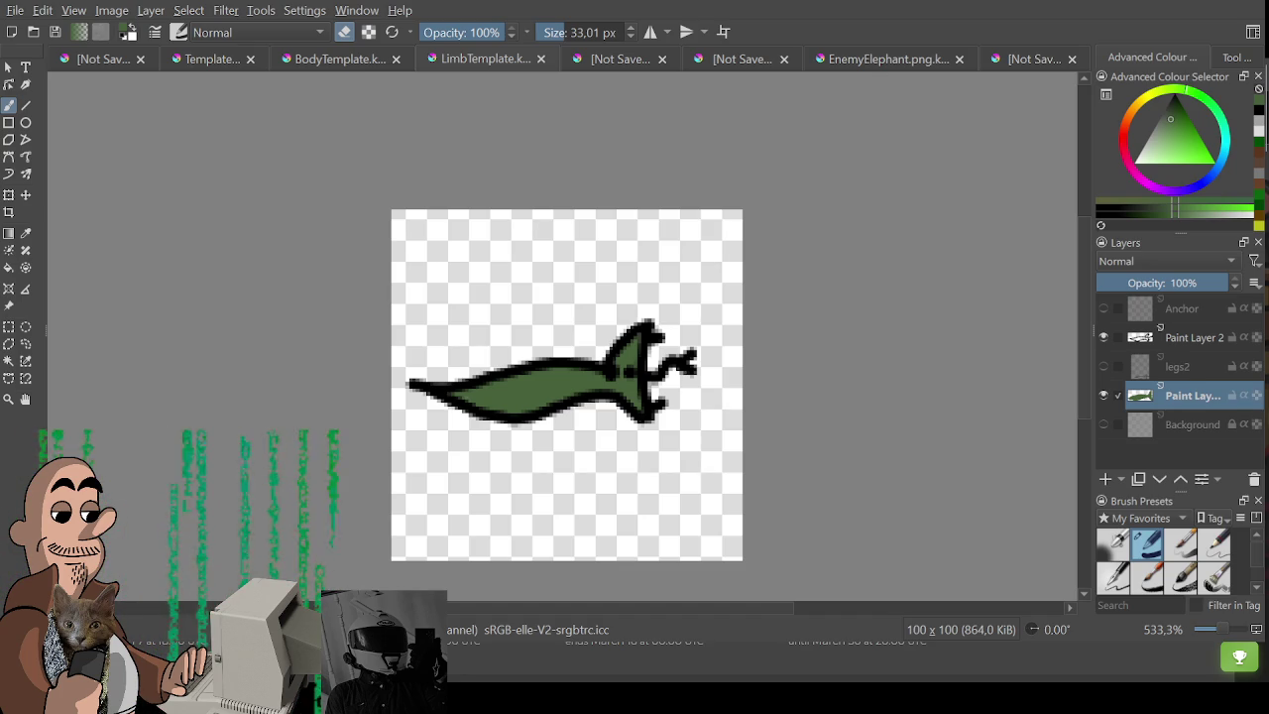
Switch from Krita to the GameMaker IDE showing the Room1 editor.
key("alt+Tab")
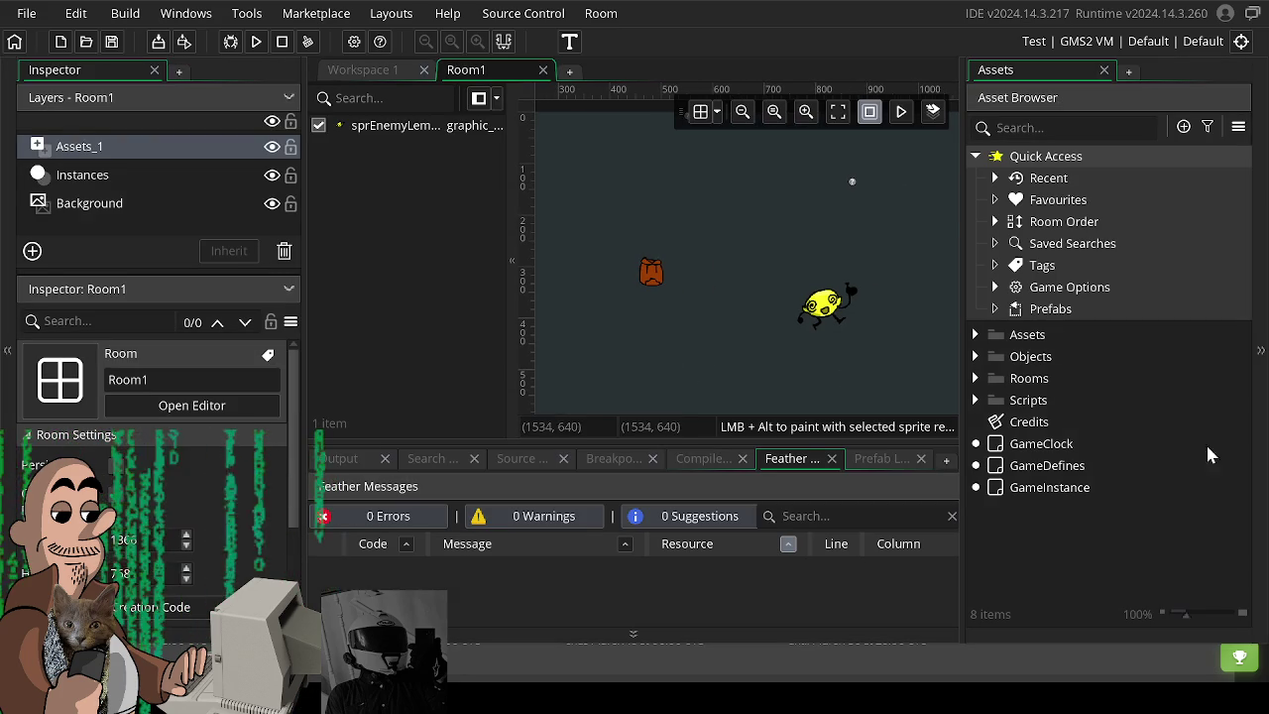
Expand the Assets, Art and Sprites folders in the Asset Browser and select Sprites.
left_click(974, 357)
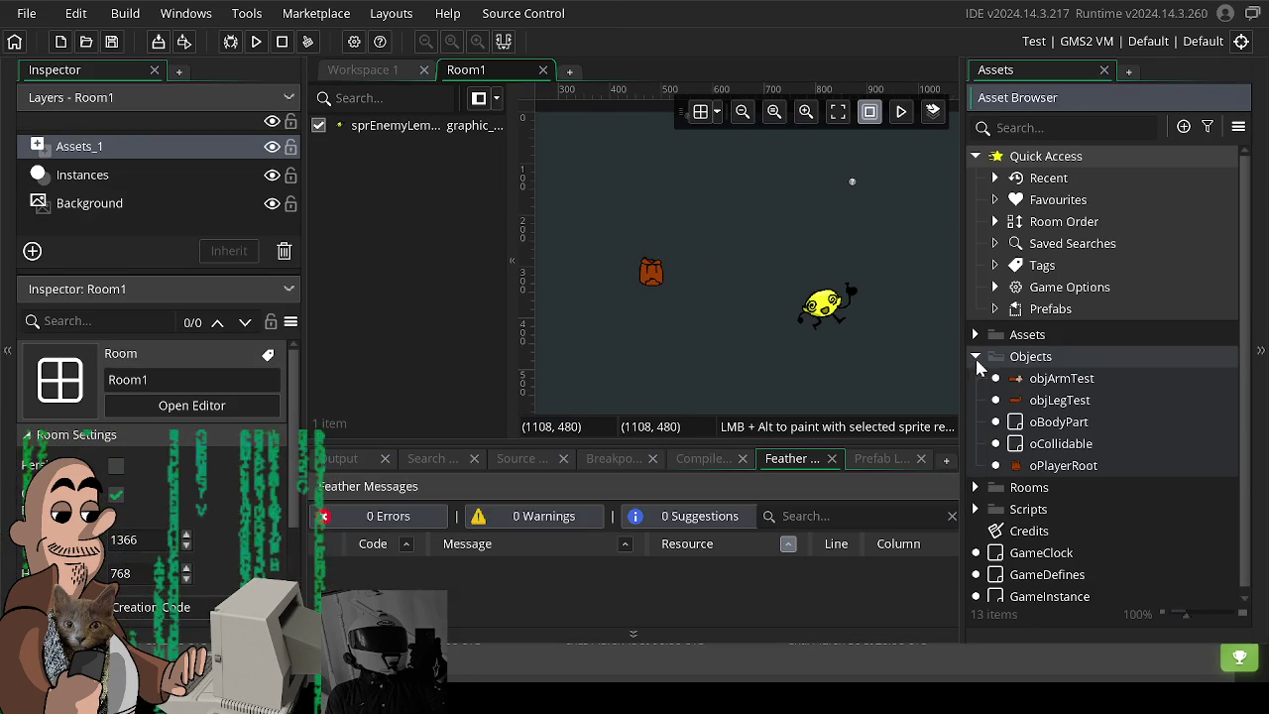
left_click(974, 356)
left_click(975, 334)
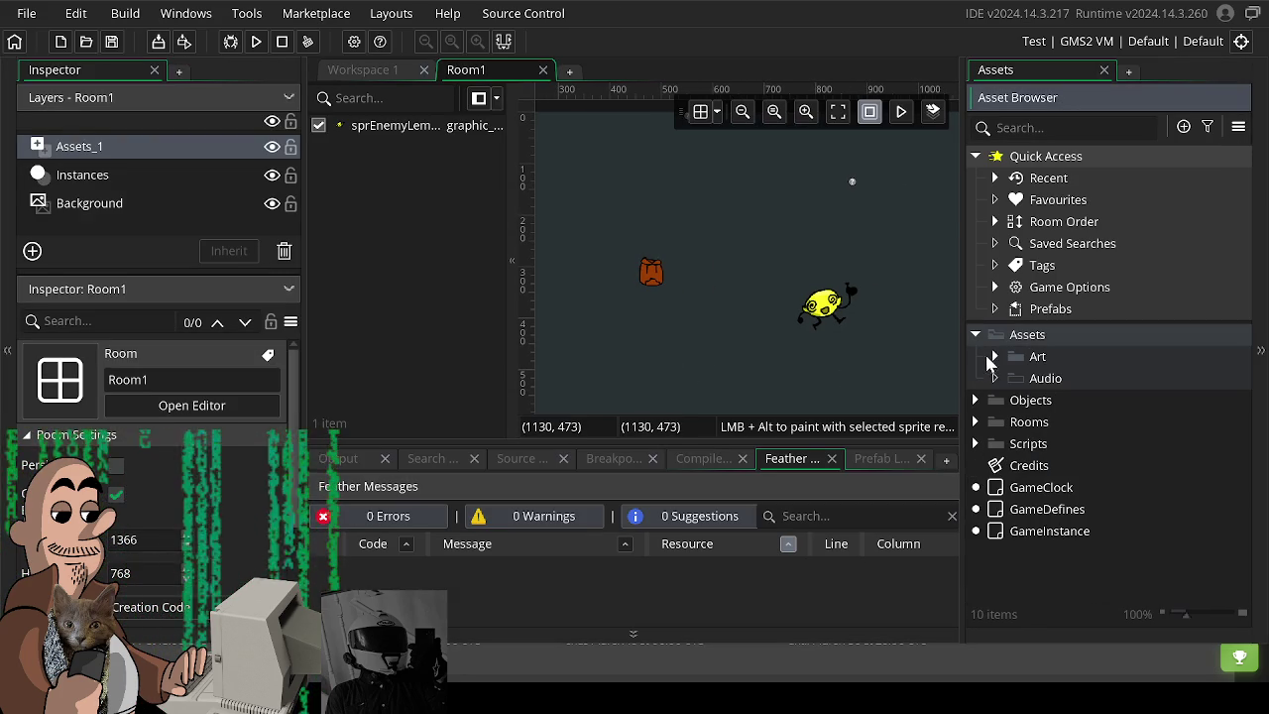
left_click(995, 356)
left_click(1015, 399)
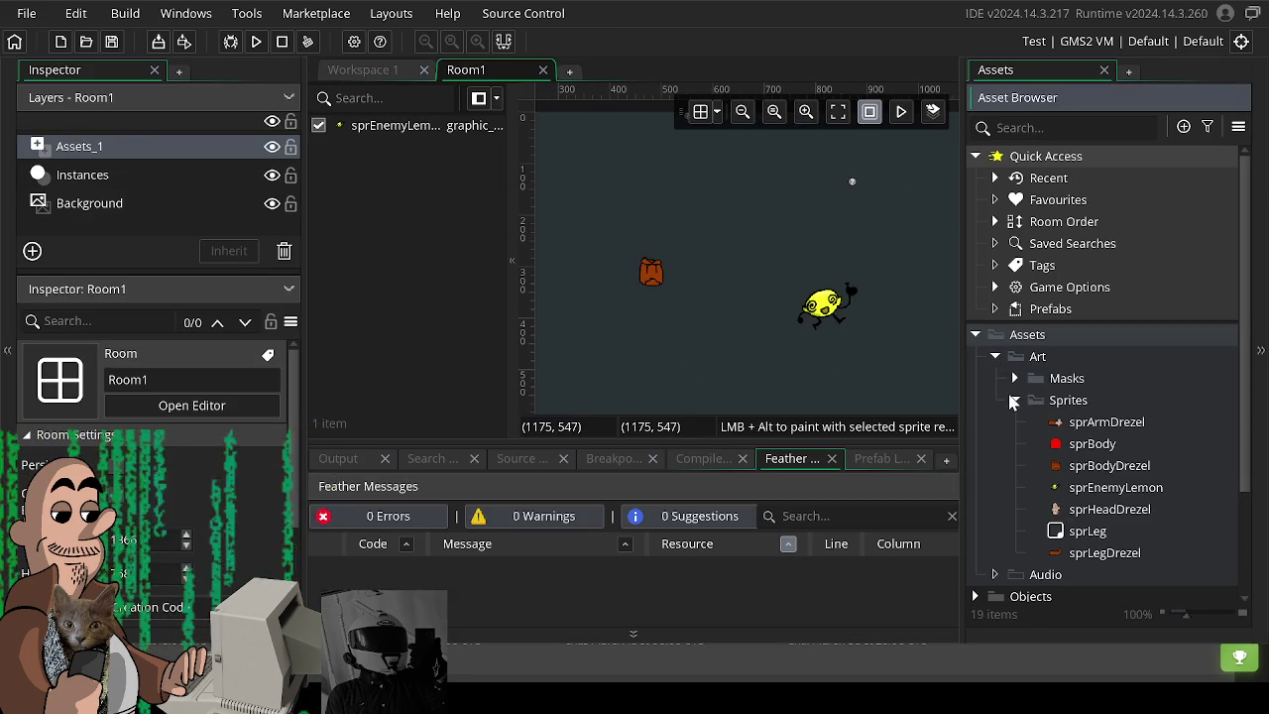
left_click(1061, 400)
Create a new sprite, Sprite9, in the Sprites folder and start editing its name.
right_click(1060, 400)
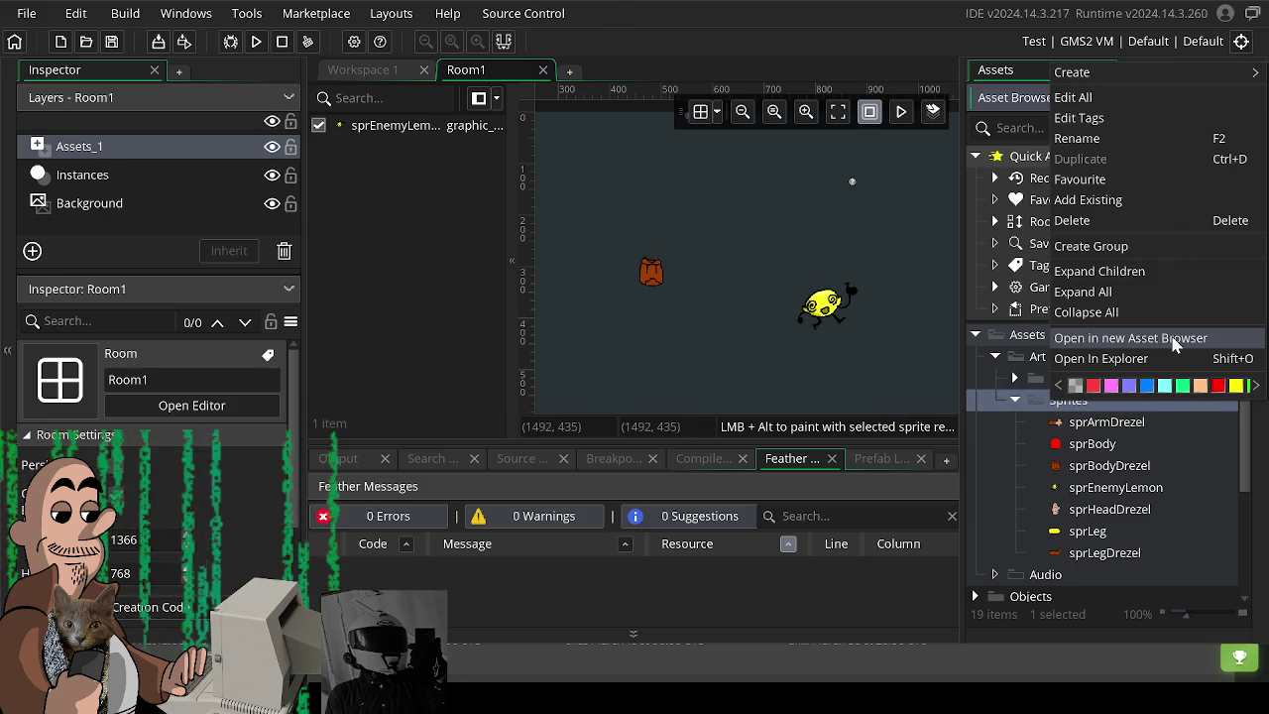
left_click(700, 261)
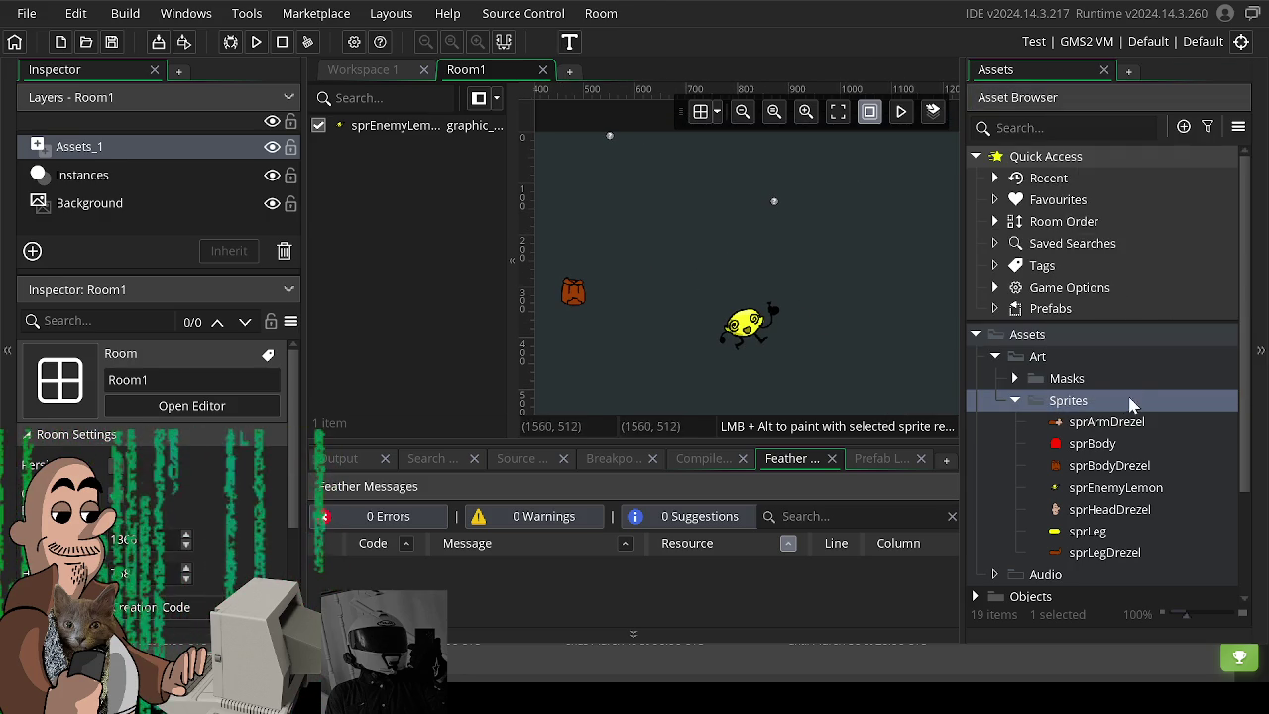
right_click(1054, 400)
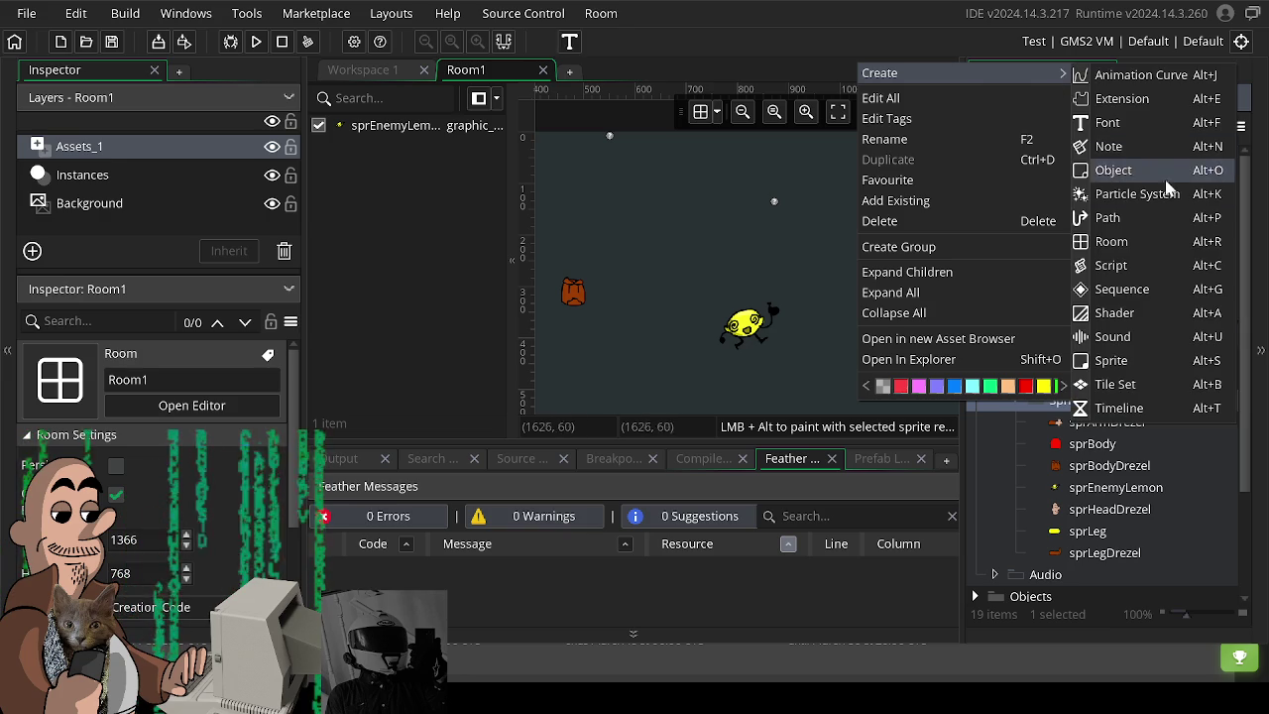
left_click(1170, 360)
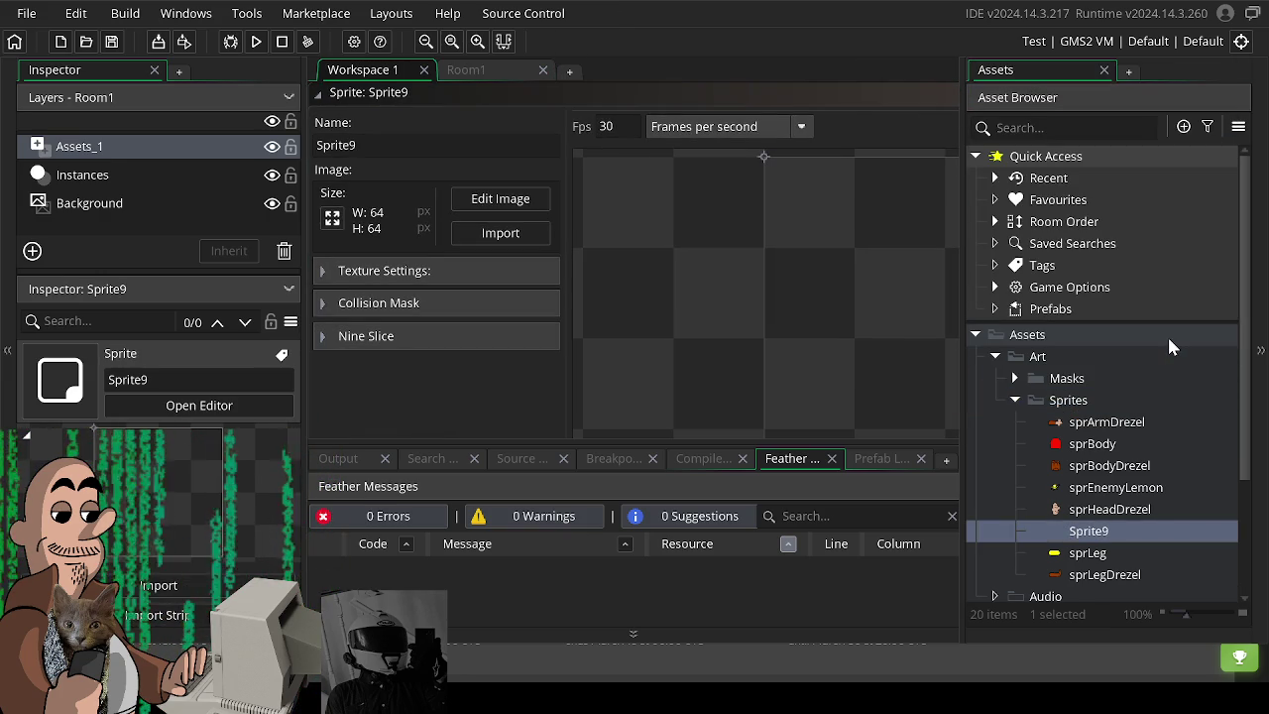
left_click(469, 150)
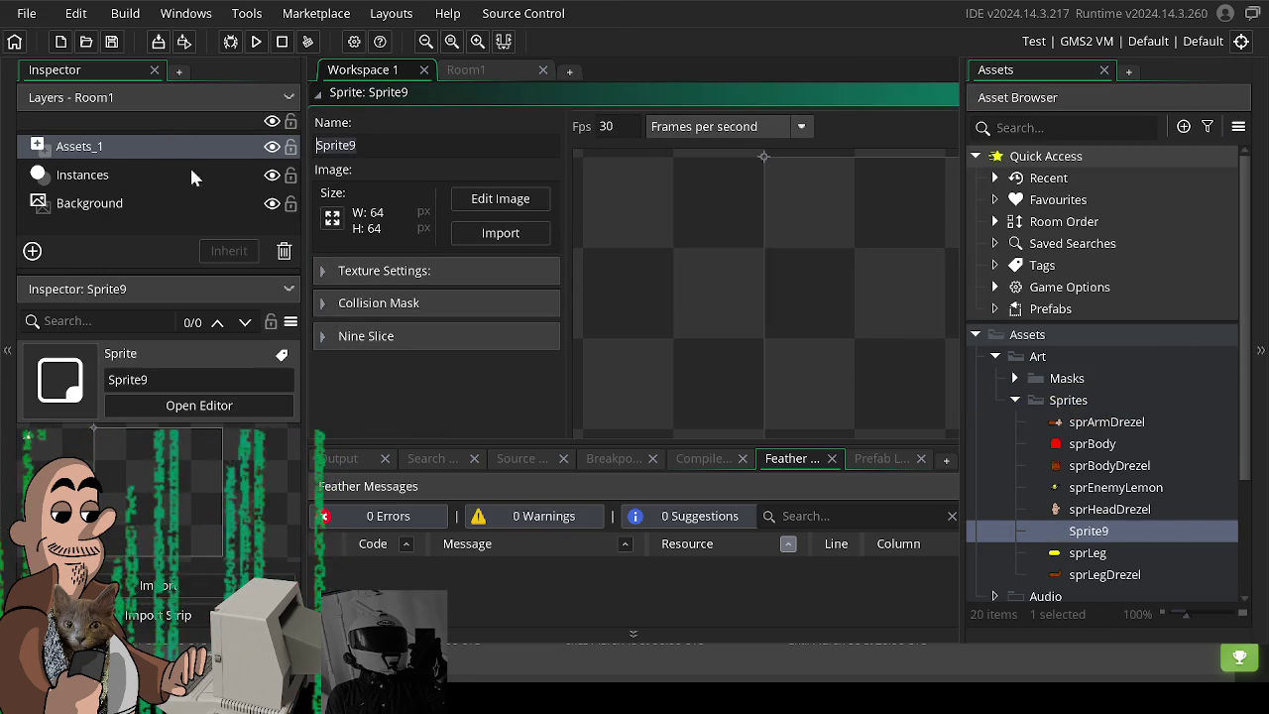
Rename the sprite to sprArmSnake and import the two-frame snake-arm images.
left_click_drag(303, 204, 236, 204)
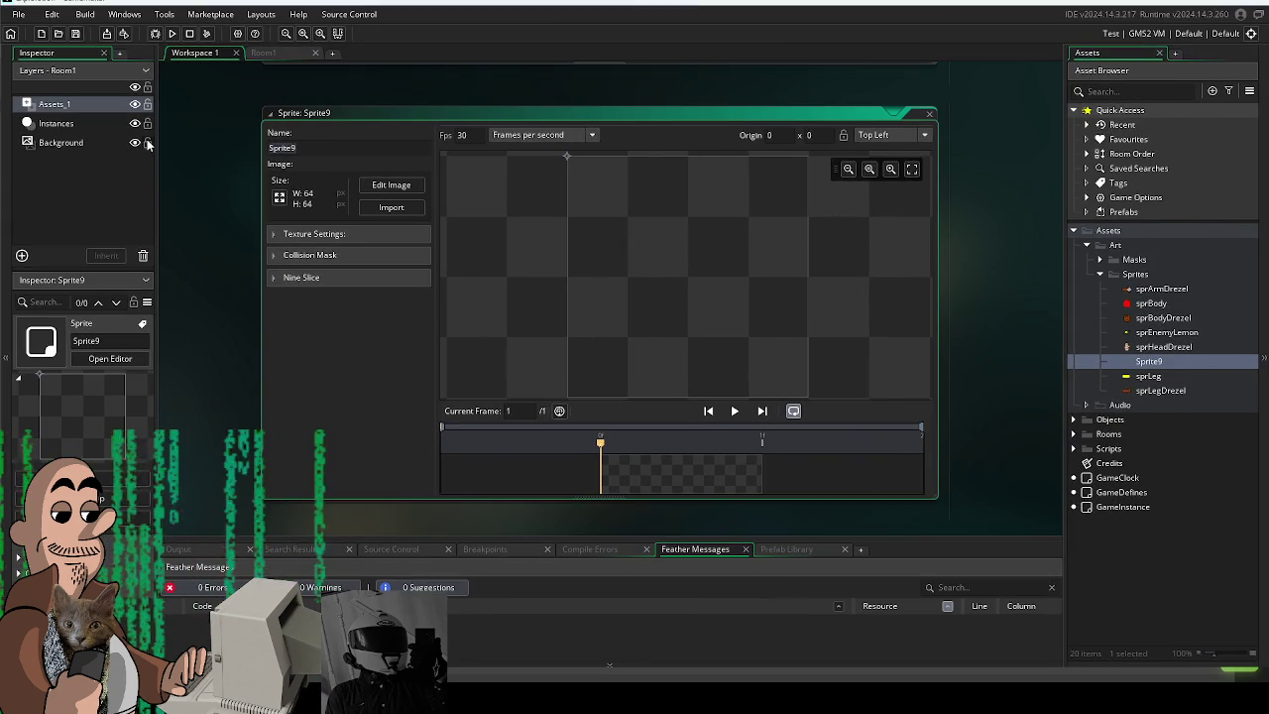
type("sprA")
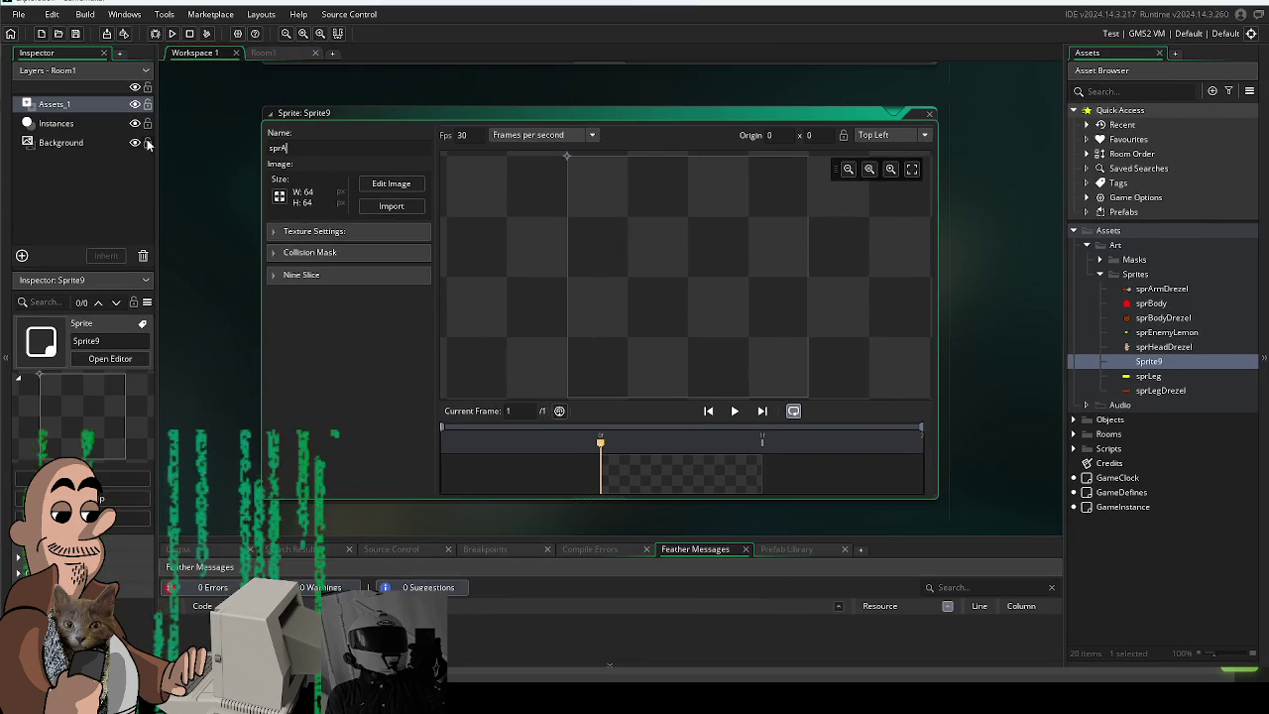
type("rmSnake")
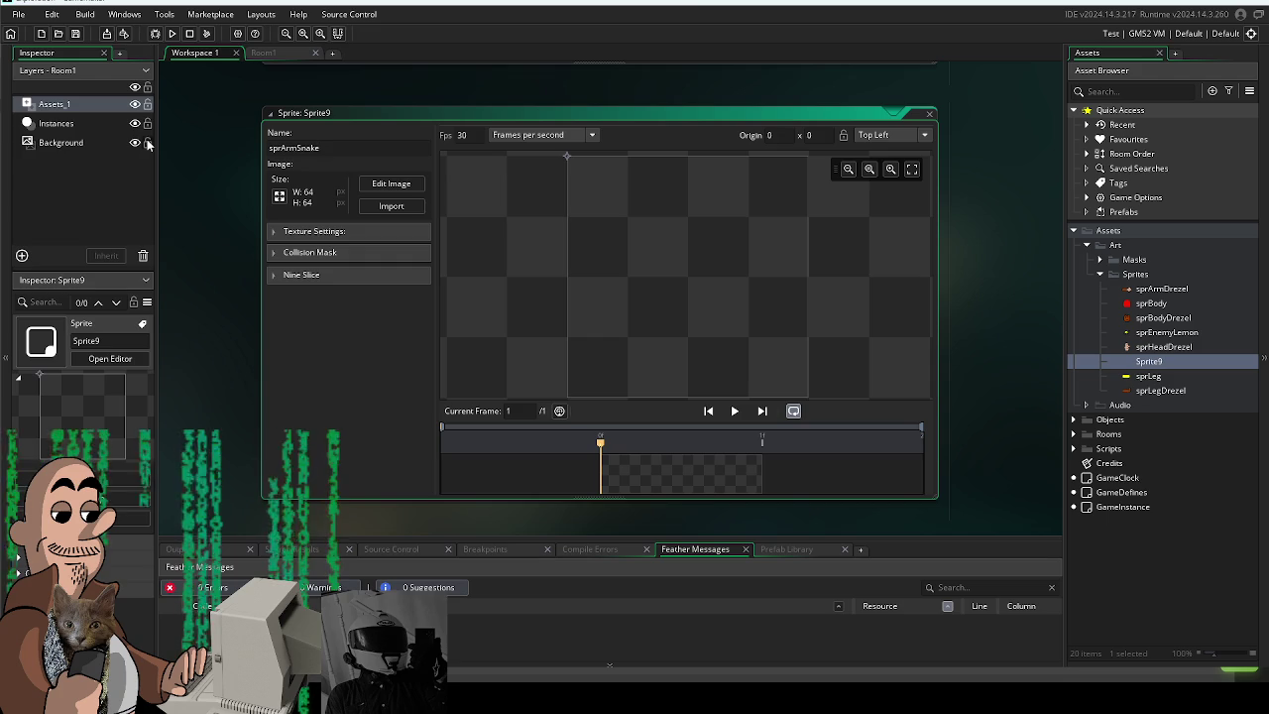
key("Return")
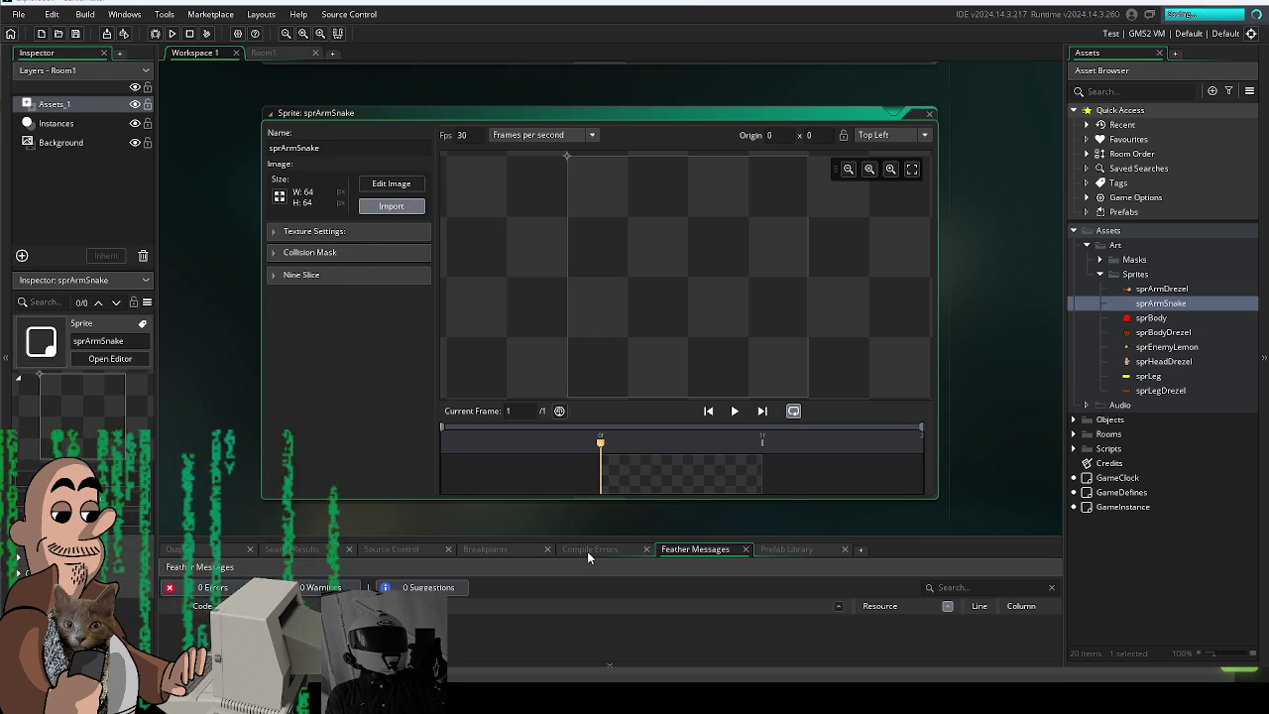
left_click(691, 361)
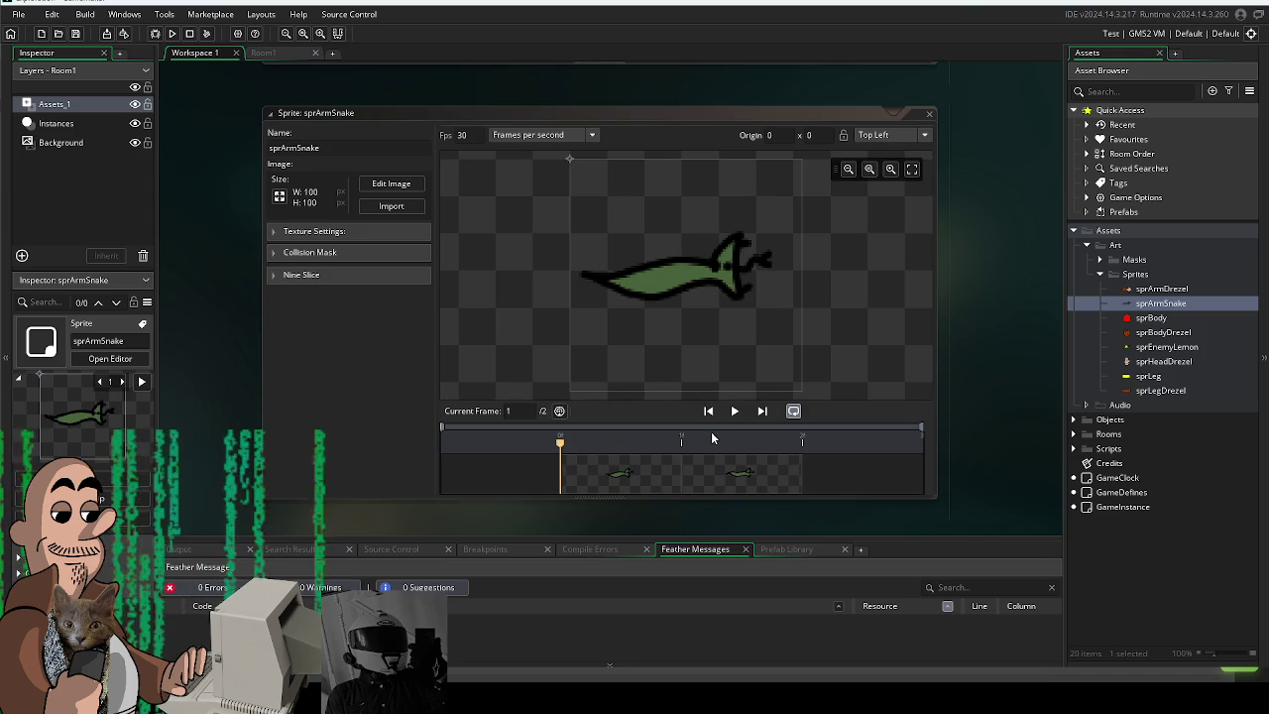
Preview the sprArmSnake animation at 20 fps, then close its editor.
left_click(735, 410)
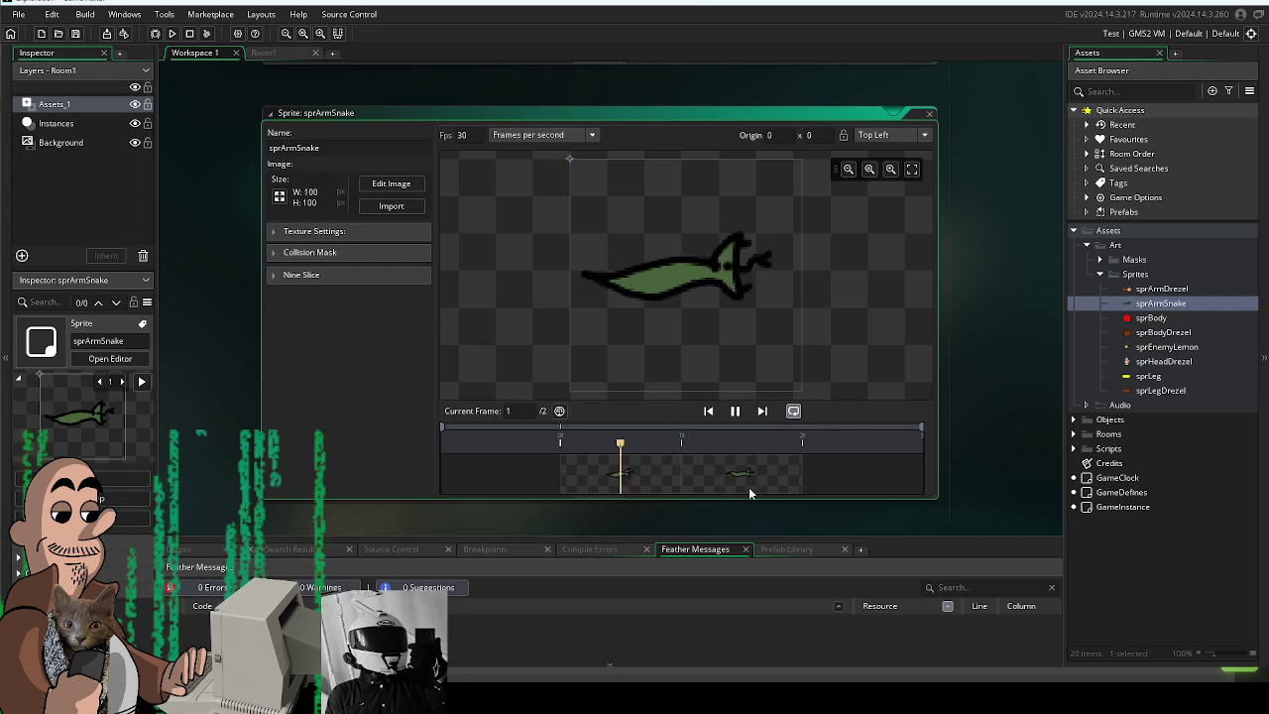
left_click(734, 410)
type("20")
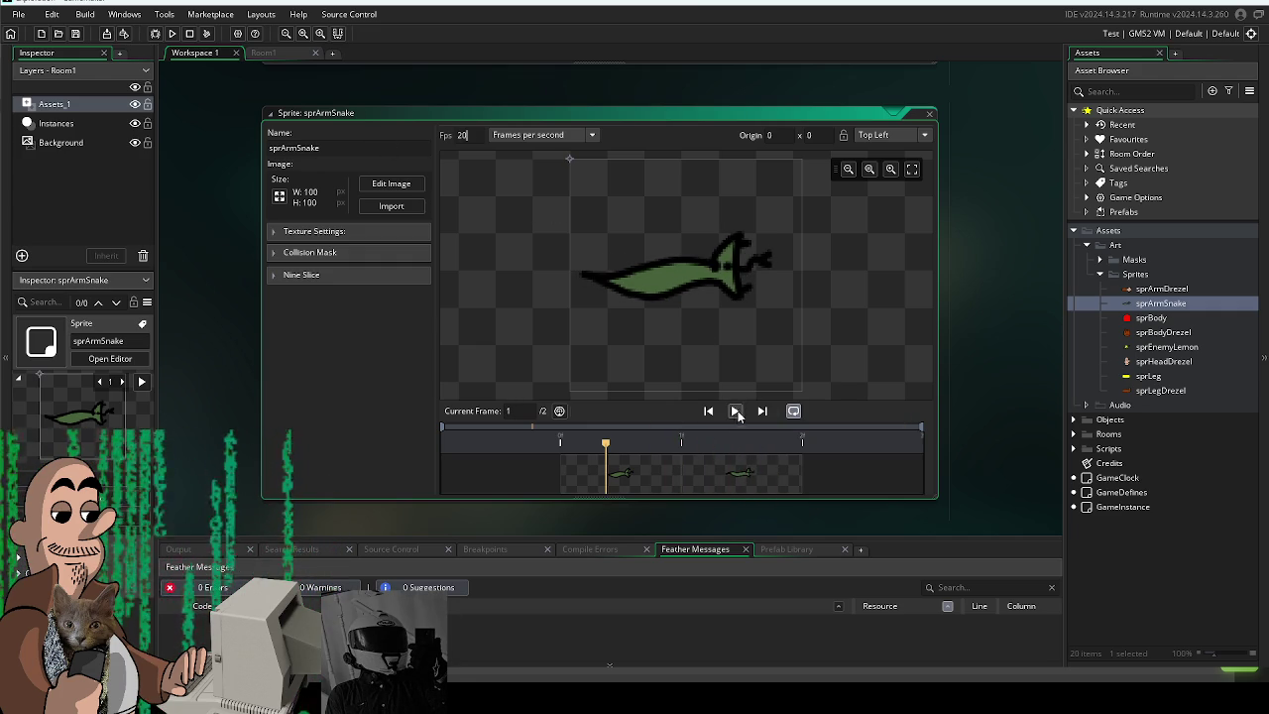
left_click(736, 410)
left_click(736, 410)
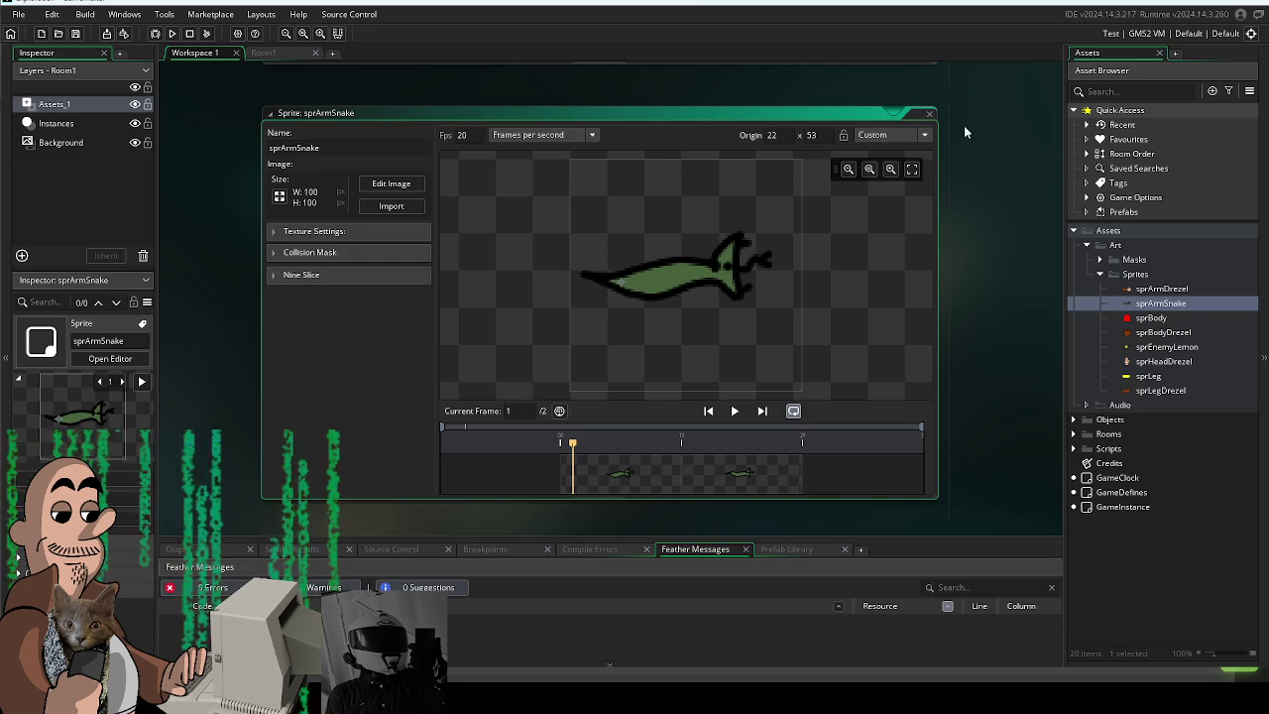
left_click(928, 118)
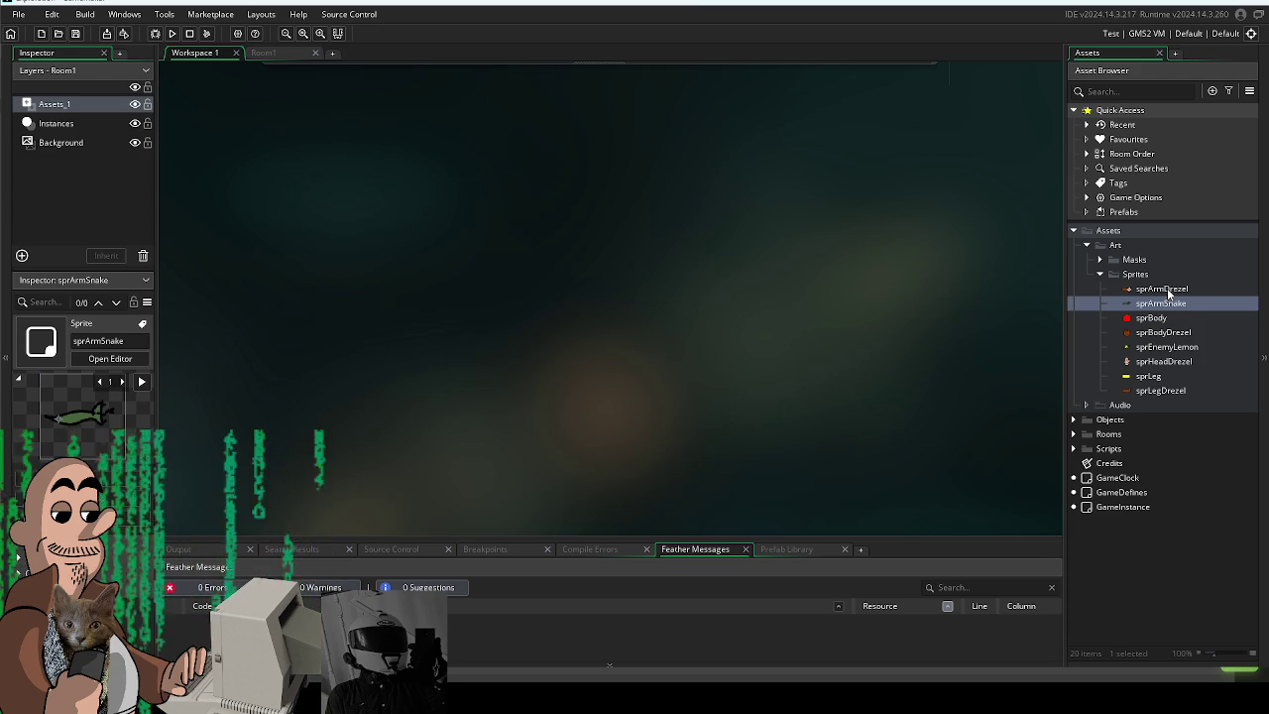
Assign the sprArmSnake sprite to objArmTest and run the game.
double_click(1165, 289)
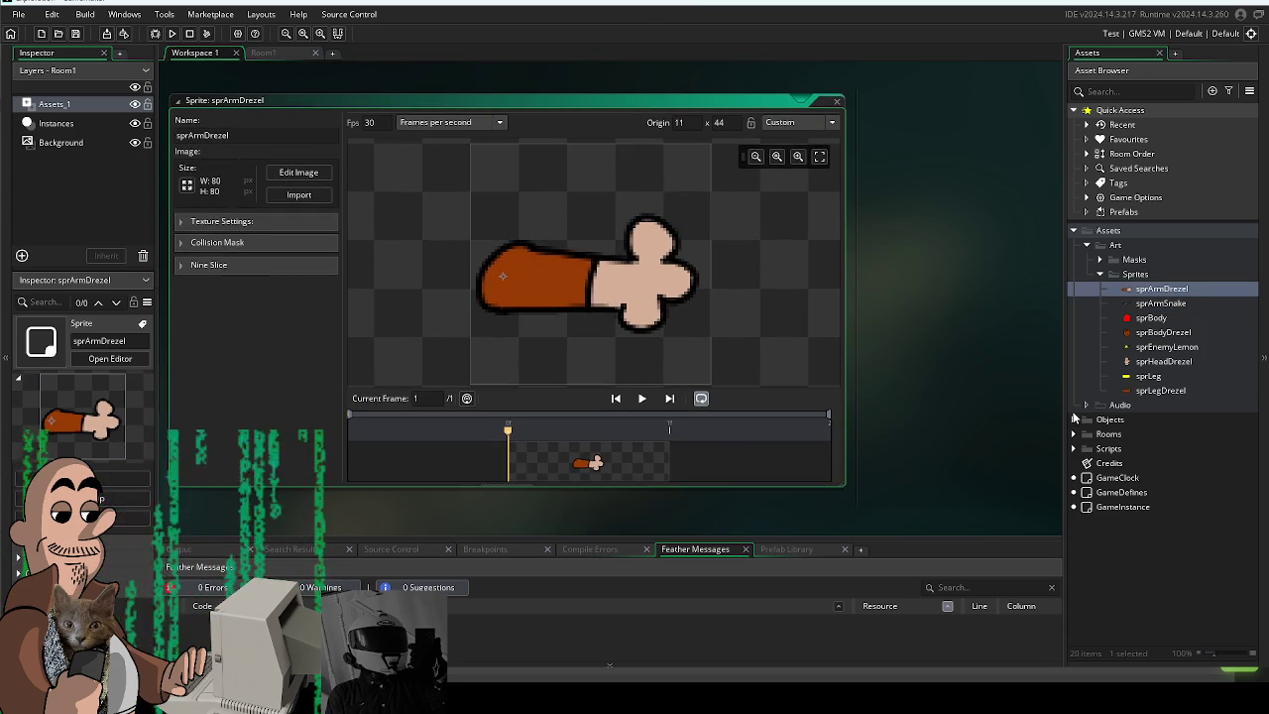
left_click(1073, 419)
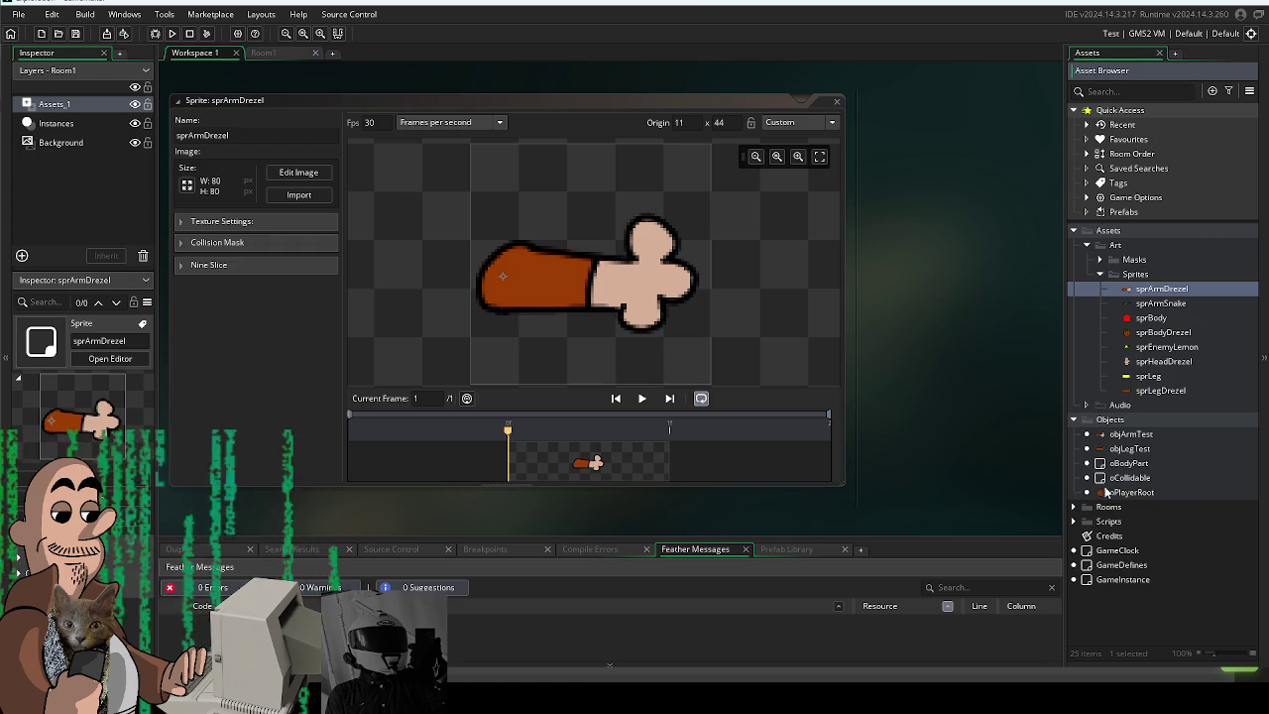
double_click(1131, 434)
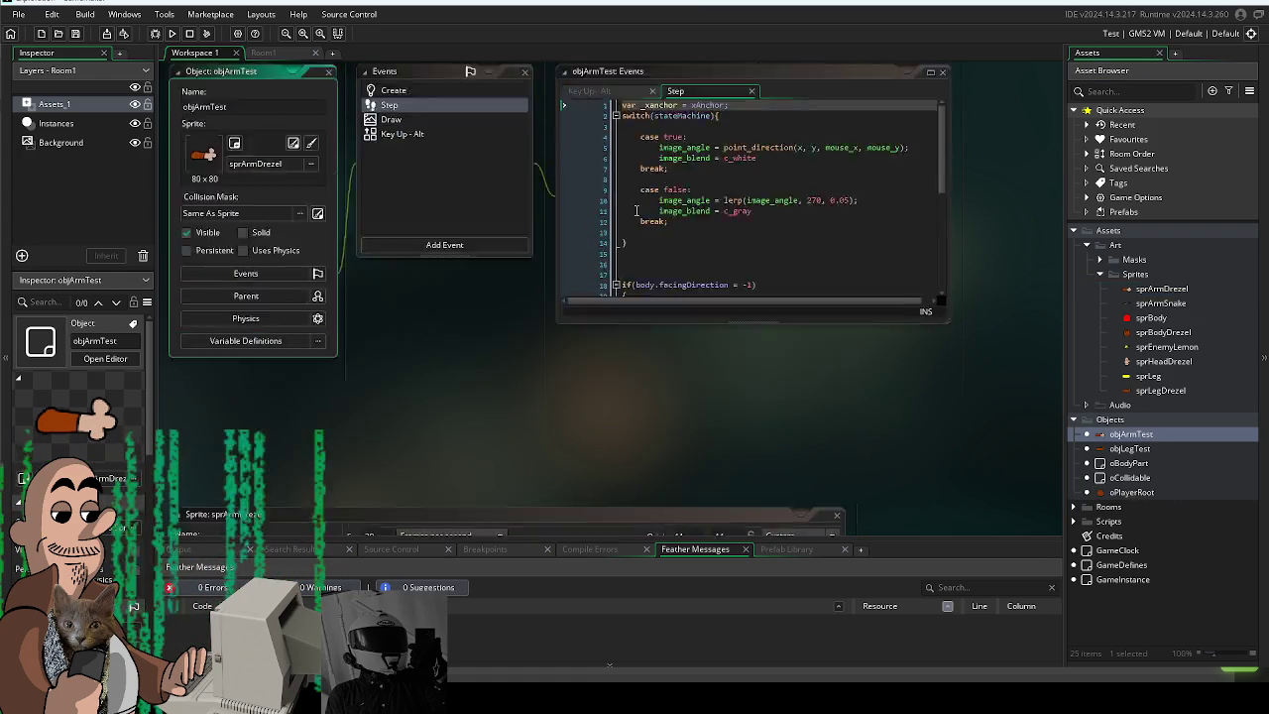
left_click(208, 232)
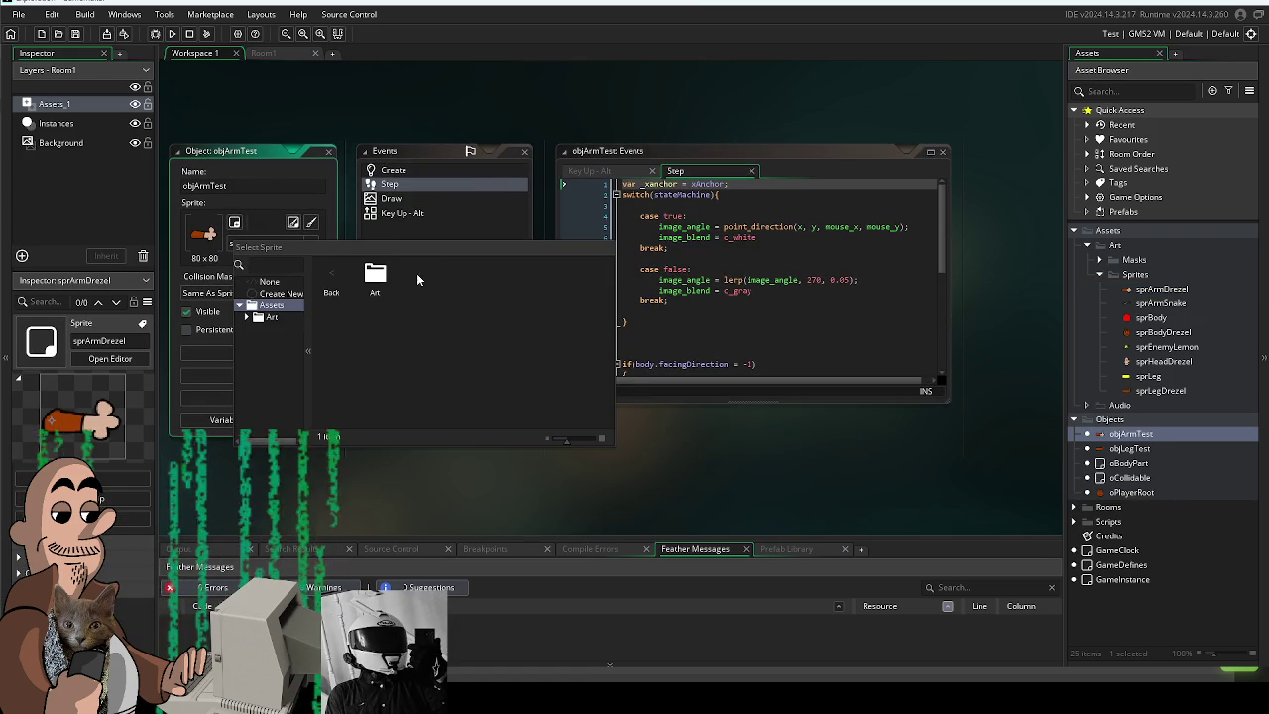
double_click(409, 275)
double_click(419, 277)
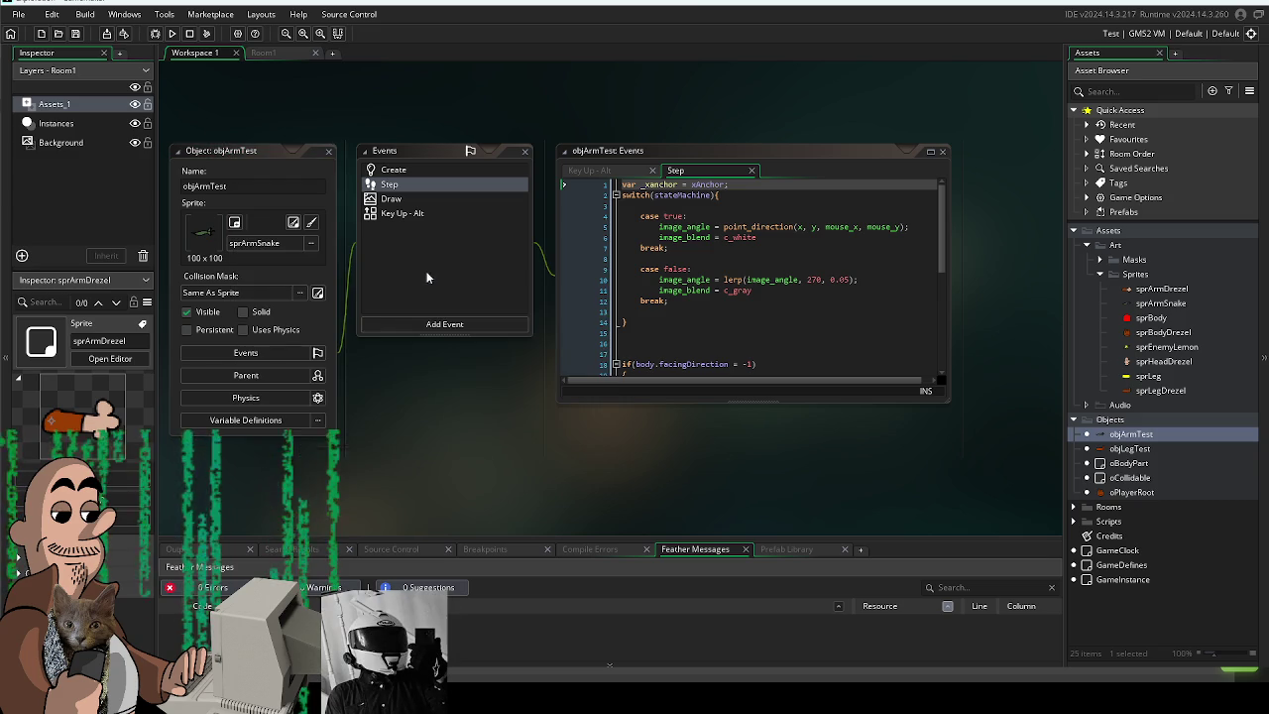
left_click(172, 34)
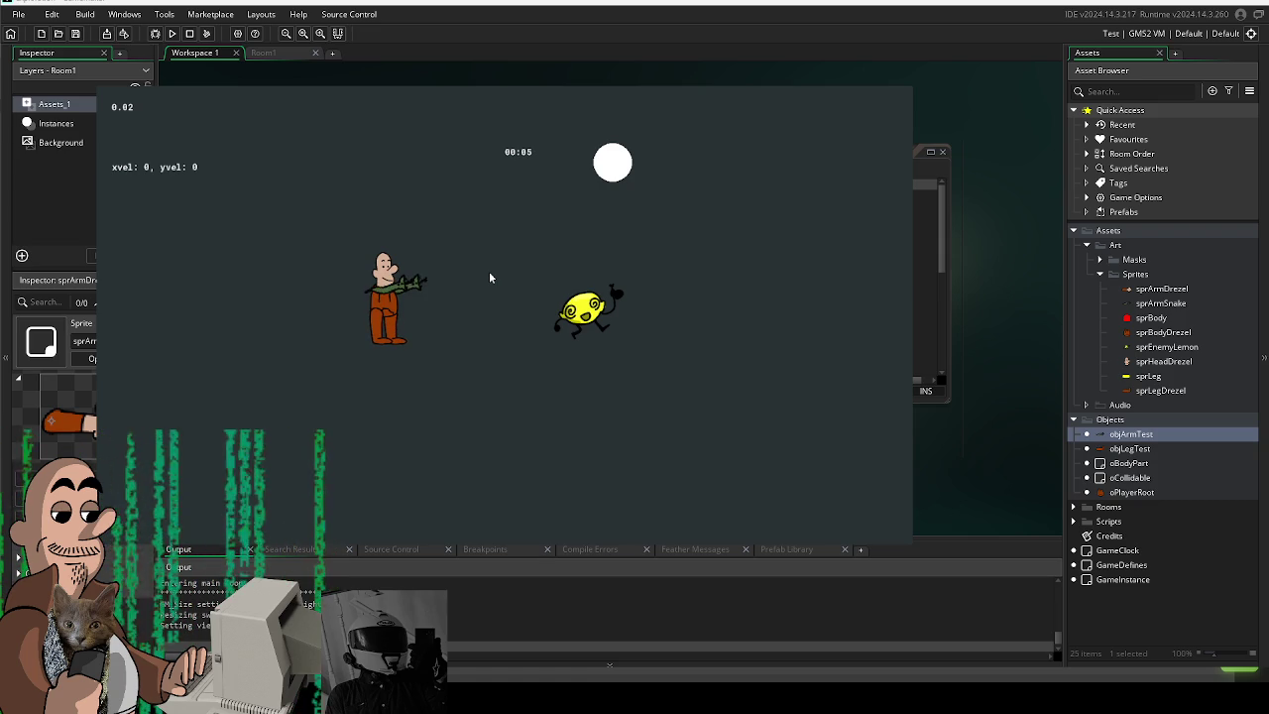
Walk the character left and right to check the green arm, then close the game.
key("d")
key("a")
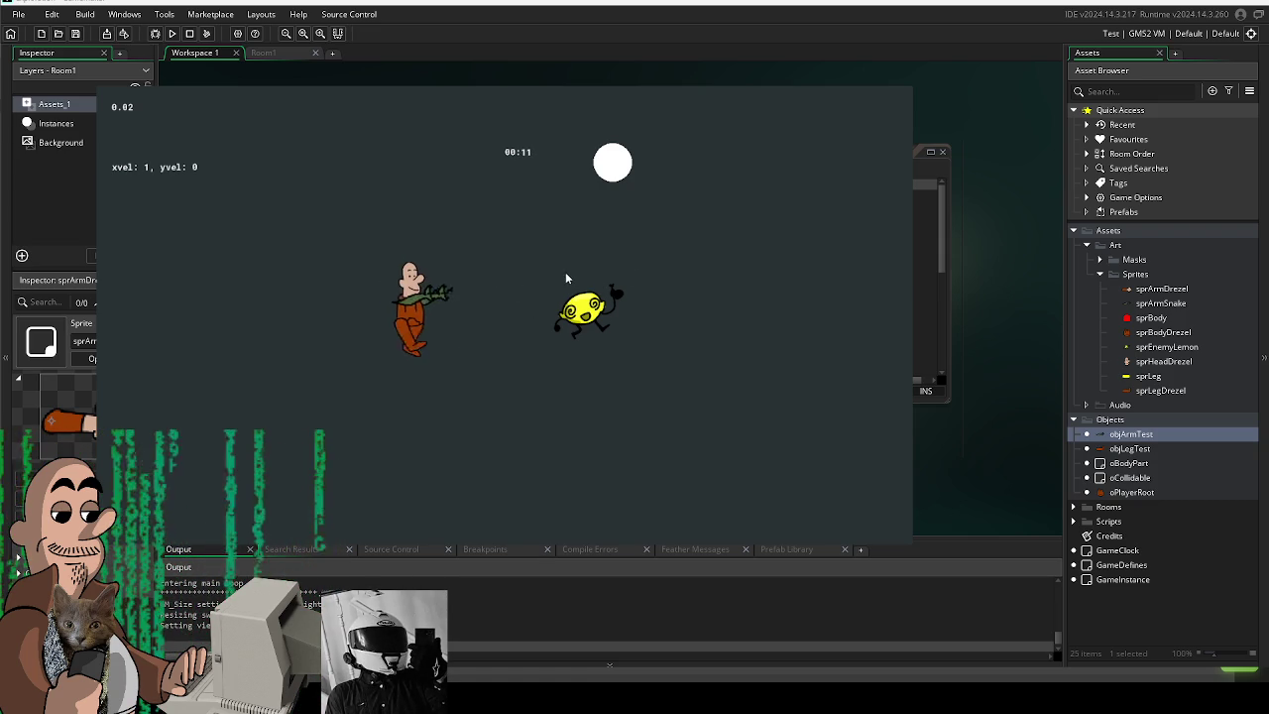
key("d")
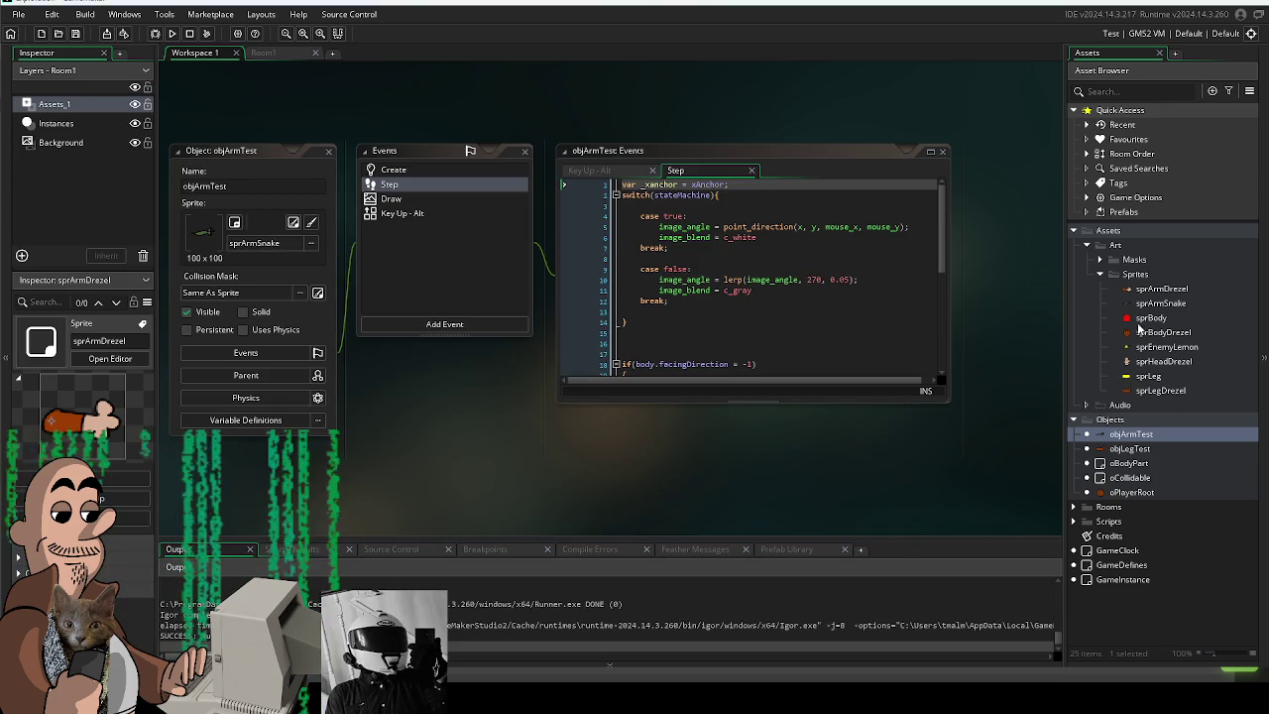
left_click(1159, 302)
Move sprArmSnake's origin to the arm's left end at 6, 50 and rerun the game.
scroll(649, 248, "right", 5)
scroll(648, 247, "right", 5)
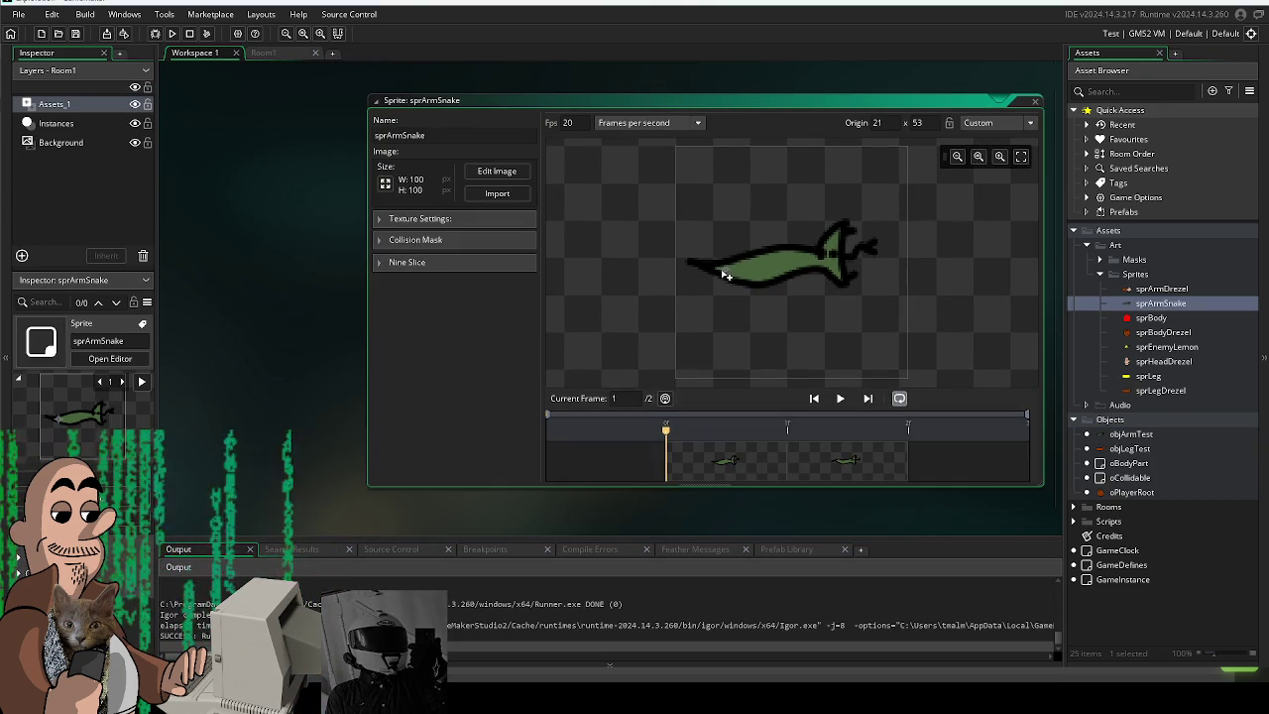
left_click_drag(725, 275, 692, 265)
left_click(171, 33)
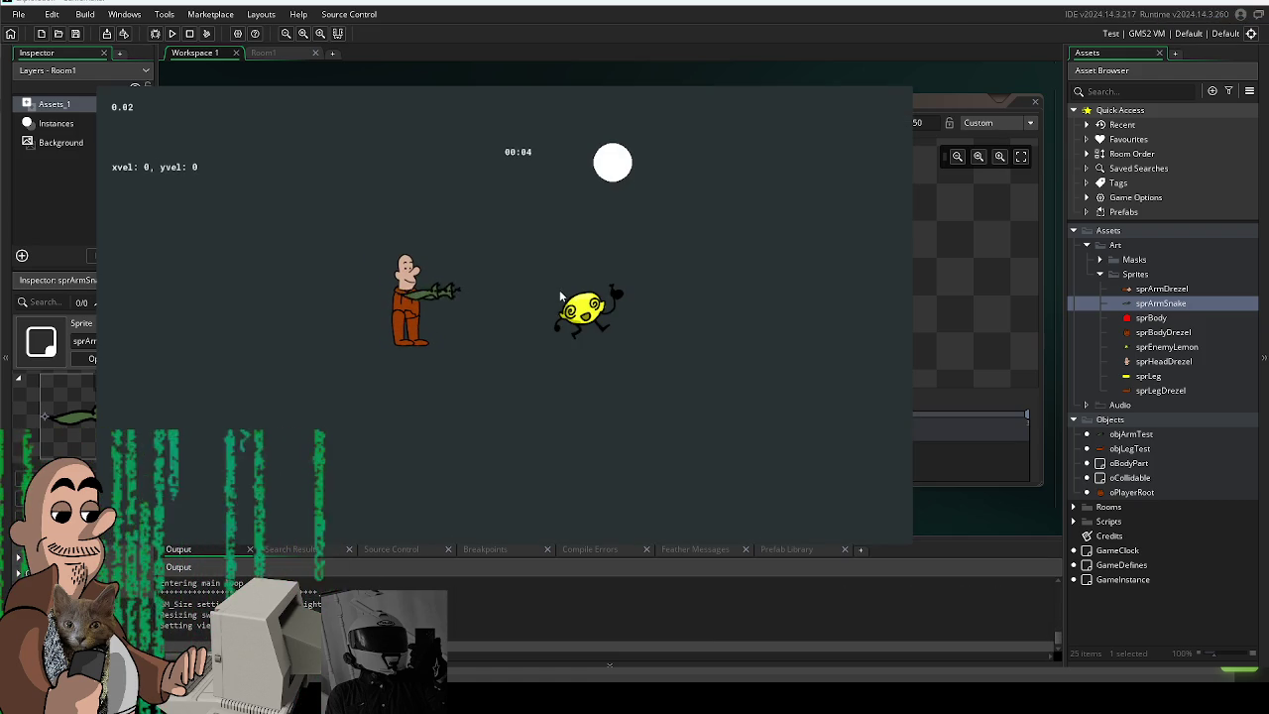
Walk and jump the character to check the arm, then quit GameMaker.
key("d")
key("w")
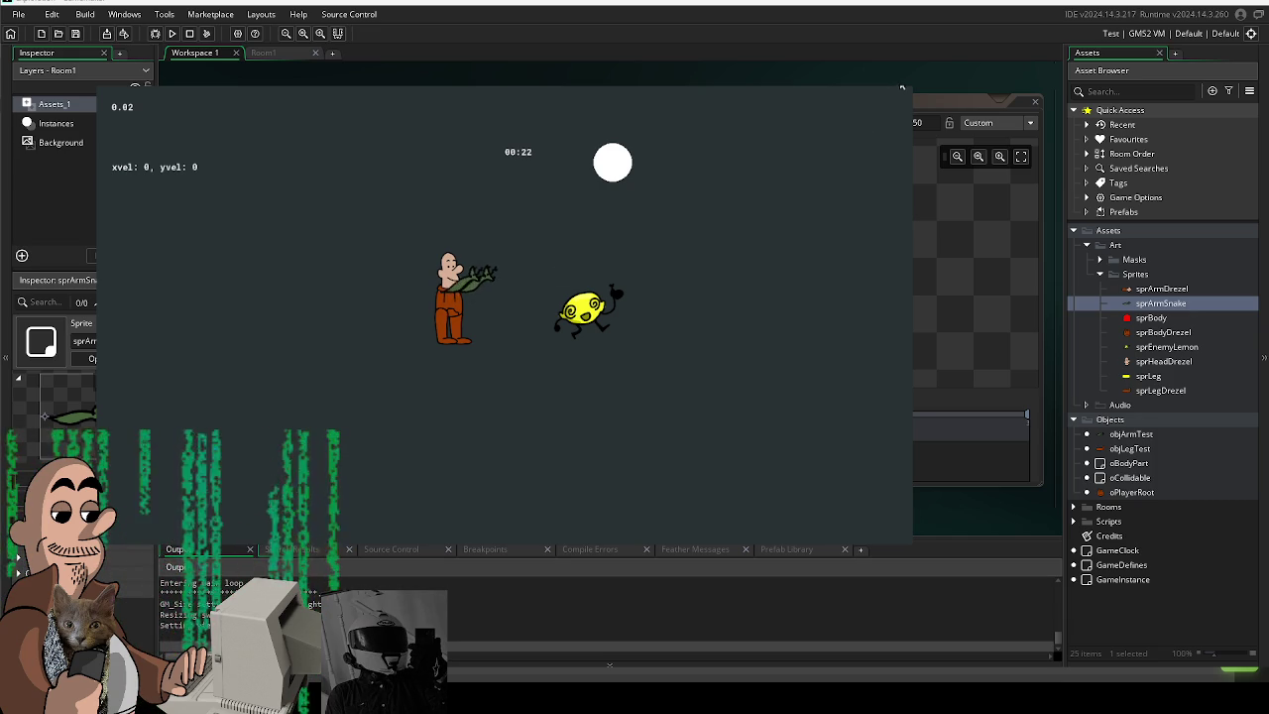
key("alt+F4")
key("alt+F4")
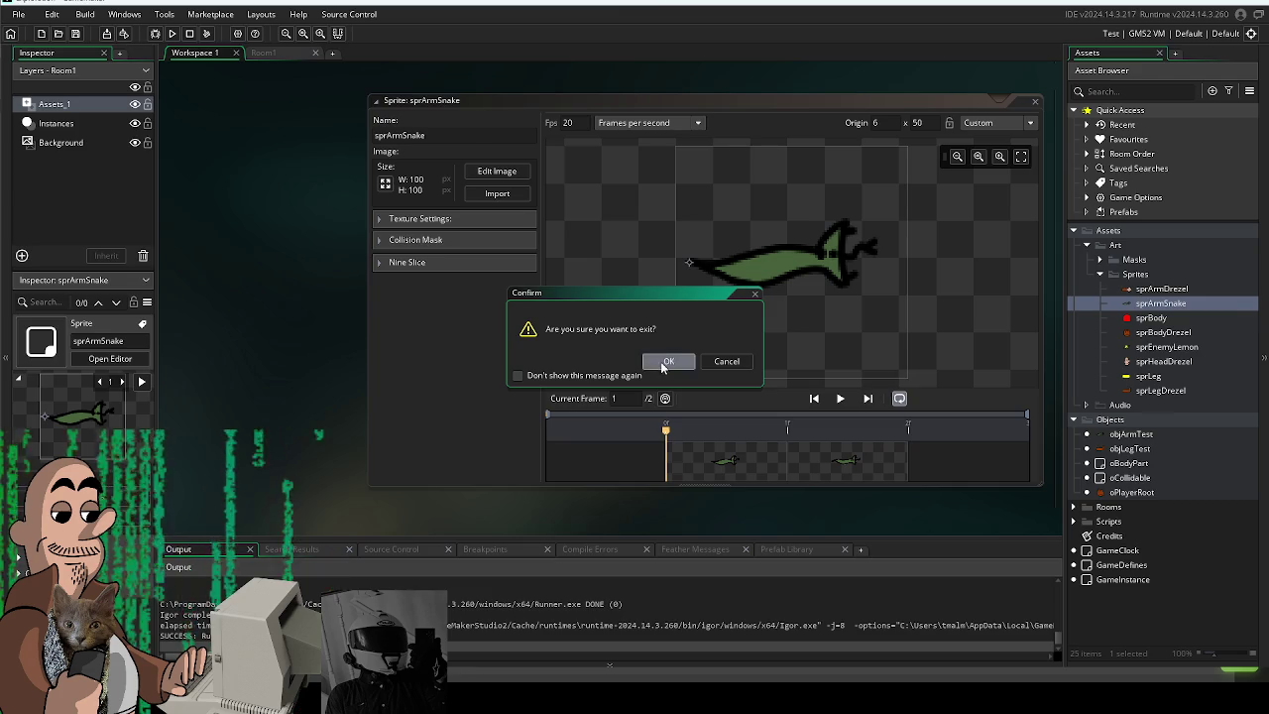
left_click(664, 361)
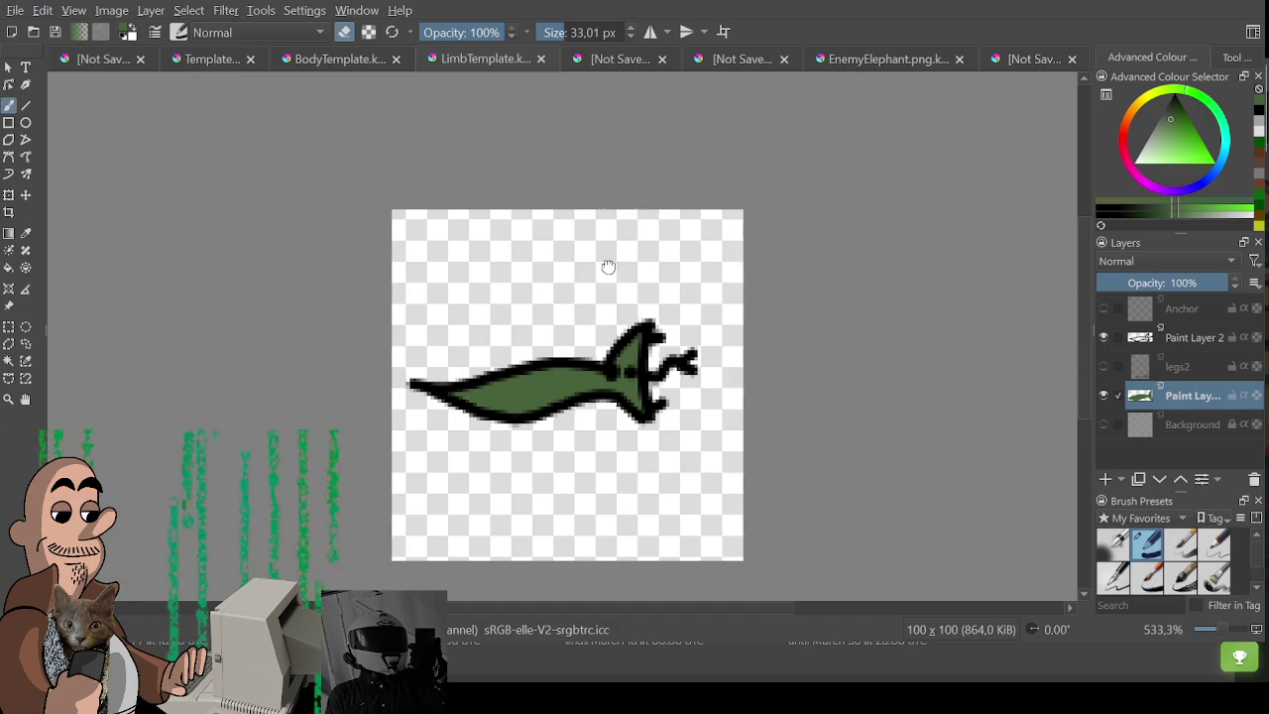
Pan around the green snake-arm drawing in Krita to look it over.
left_click_drag(606, 269, 645, 251)
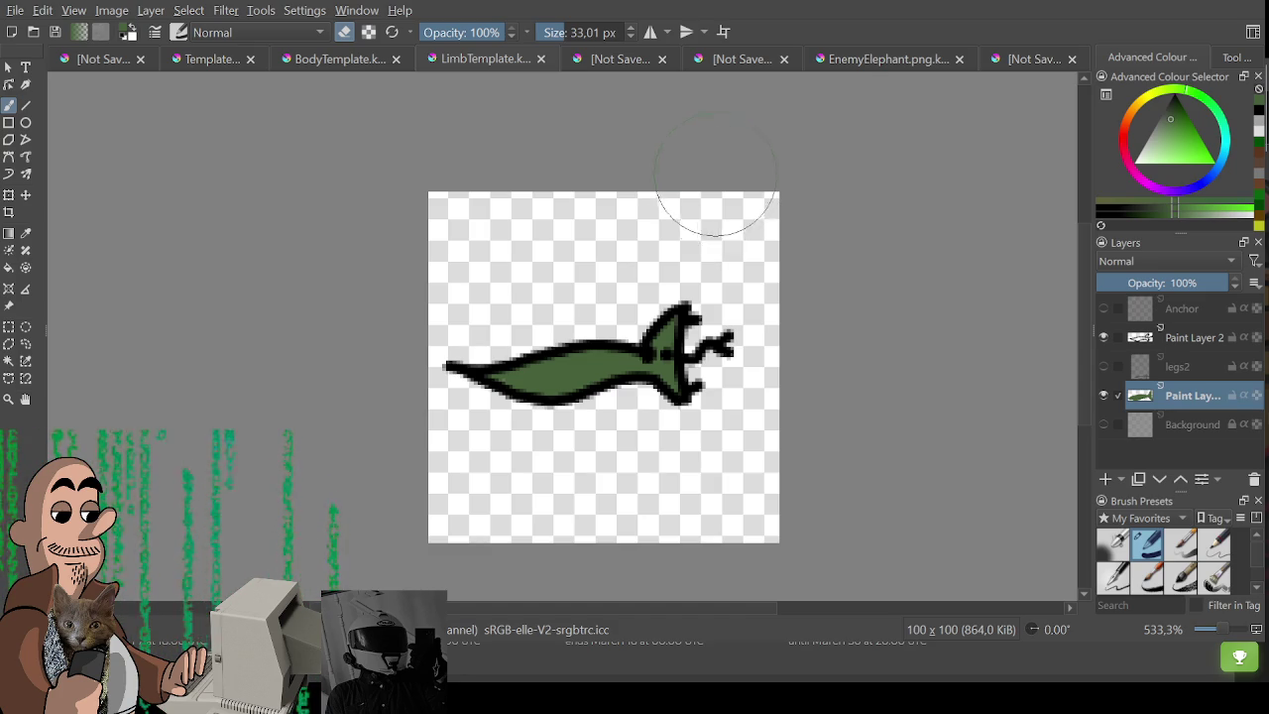
left_click_drag(560, 361, 581, 347)
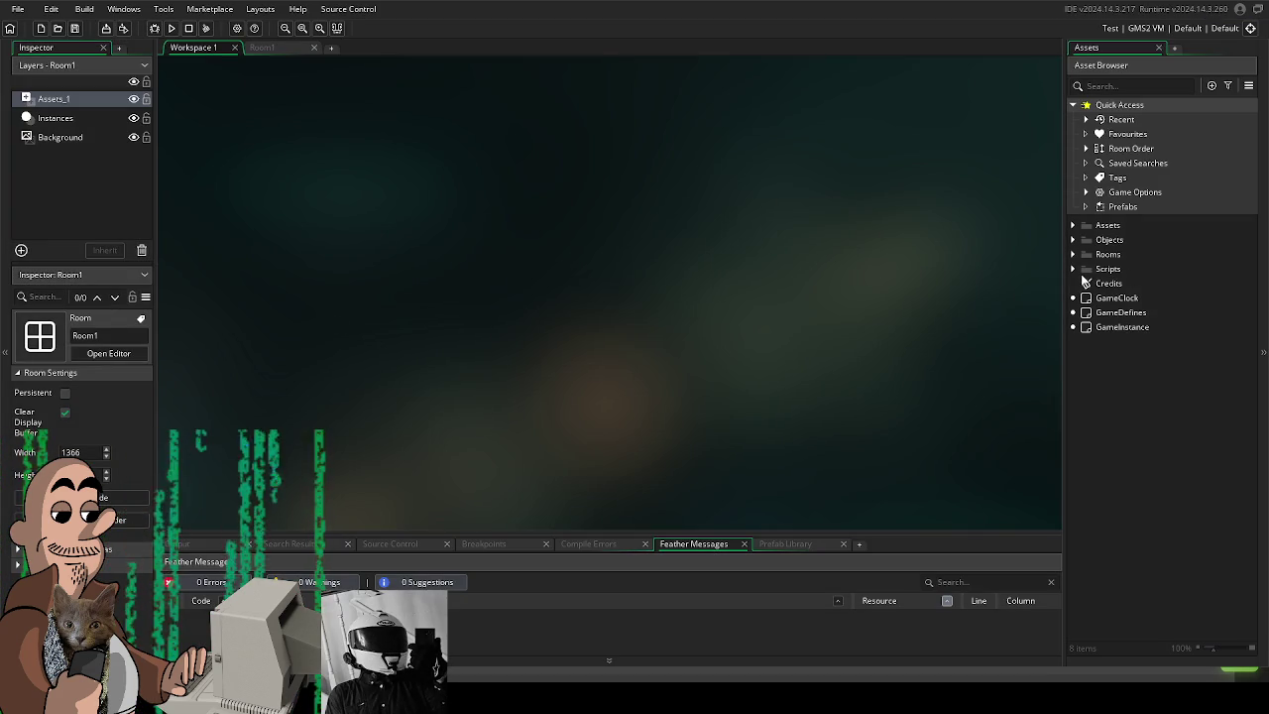
Expand Scripts, Rooms and Objects to list Room1, Sandbox and the object groups.
left_click(1073, 269)
left_click(1073, 254)
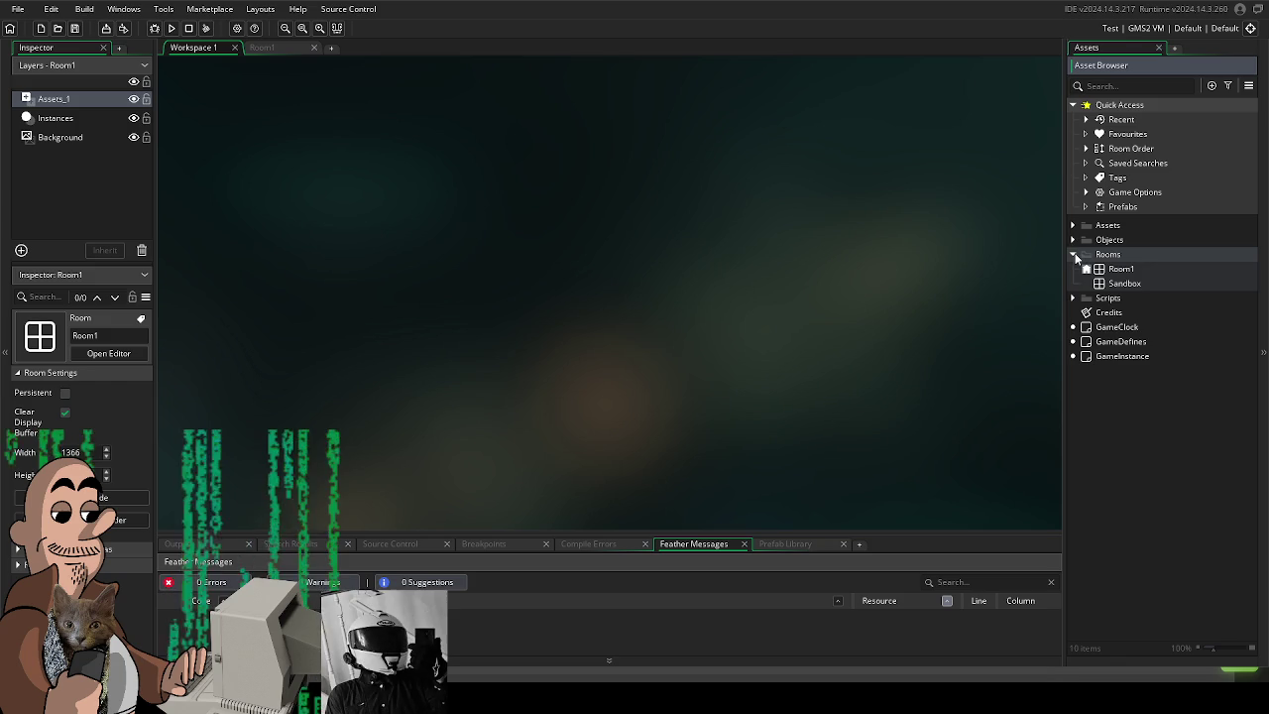
left_click(1073, 239)
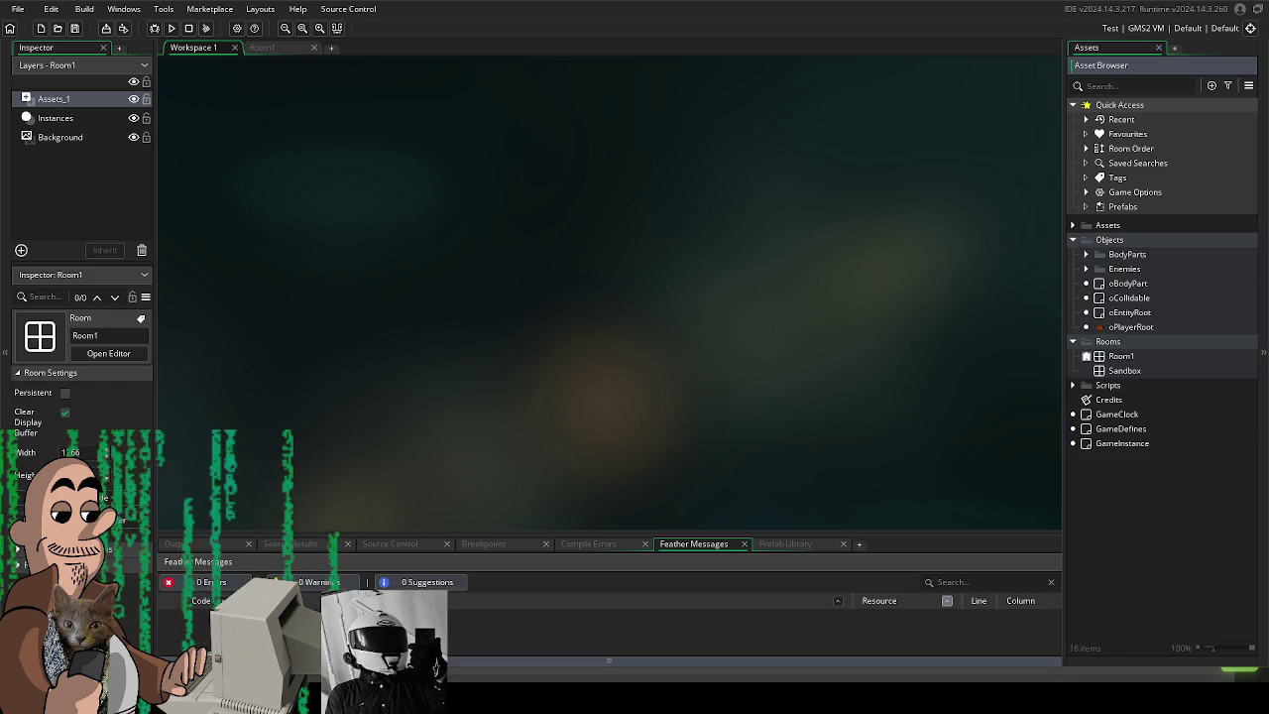
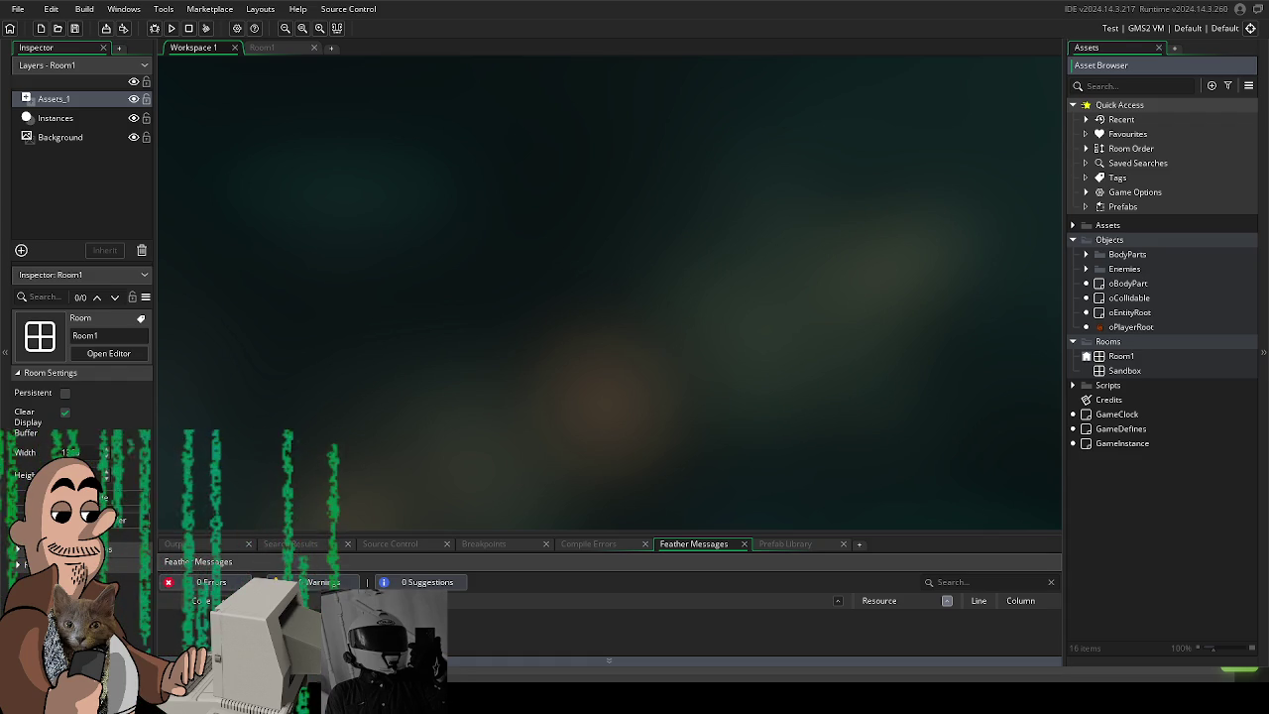
Back in Krita, zoom in and try test brush strokes, undoing each one.
key("alt+Tab")
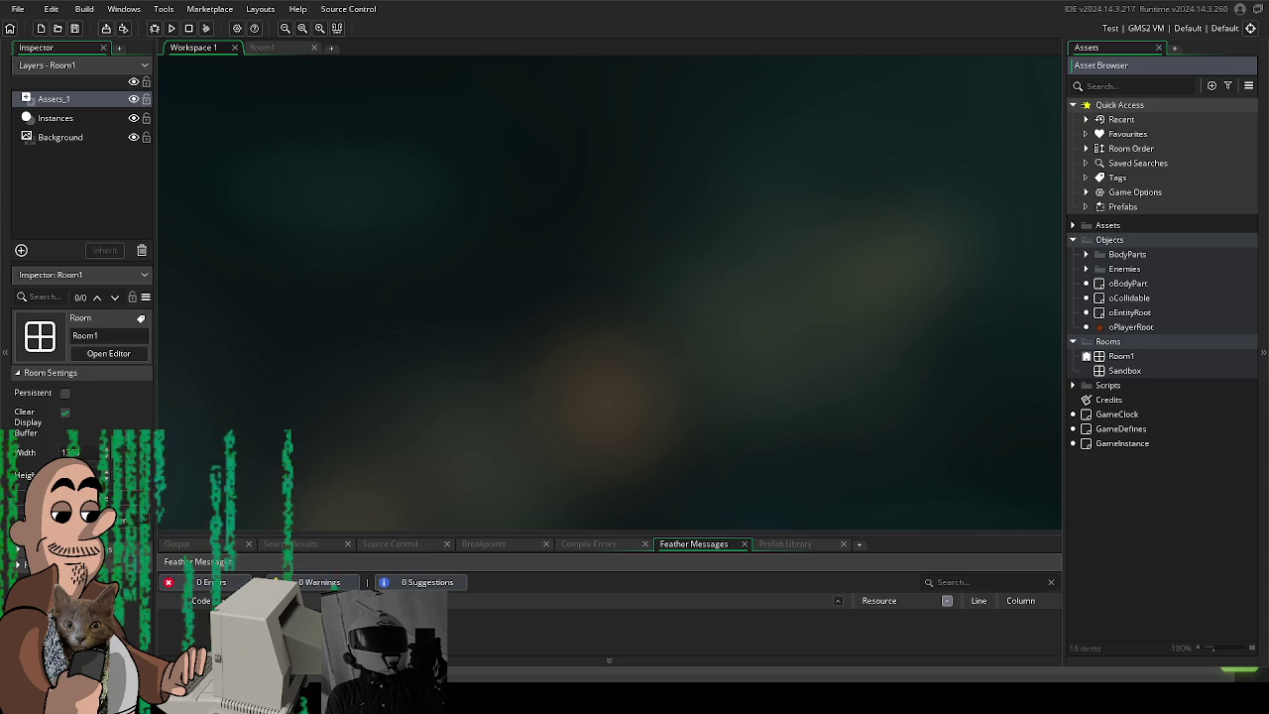
key("alt+Tab")
scroll(614, 211, "up", 2, "ctrl")
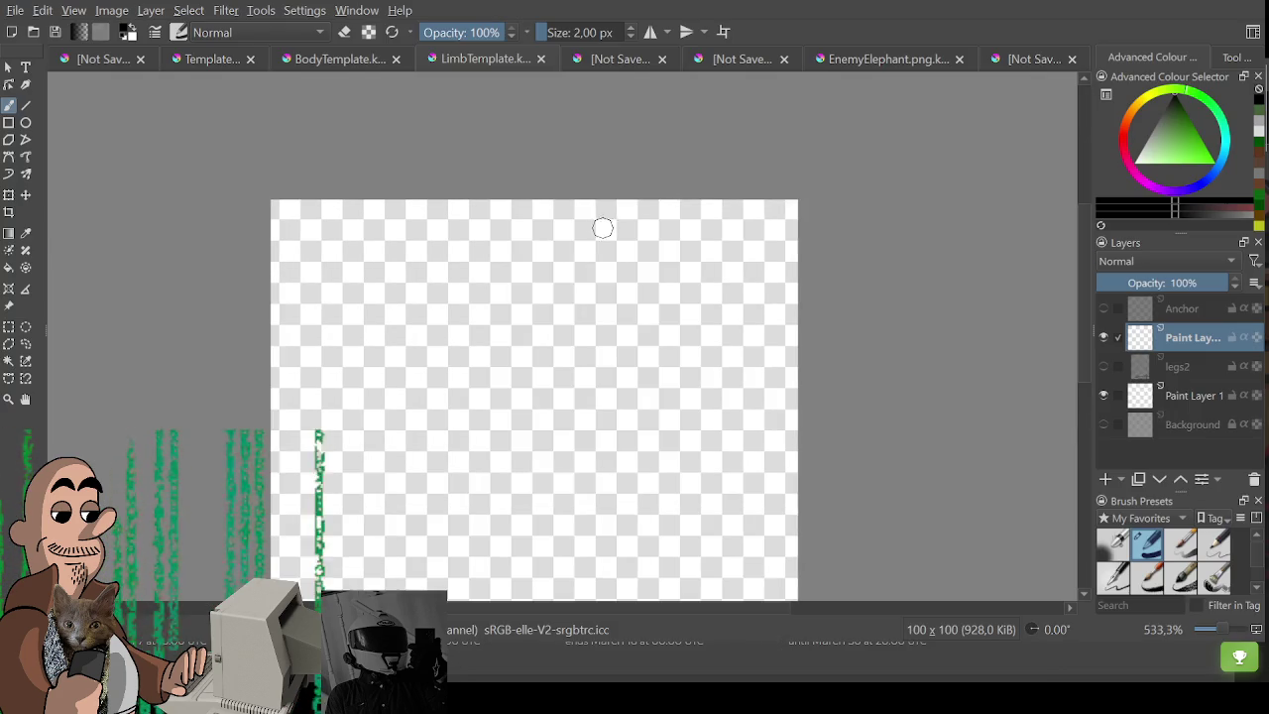
left_click_drag(602, 212, 539, 47)
left_click_drag(327, 326, 501, 260)
left_click(590, 147)
key("ctrl+z")
key("ctrl+z")
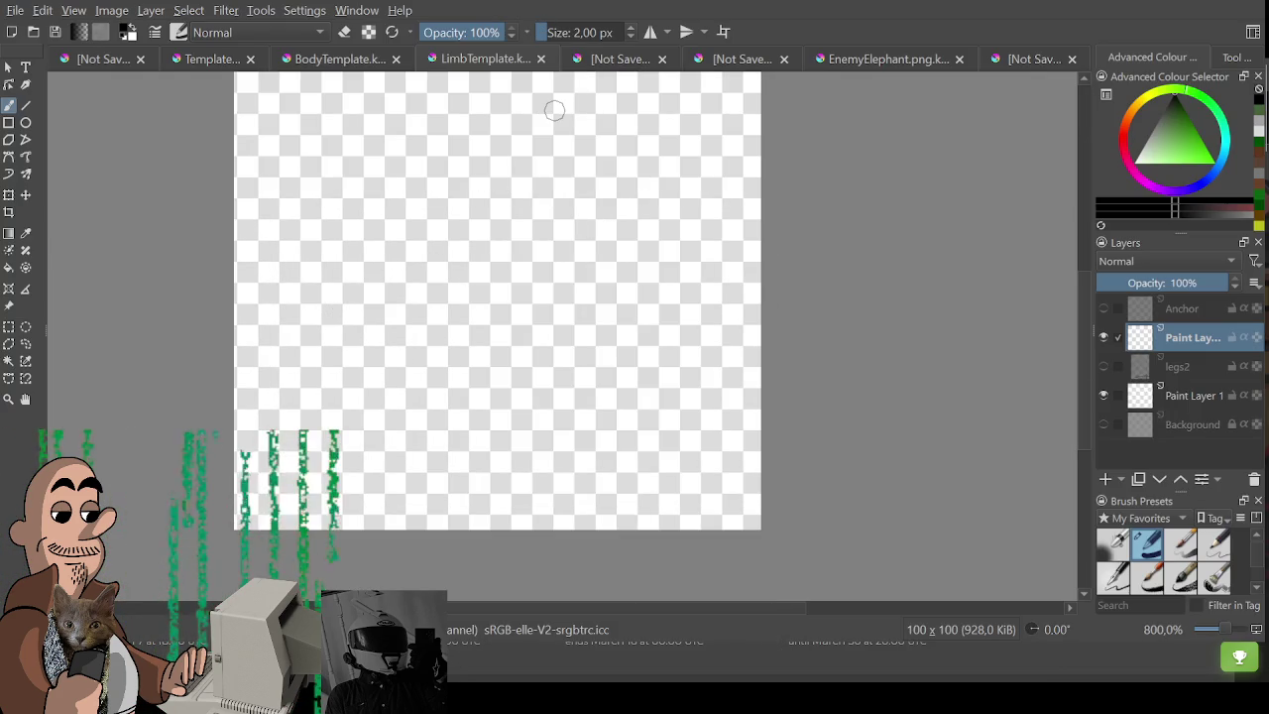
mouse_move(255, 249)
left_mouse_down()
mouse_move(430, 298)
mouse_move(419, 391)
left_mouse_up()
key("ctrl+z")
key("minus")
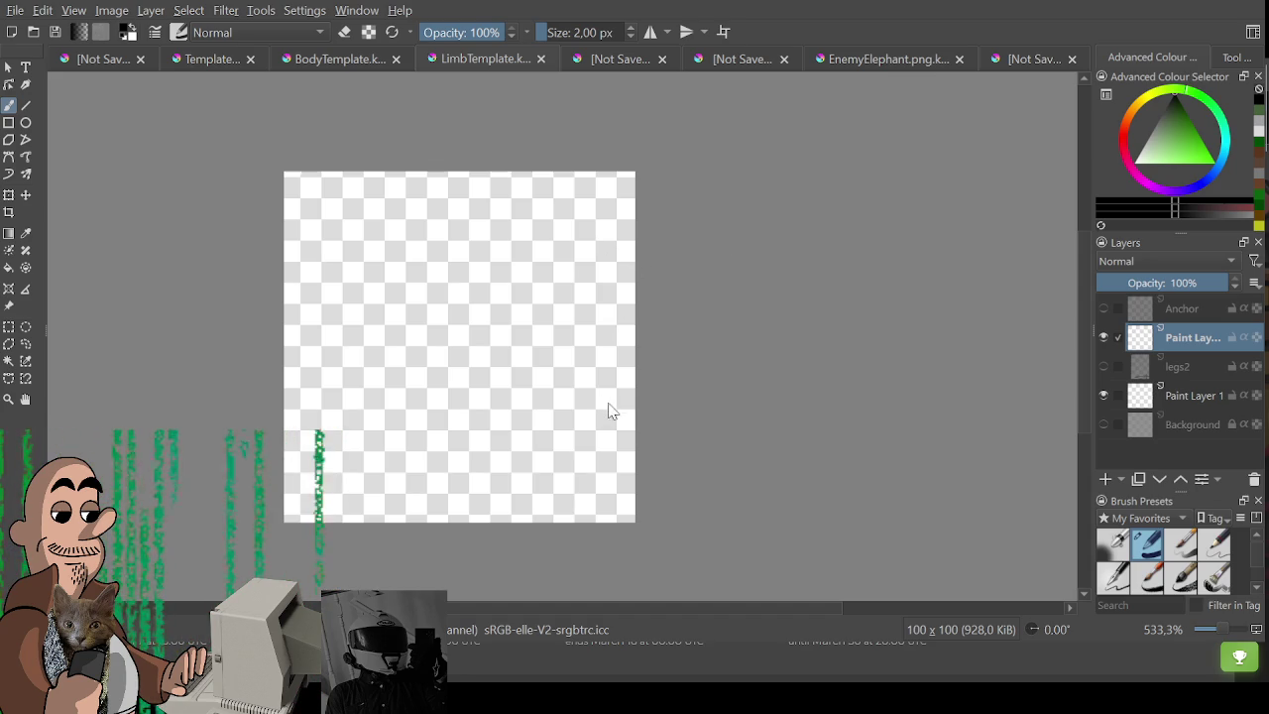
Undo the crop to restore the 150x120 canvas and recenter it in view.
key("ctrl+z")
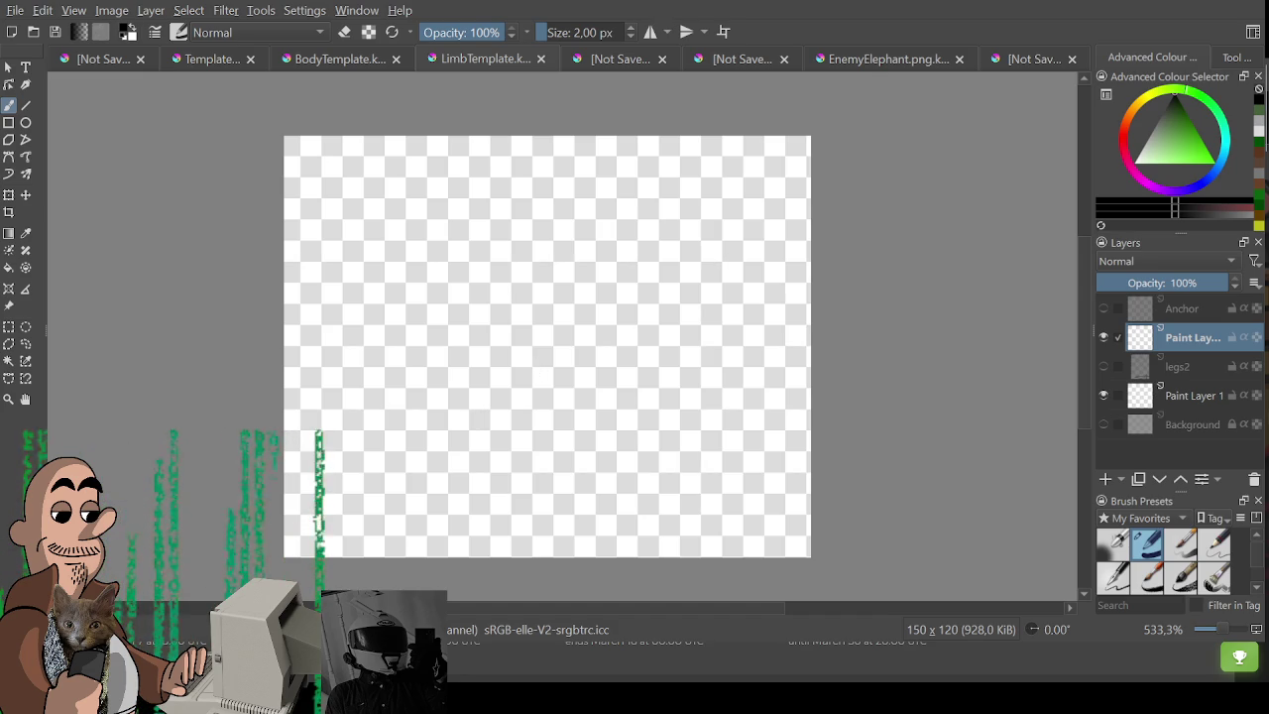
scroll(489, 343, "down", 1)
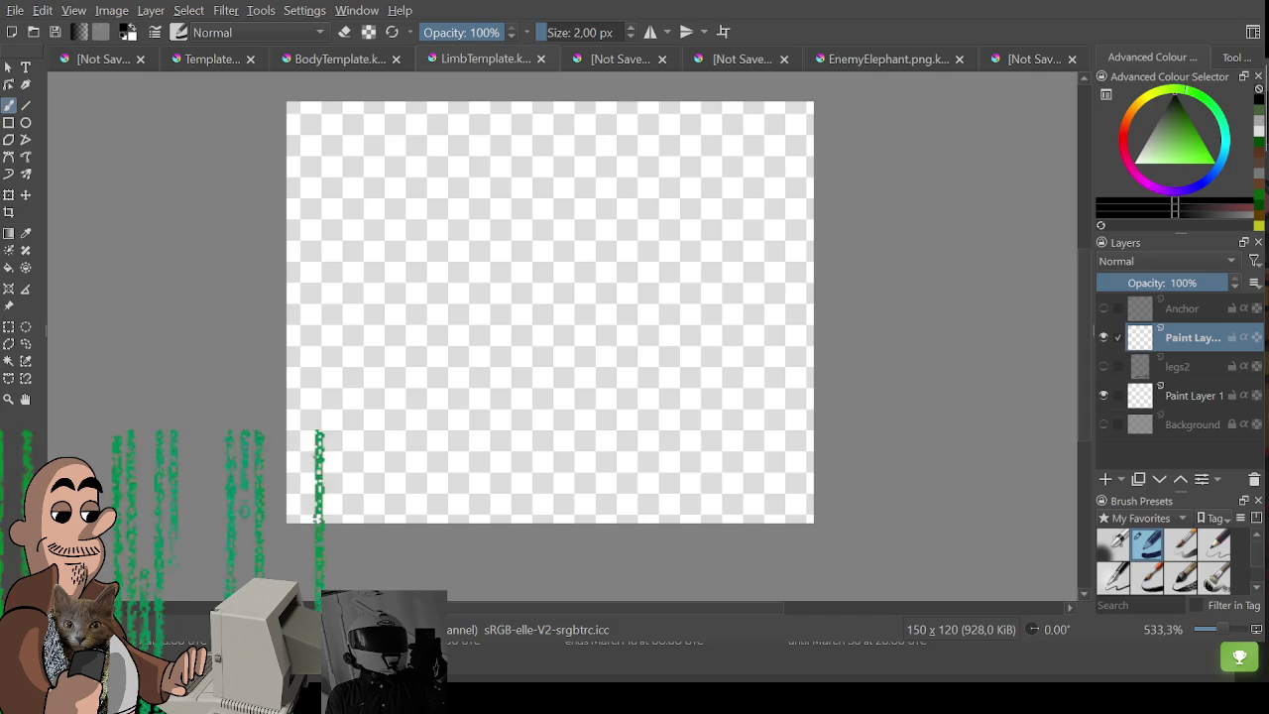
left_click_drag(373, 188, 381, 209)
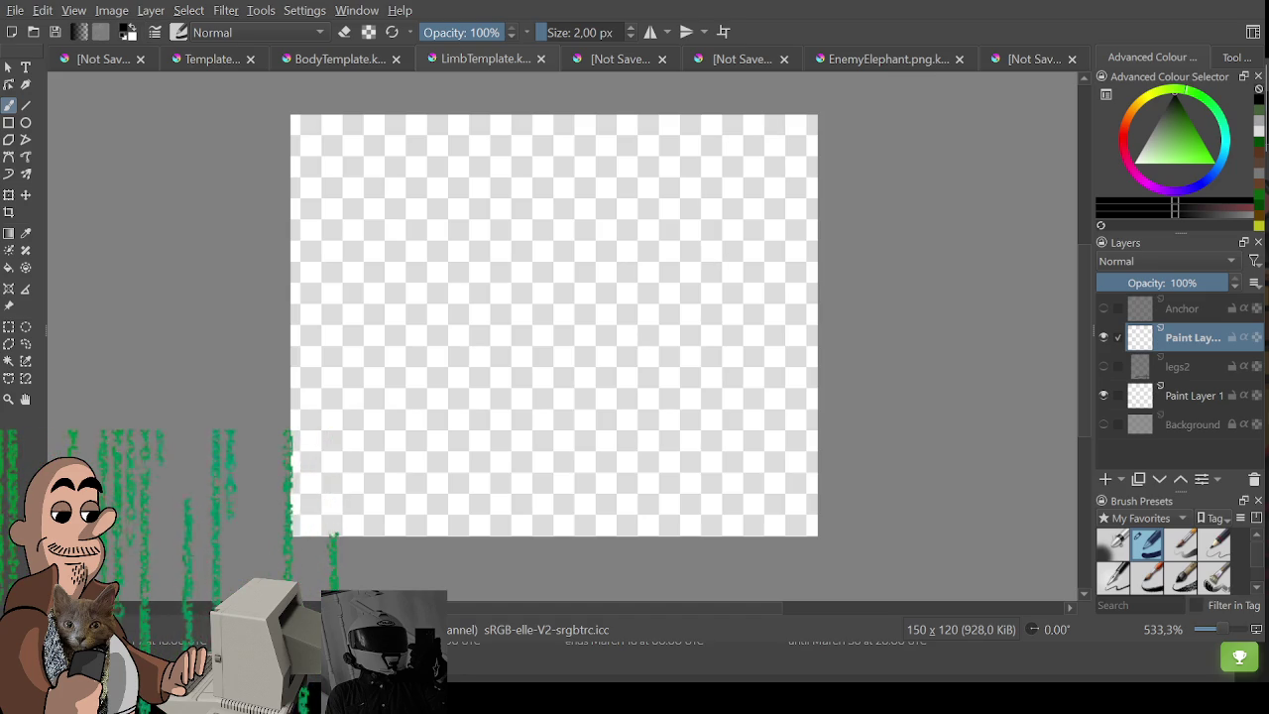
left_click_drag(335, 302, 467, 391)
Clear the trial curves, show the Anchor guide layer, and draw the wavy arm outline.
key("ctrl+z")
left_click_drag(332, 303, 487, 459)
key("ctrl+z")
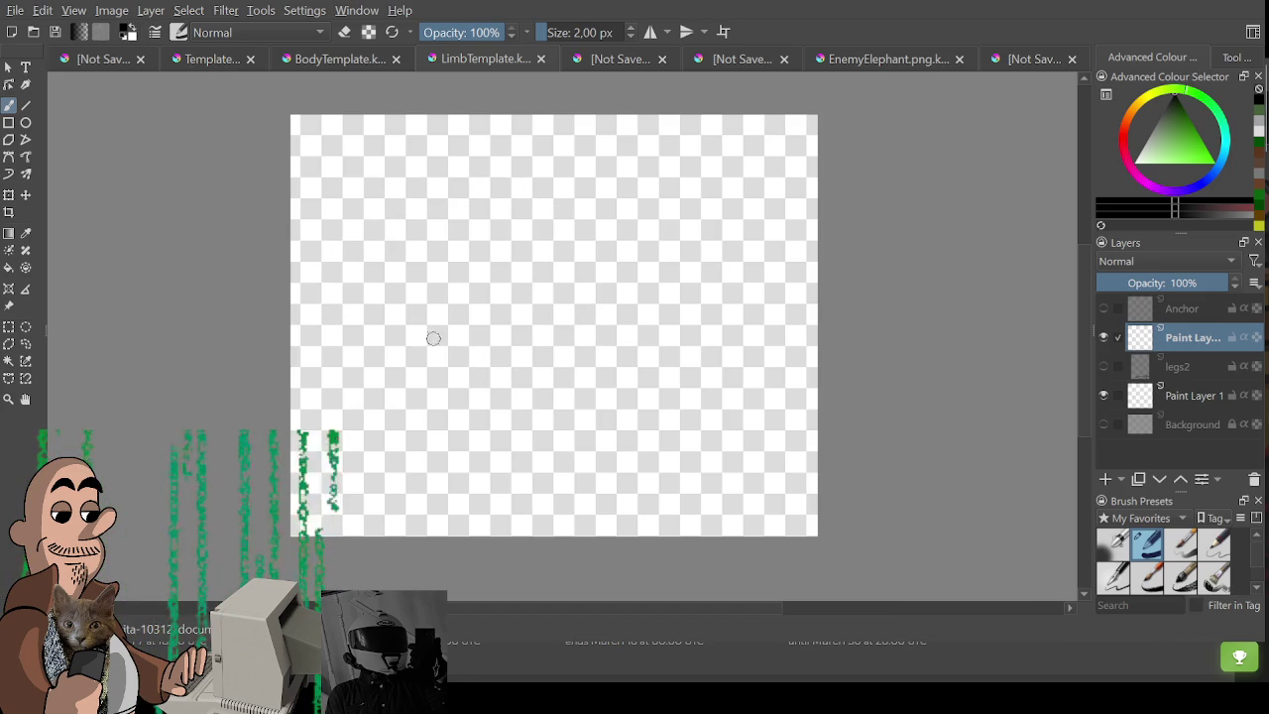
left_click(1105, 308)
mouse_move(387, 287)
left_mouse_down()
mouse_move(665, 284)
mouse_move(759, 294)
mouse_move(768, 322)
mouse_move(412, 369)
left_mouse_up()
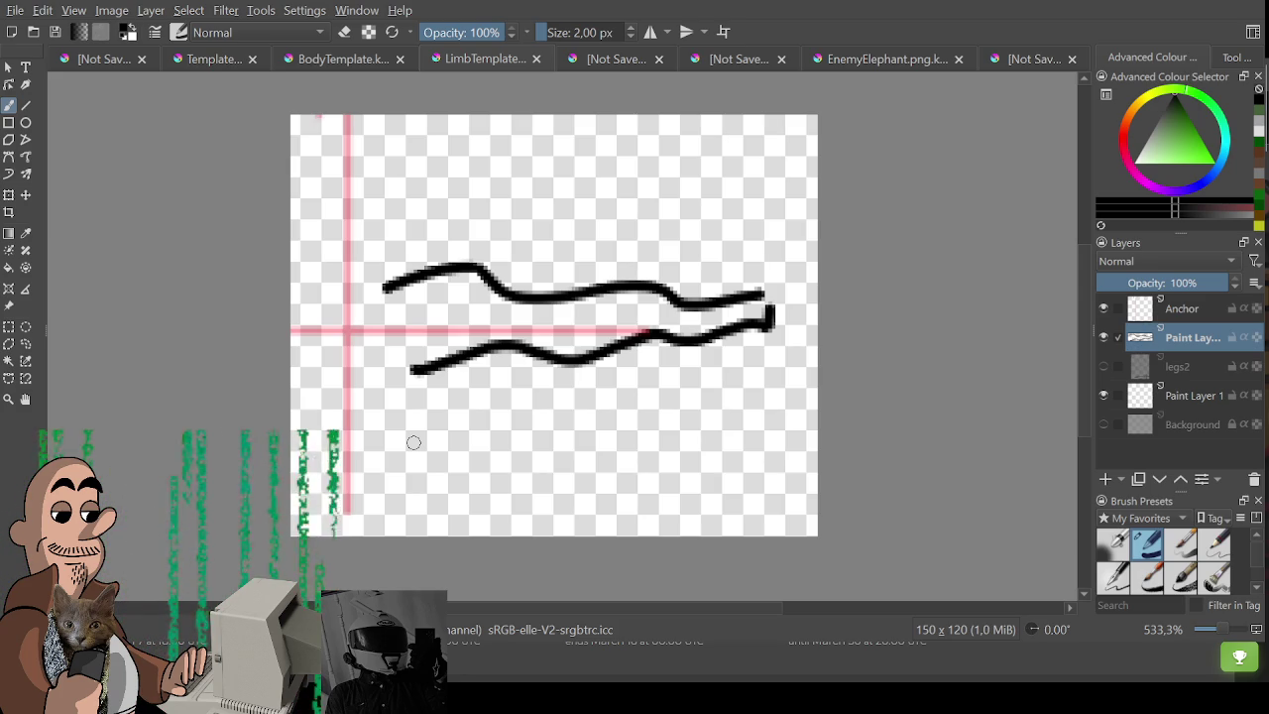
Trim the arm stroke ends and join a head-top arc to the upper arm.
key("e")
mouse_move(382, 269)
left_mouse_down()
mouse_move(419, 241)
mouse_move(397, 466)
left_mouse_up()
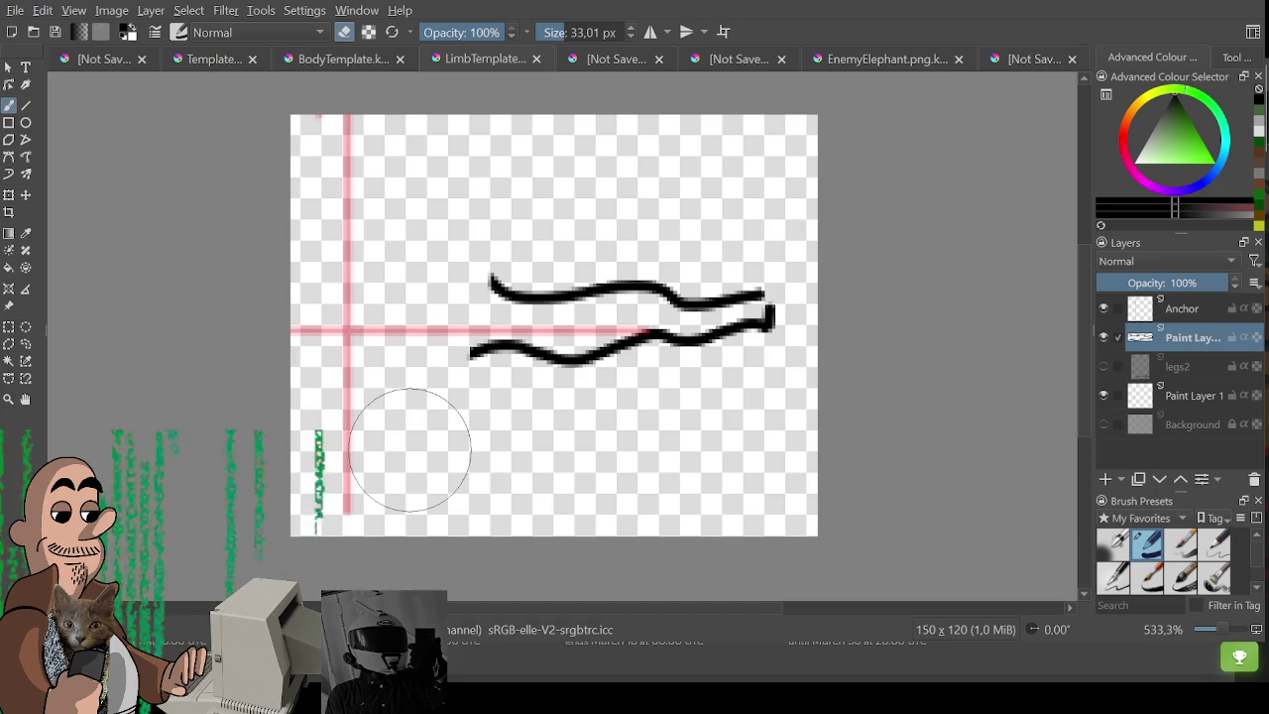
key("e")
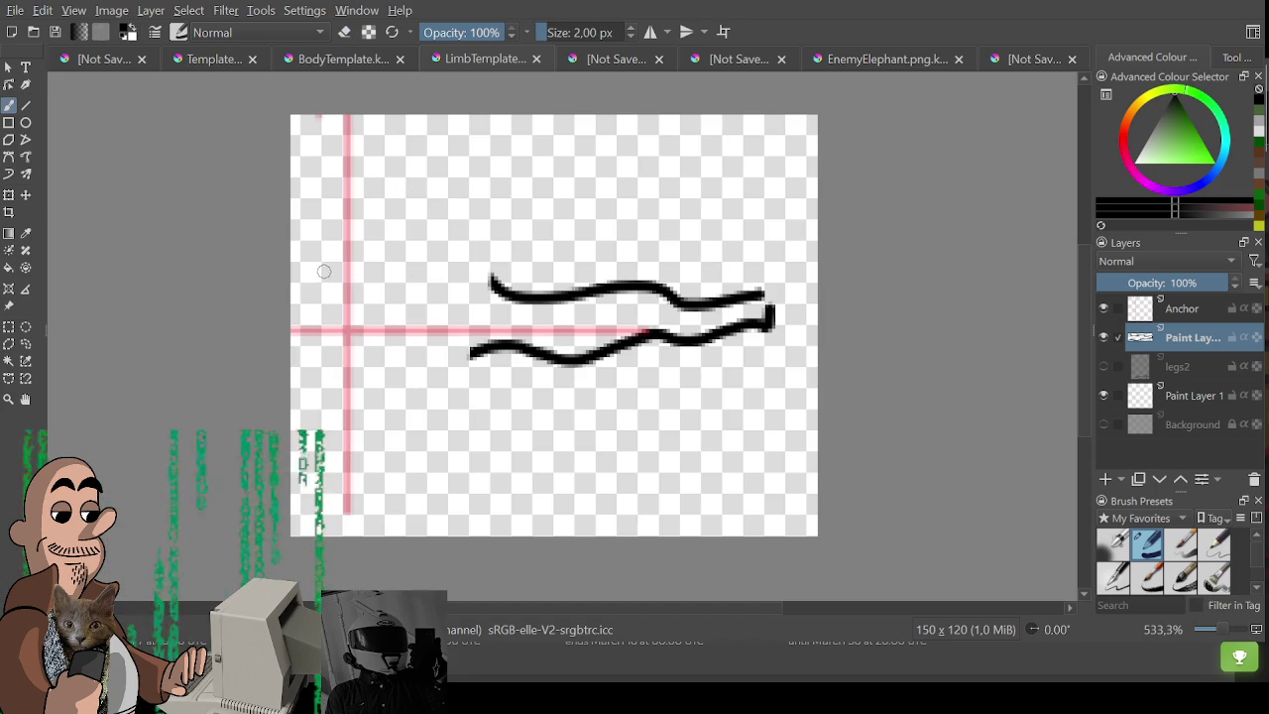
left_click_drag(319, 271, 488, 377)
key("e")
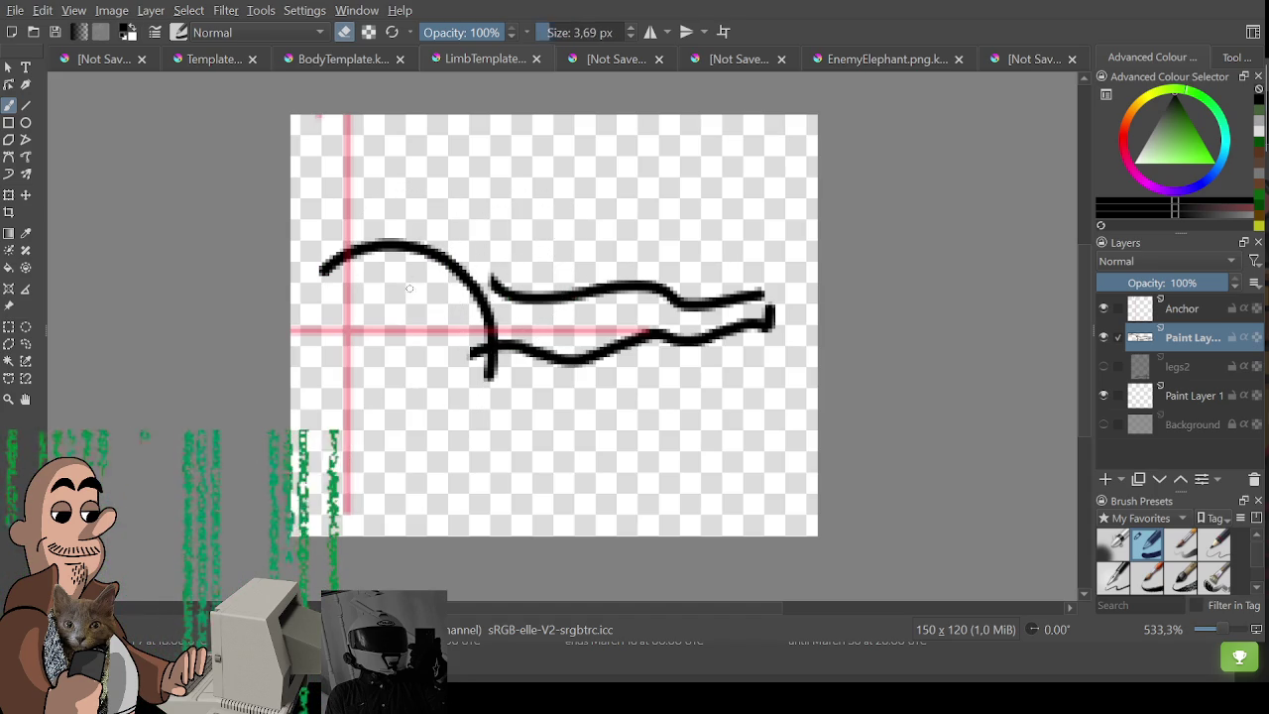
mouse_move(493, 274)
left_mouse_down()
mouse_move(474, 345)
mouse_move(507, 335)
mouse_move(486, 385)
mouse_move(547, 363)
left_mouse_up()
key("e")
left_click_drag(509, 290, 466, 289)
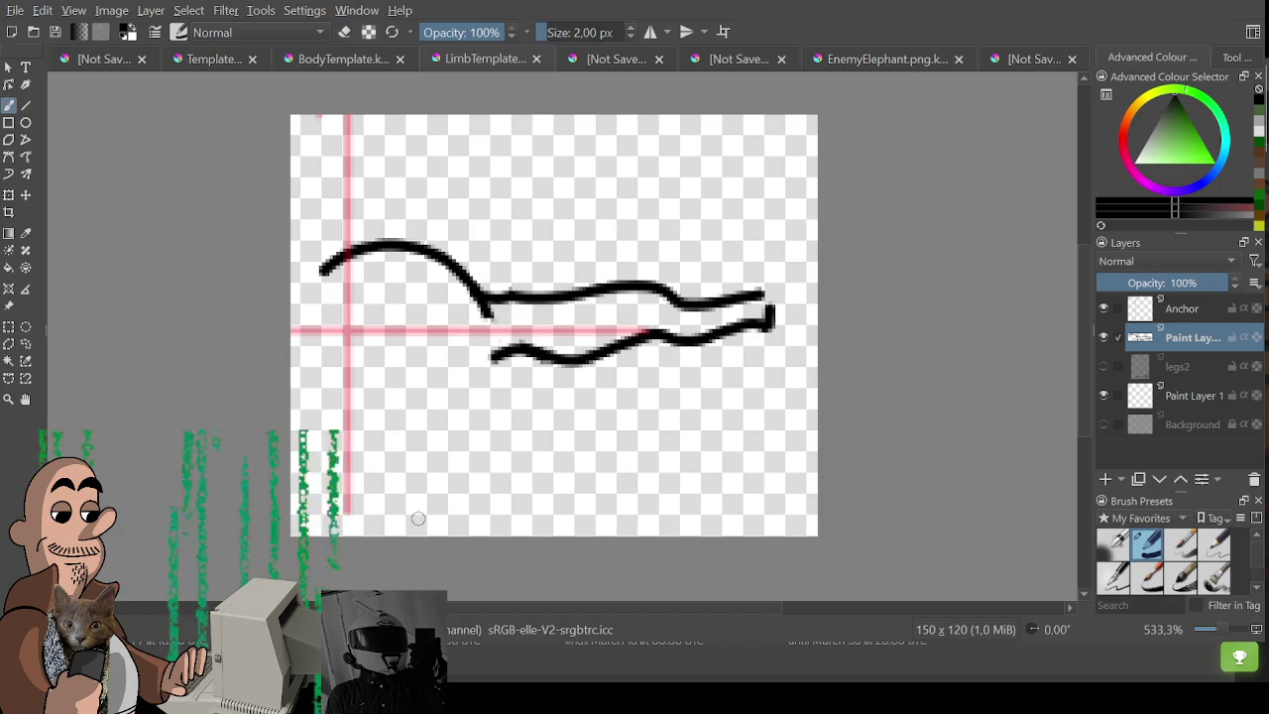
Dot in two eyes, extend the head arc, and draw the head's left side.
left_click(414, 330)
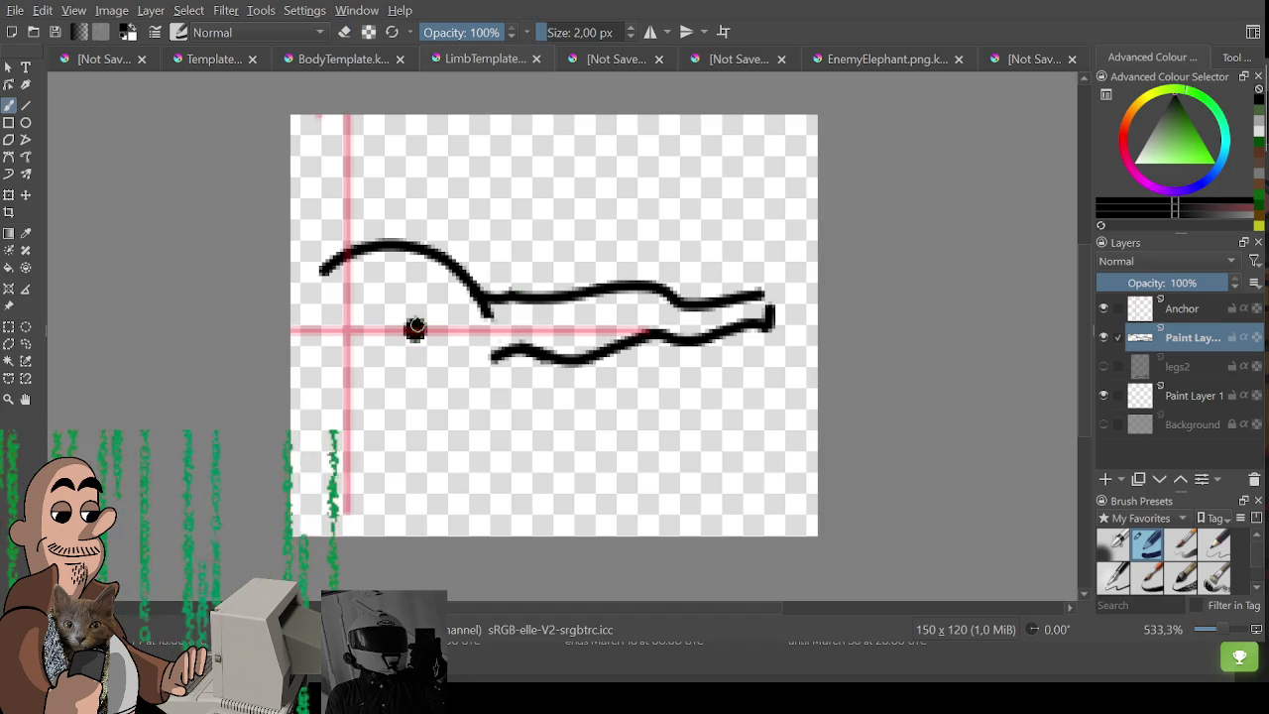
left_click(445, 303)
mouse_move(342, 250)
left_mouse_down()
mouse_move(355, 227)
mouse_move(460, 220)
mouse_move(500, 295)
left_mouse_up()
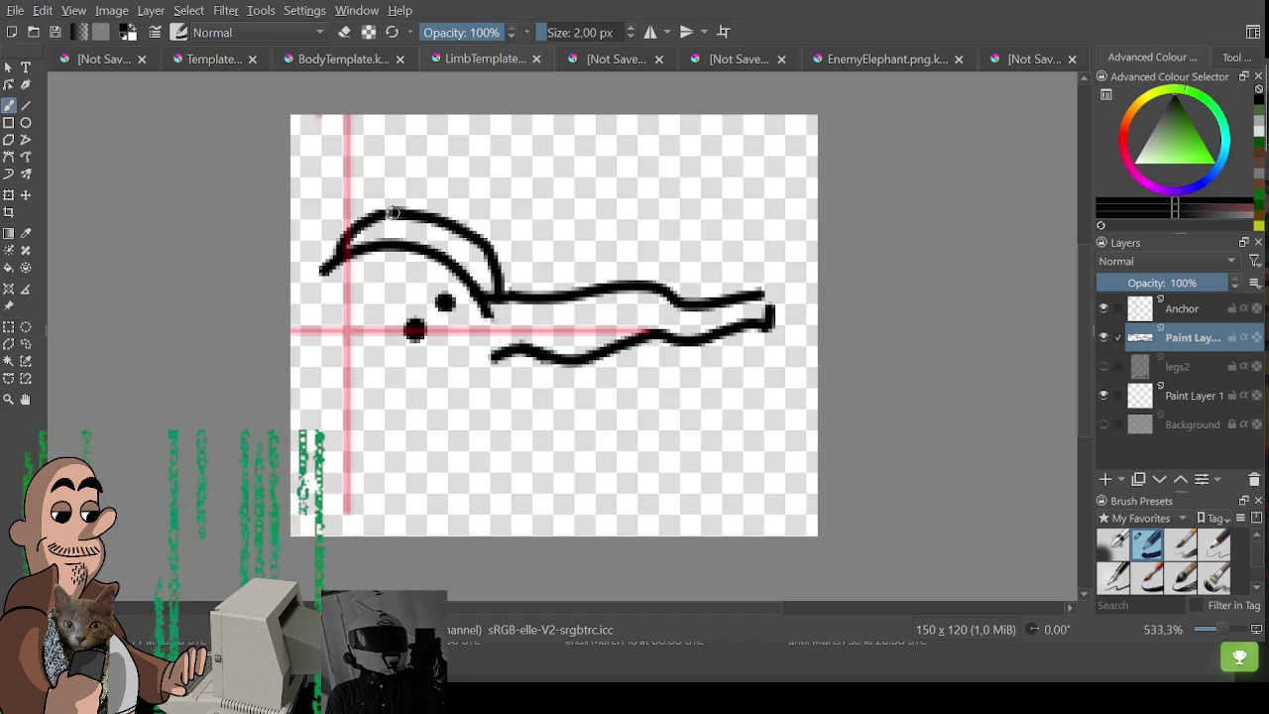
mouse_move(294, 285)
left_mouse_down()
mouse_move(385, 343)
mouse_move(429, 411)
left_mouse_up()
key("ctrl+z")
key("ctrl+z")
mouse_move(309, 287)
left_mouse_down()
mouse_move(333, 280)
mouse_move(397, 334)
mouse_move(428, 448)
mouse_move(297, 297)
left_mouse_up()
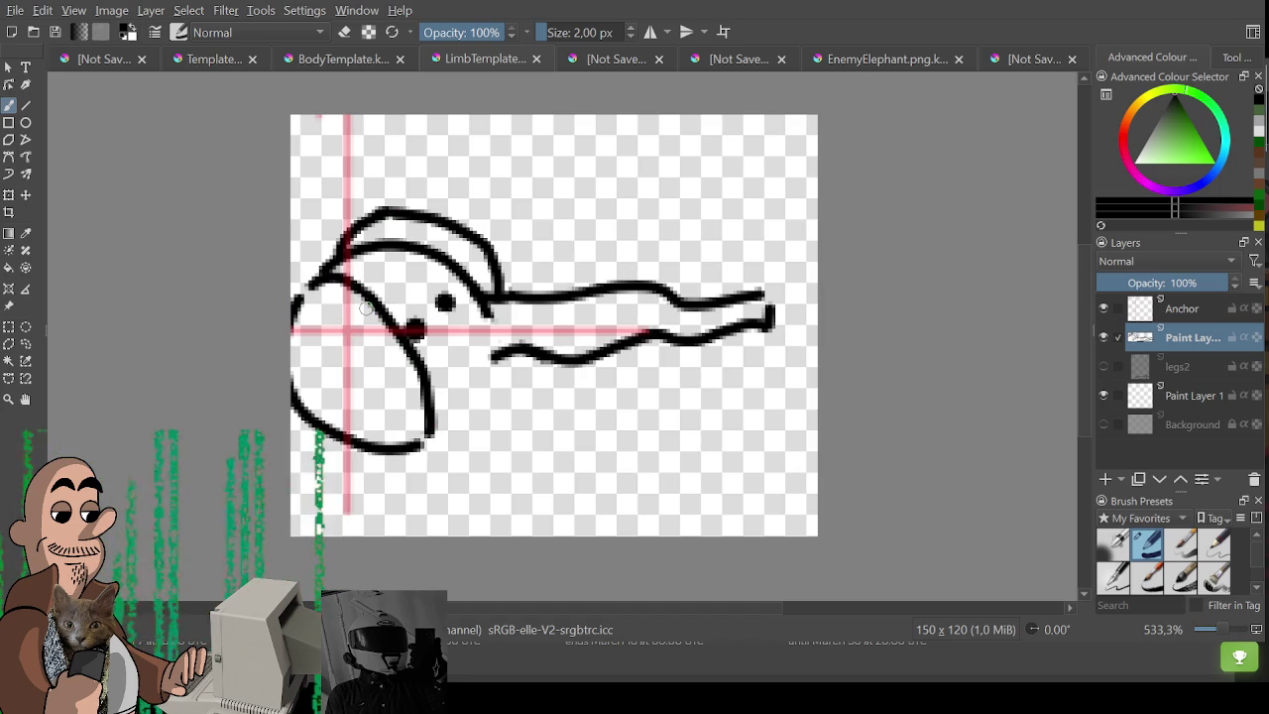
key("ctrl+z")
key("ctrl+z")
key("ctrl+z")
left_click_drag(337, 260, 416, 413)
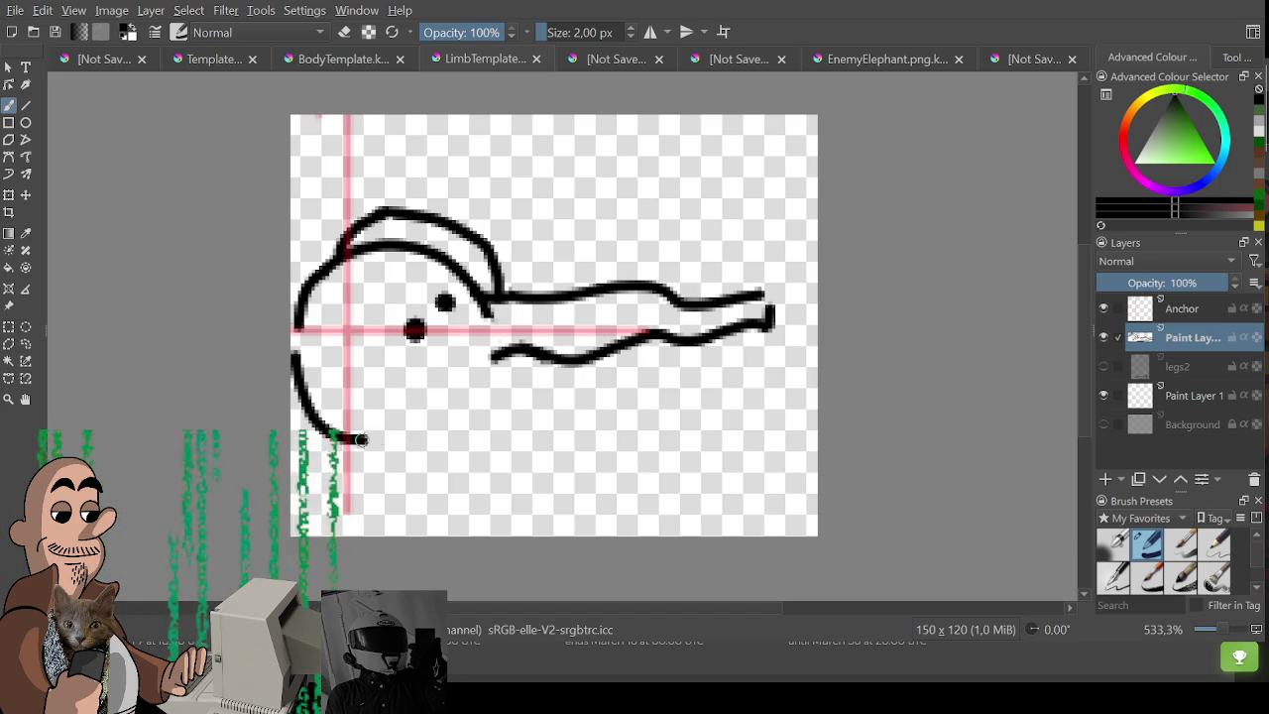
Sample black and draw the face curve running down from the eye.
left_click(434, 400, "ctrl")
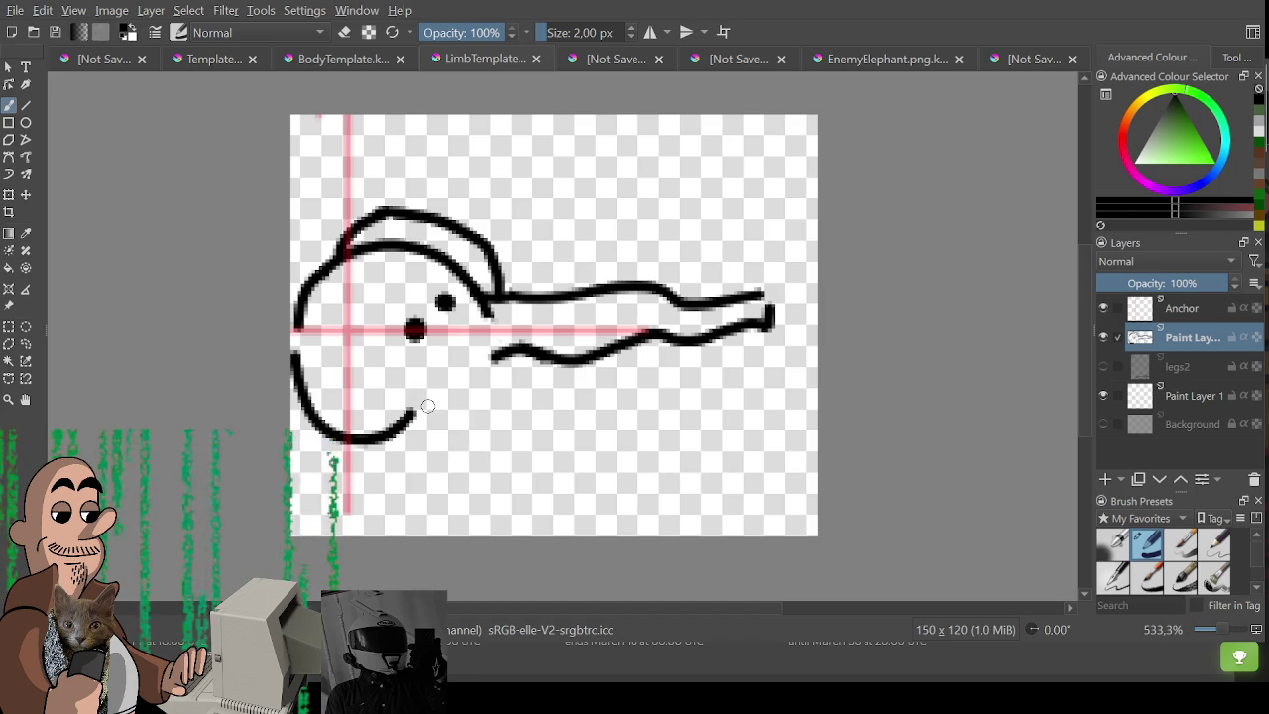
left_click_drag(347, 259, 417, 387)
key("ctrl+z")
left_click_drag(377, 311, 415, 436)
key("ctrl+z")
left_click_drag(377, 314, 405, 414)
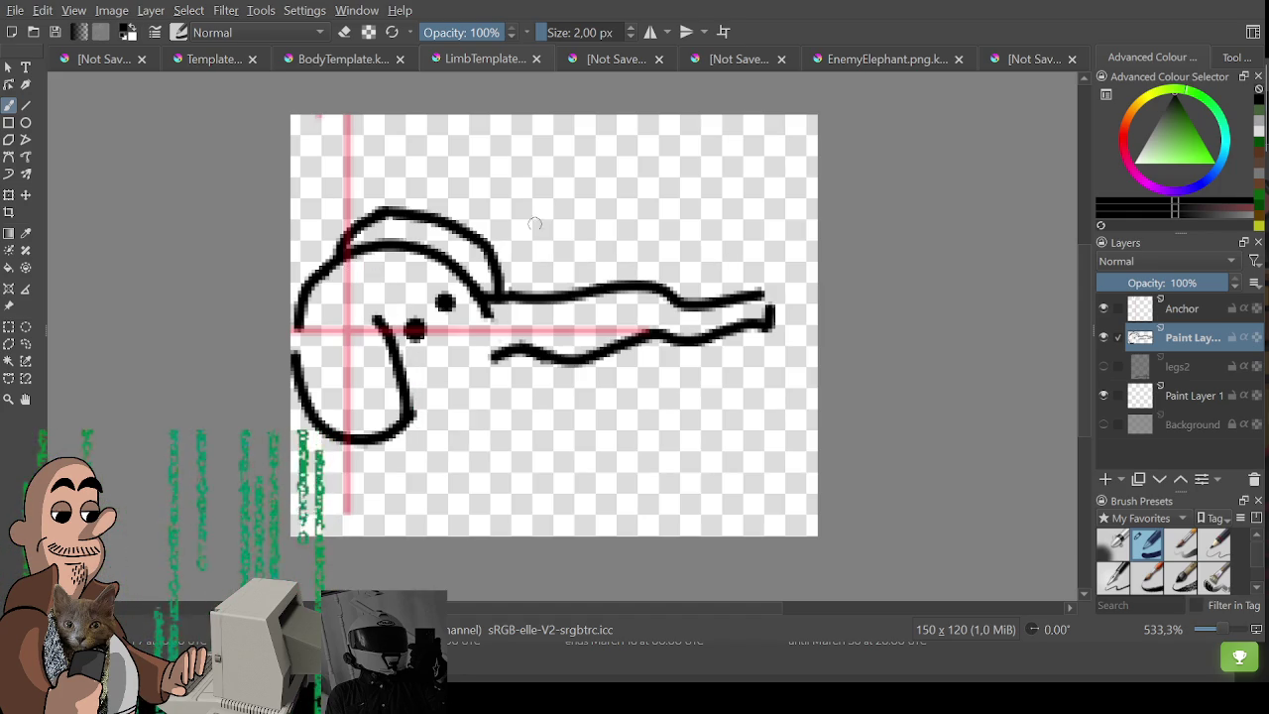
Draw the open mouth, lower lip, head-arm spike and jaw line.
left_click_drag(458, 361, 476, 390)
left_click_drag(501, 323, 511, 345)
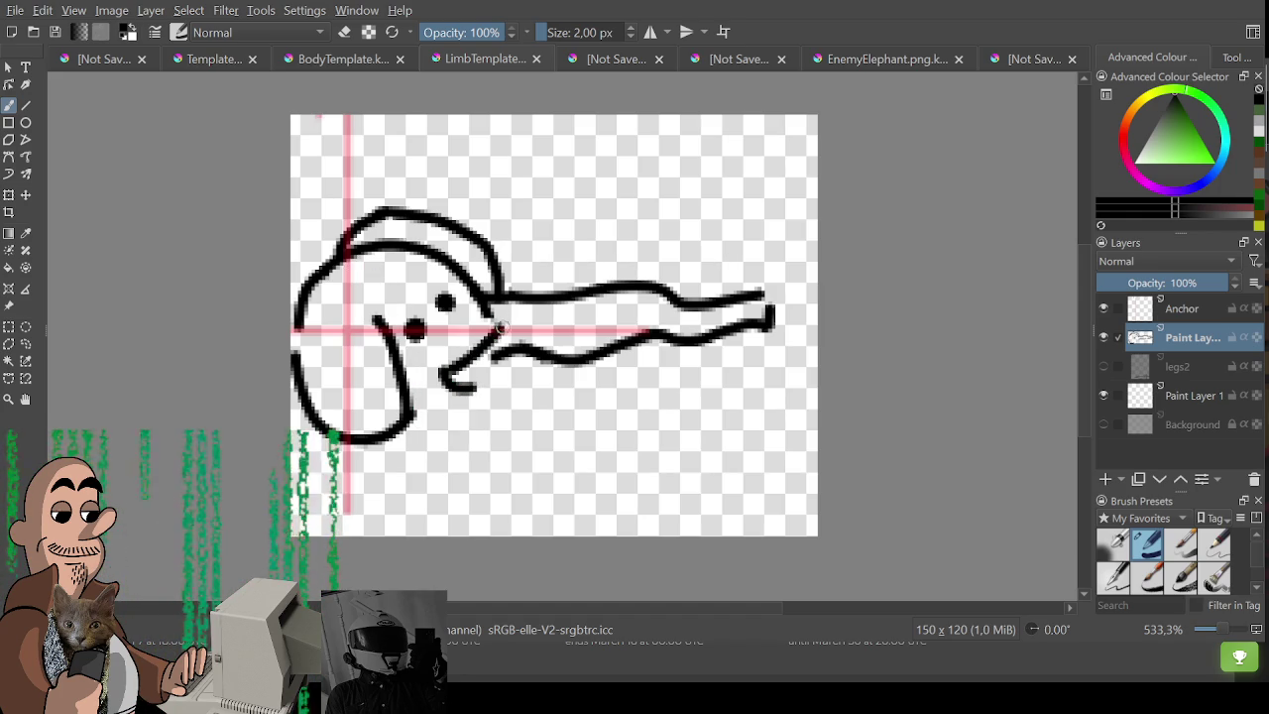
mouse_move(495, 290)
left_mouse_down()
mouse_move(529, 258)
mouse_move(522, 293)
left_mouse_up()
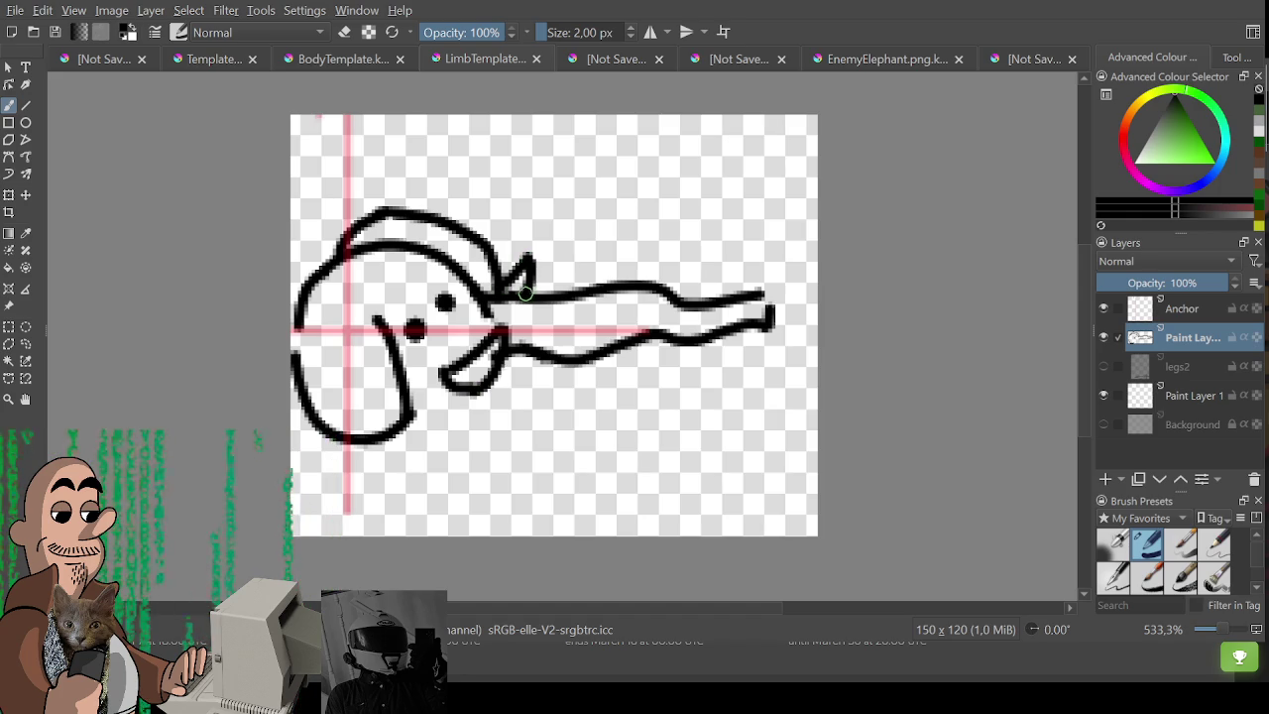
mouse_move(408, 414)
left_mouse_down()
mouse_move(477, 414)
mouse_move(516, 359)
mouse_move(508, 402)
mouse_move(412, 421)
mouse_move(482, 421)
mouse_move(525, 357)
left_mouse_up()
key("ctrl+z")
key("ctrl+z")
key("ctrl+z")
key("ctrl+z")
key("ctrl+z")
mouse_move(406, 422)
left_mouse_down()
mouse_move(492, 417)
mouse_move(525, 357)
left_mouse_up()
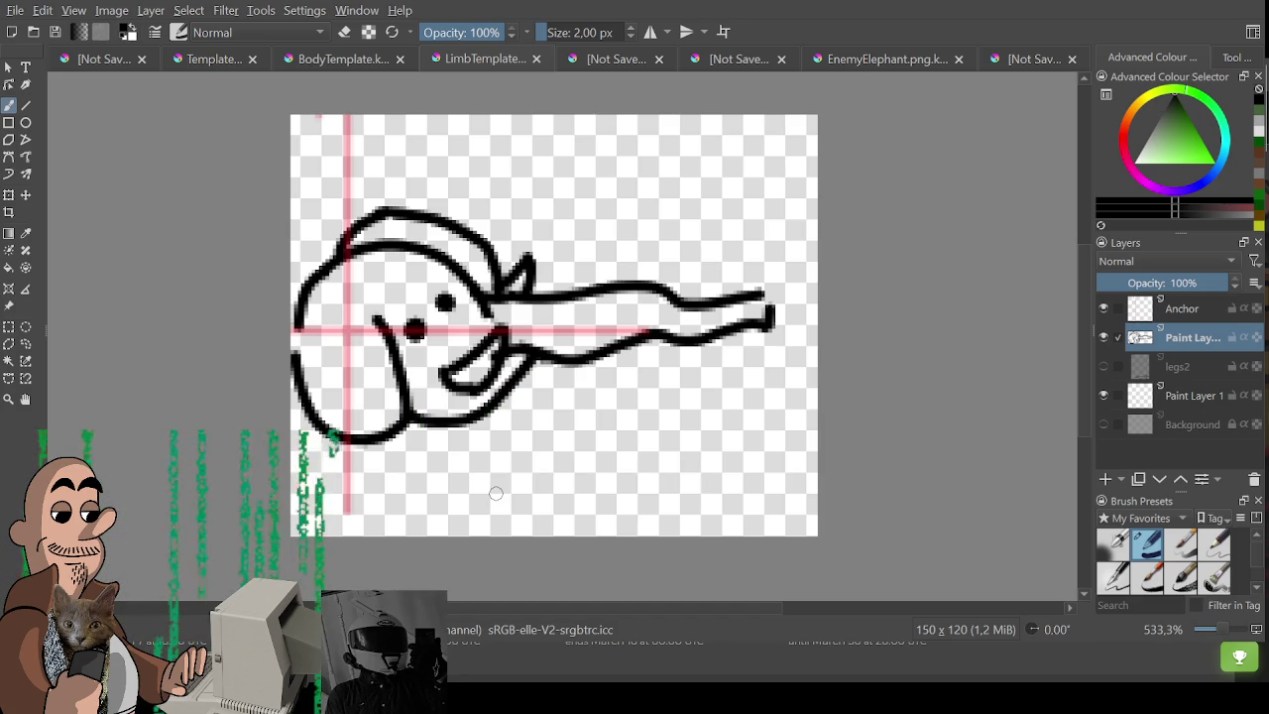
Retouch the arm tip, thicken the left outline, and clean up the mouth-arm join.
left_click_drag(753, 289, 773, 317)
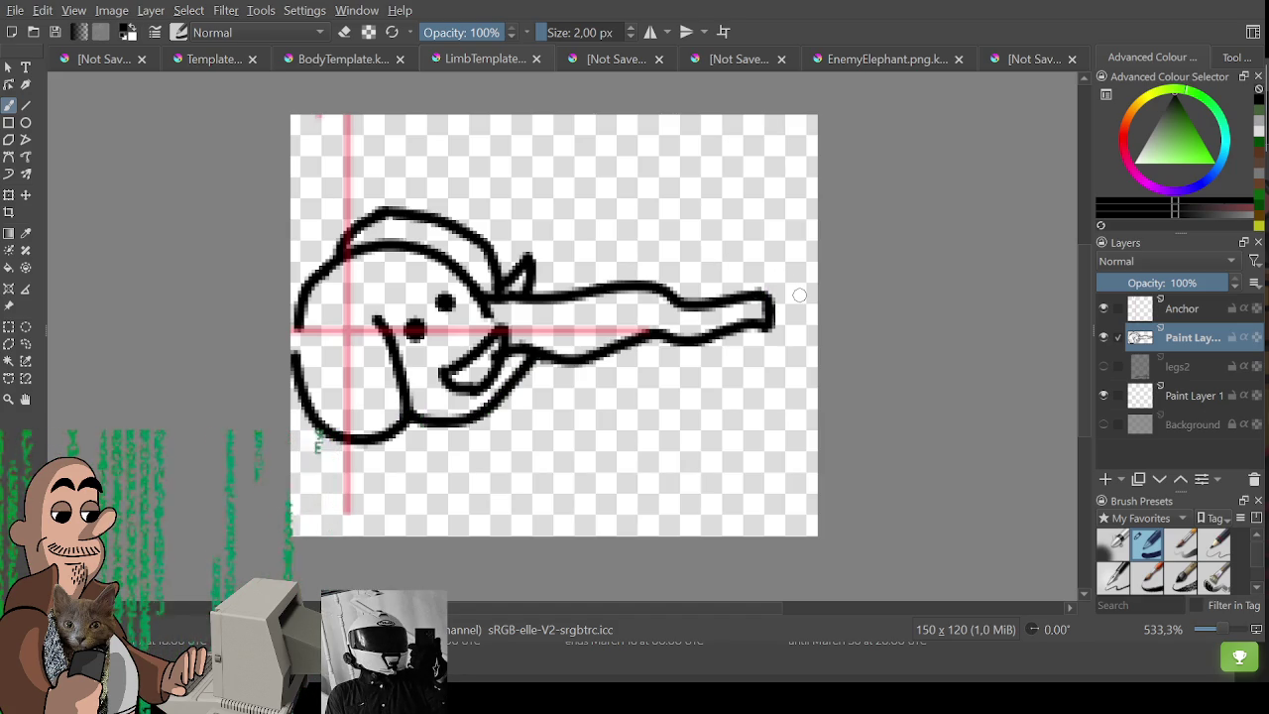
left_click_drag(298, 319, 296, 366)
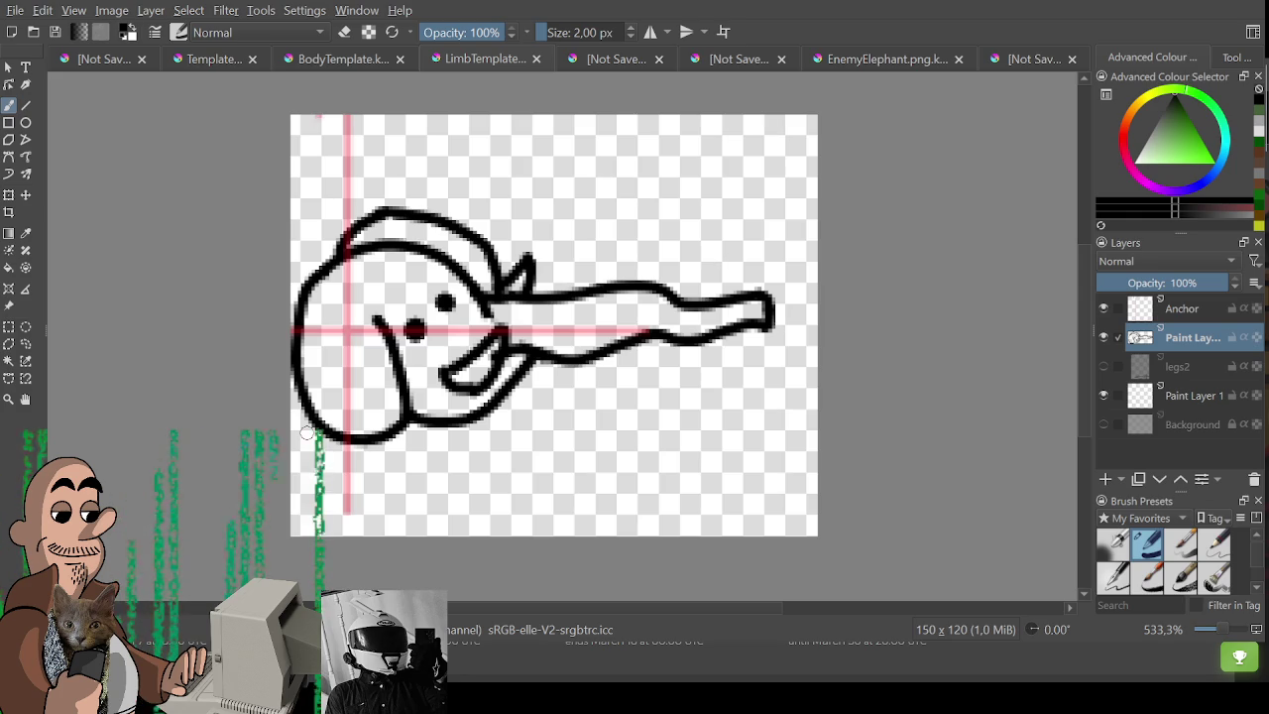
key("e")
key("bracketleft")
key("bracketleft")
key("e")
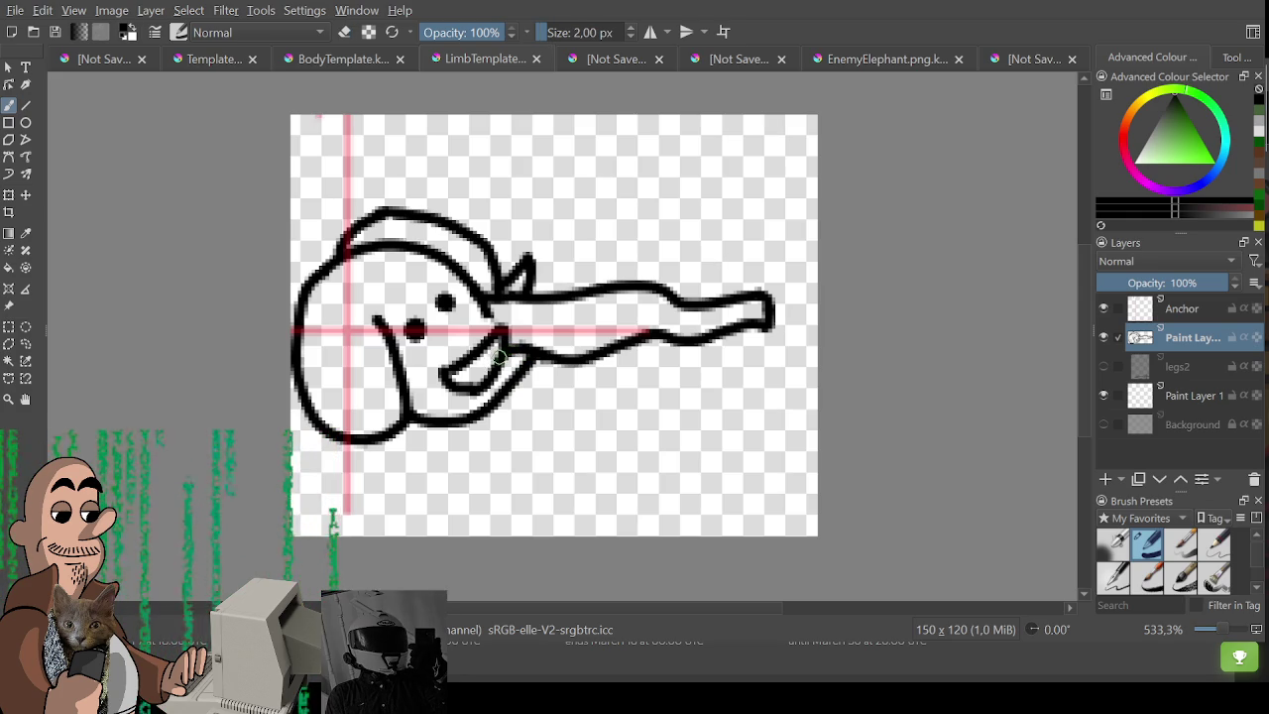
left_click_drag(501, 327, 494, 359)
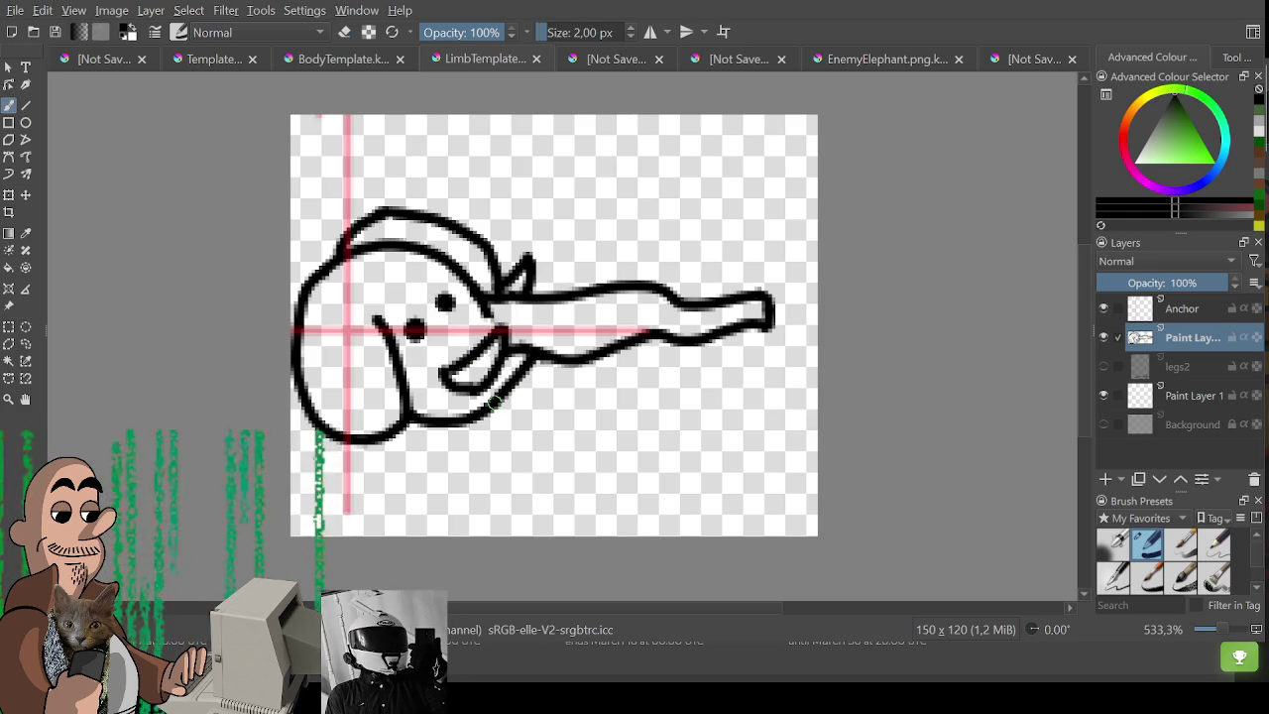
left_click_drag(643, 188, 645, 192)
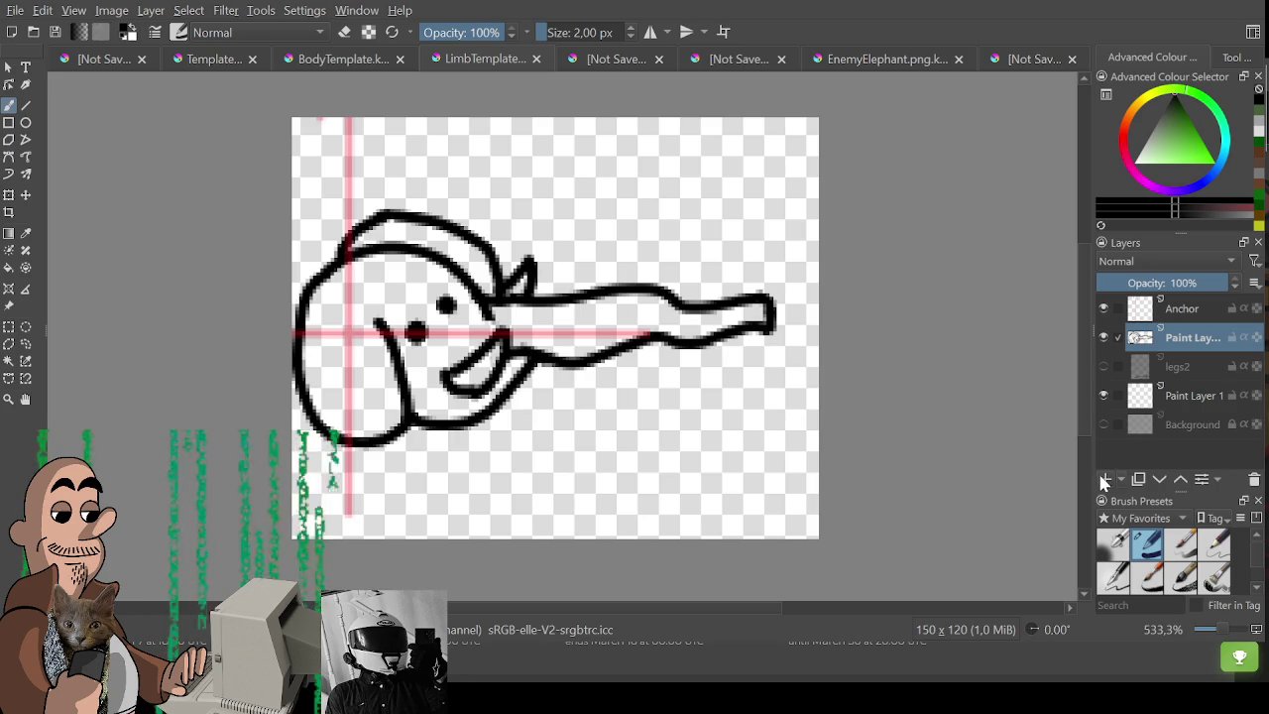
Add a new paint layer and fade the original drawing to about half opacity.
left_click(1106, 479)
left_click(1189, 365)
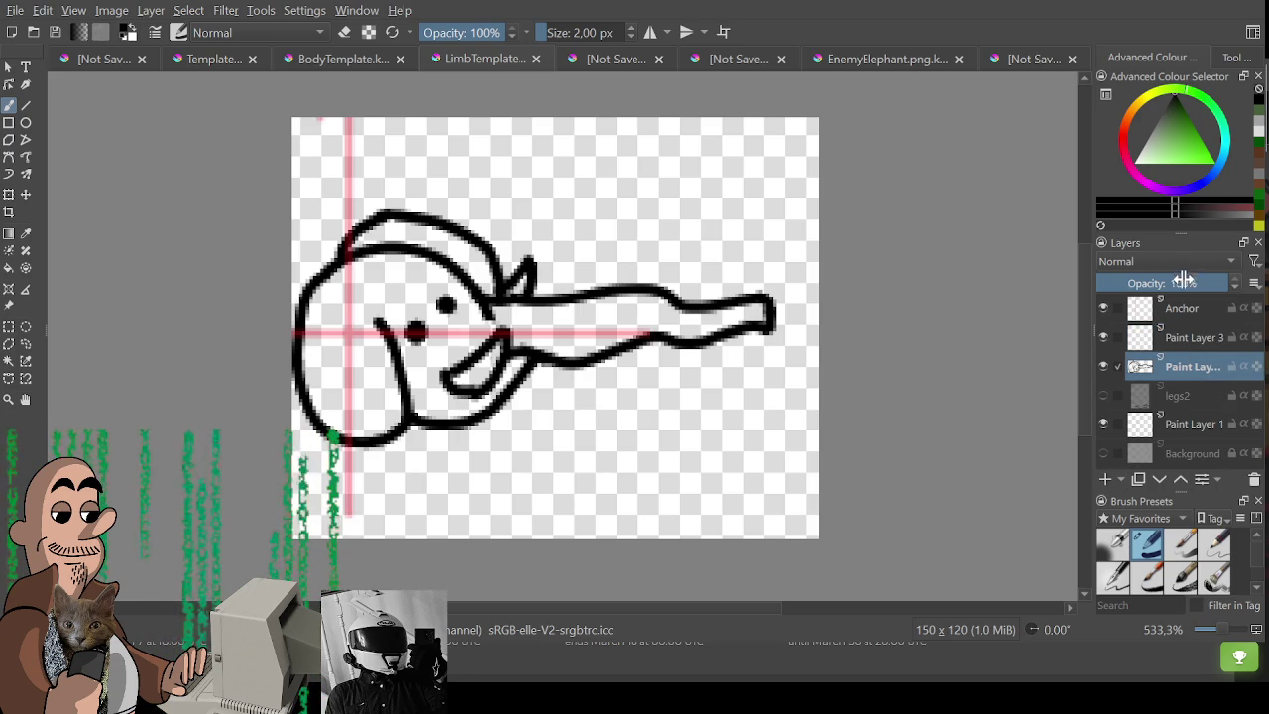
left_click_drag(1185, 283, 1158, 284)
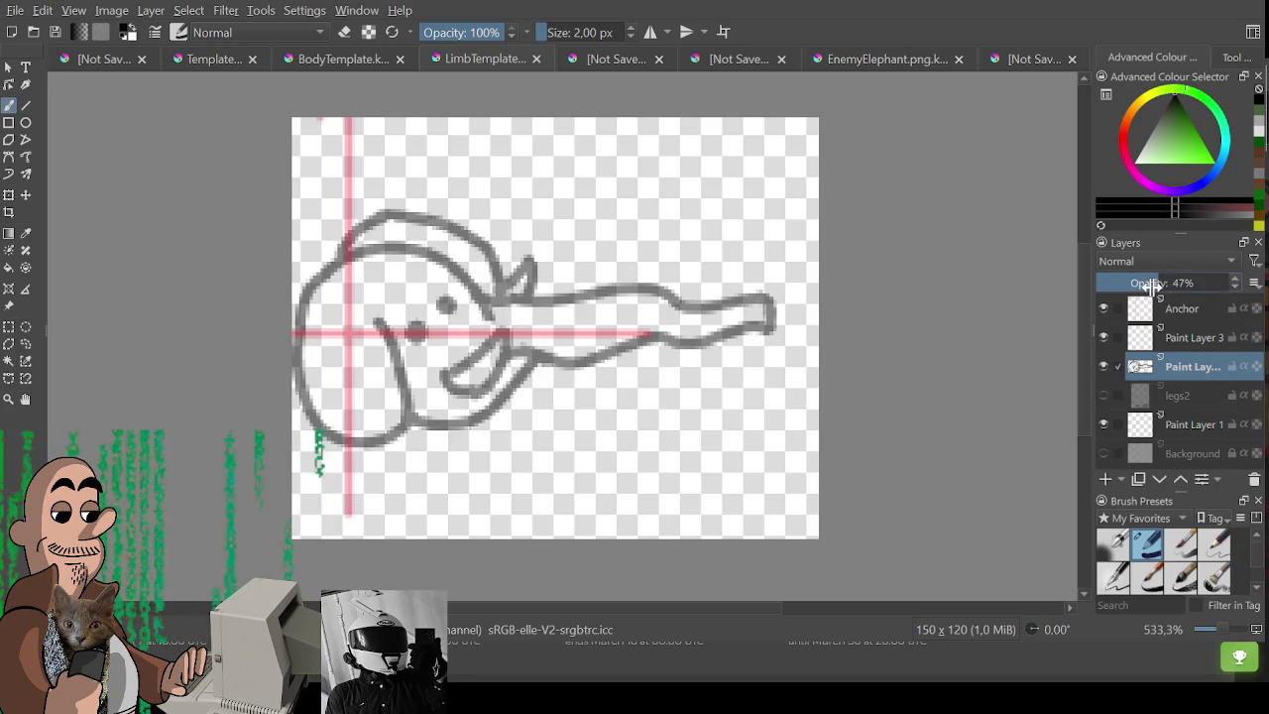
left_click_drag(511, 295, 569, 280)
key("ctrl+z")
left_click(1184, 338)
Trace the trunk's upper outline on the new layer, retrying until it fits.
mouse_move(496, 296)
left_mouse_down()
mouse_move(567, 277)
mouse_move(608, 354)
mouse_move(660, 297)
left_mouse_up()
key("ctrl+z")
key("ctrl+z")
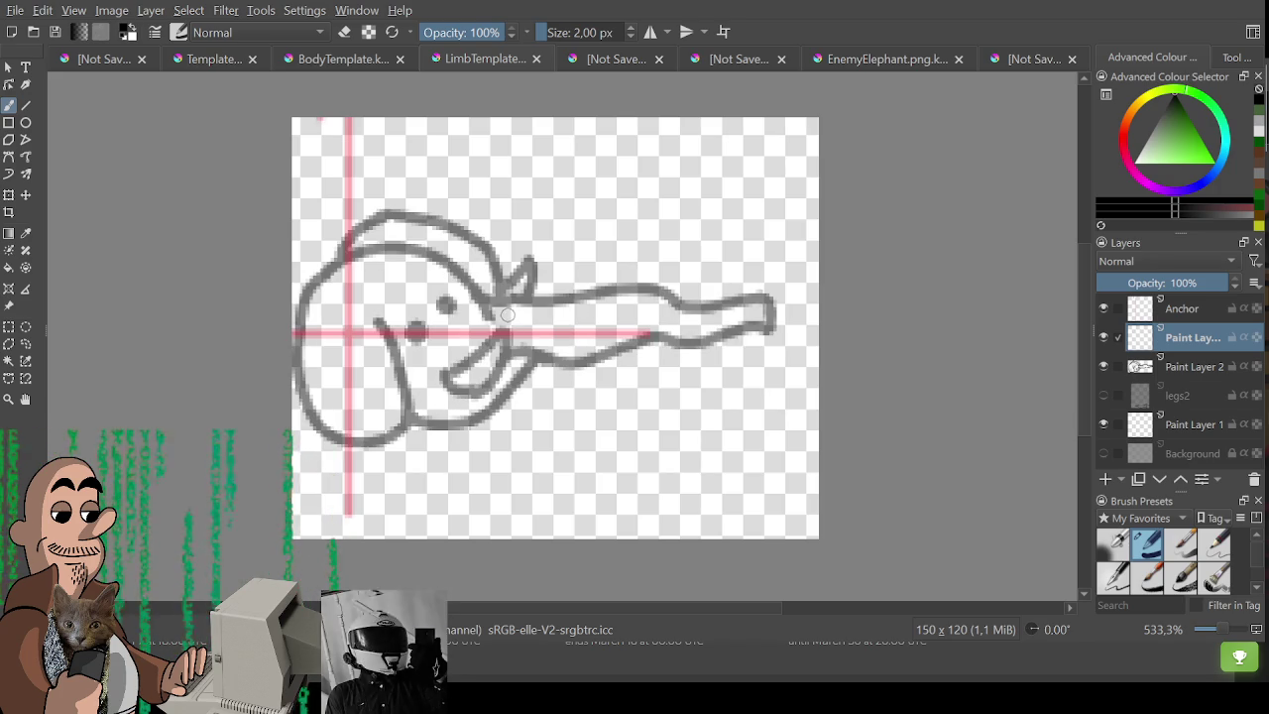
left_click_drag(494, 308, 570, 279)
key("ctrl+z")
left_click_drag(496, 307, 566, 288)
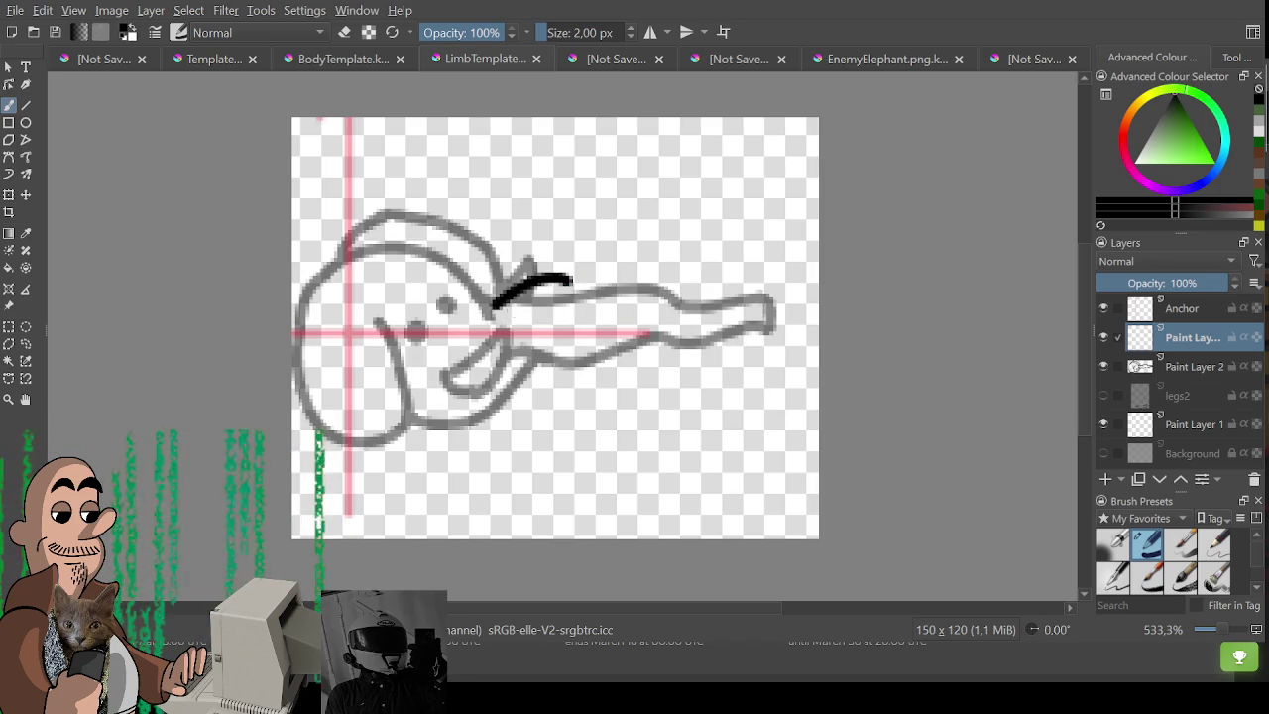
key("ctrl+z")
mouse_move(496, 305)
left_mouse_down()
mouse_move(629, 337)
mouse_move(712, 296)
left_mouse_up()
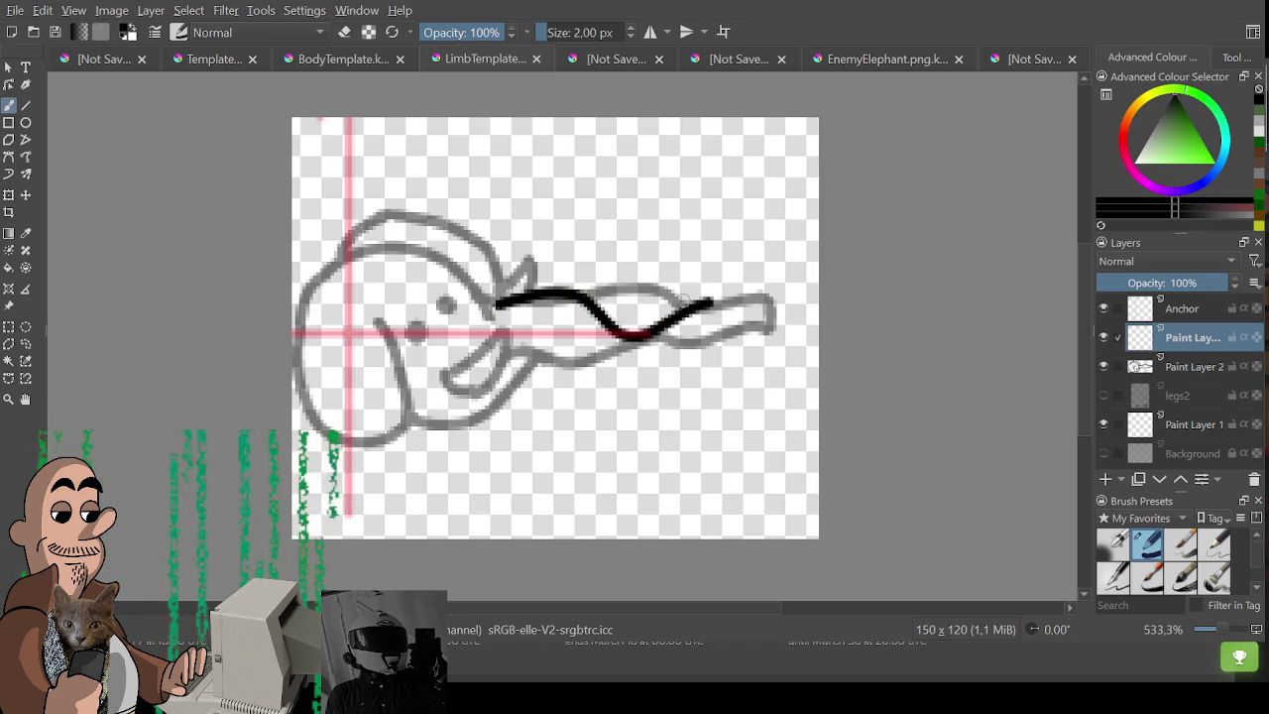
key("ctrl+z")
mouse_move(498, 303)
left_mouse_down()
mouse_move(583, 290)
mouse_move(652, 317)
mouse_move(741, 294)
mouse_move(799, 300)
mouse_move(791, 325)
mouse_move(753, 324)
mouse_move(607, 369)
mouse_move(531, 355)
left_mouse_up()
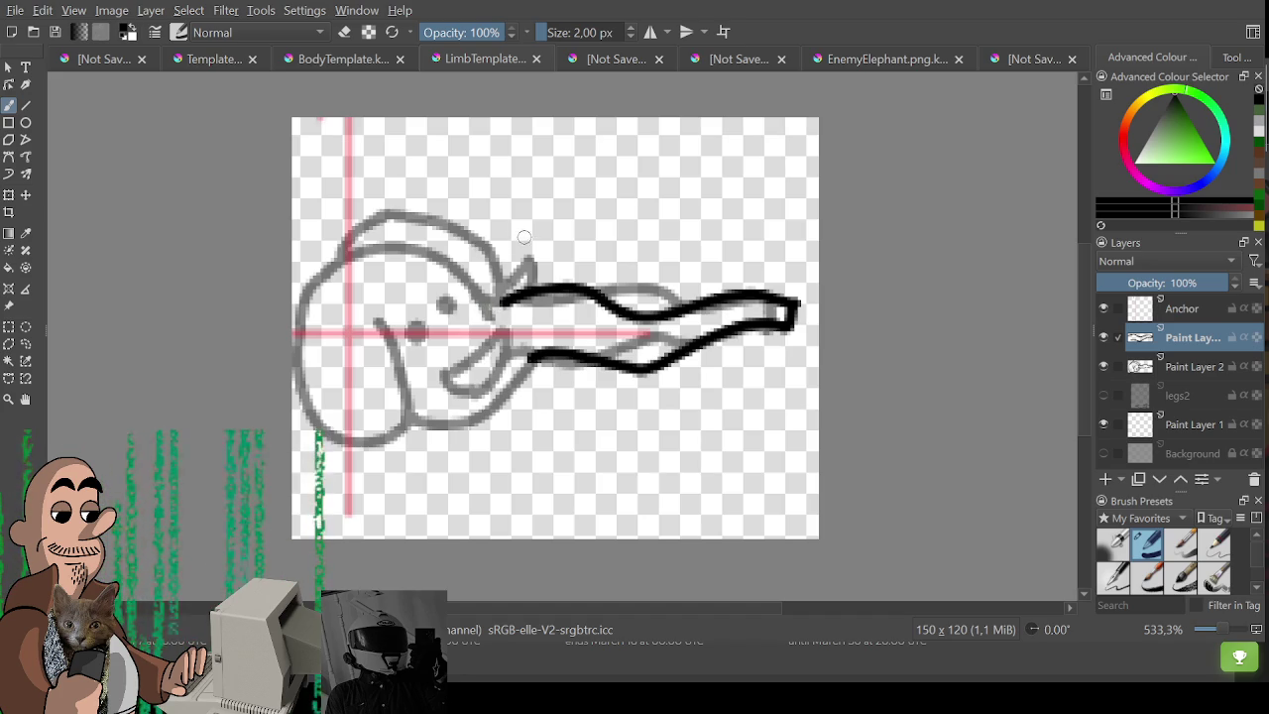
Trace the head's lower line, eye dots and top outline, then restore the original to full opacity.
mouse_move(499, 305)
left_mouse_down()
mouse_move(367, 253)
mouse_move(343, 260)
left_mouse_up()
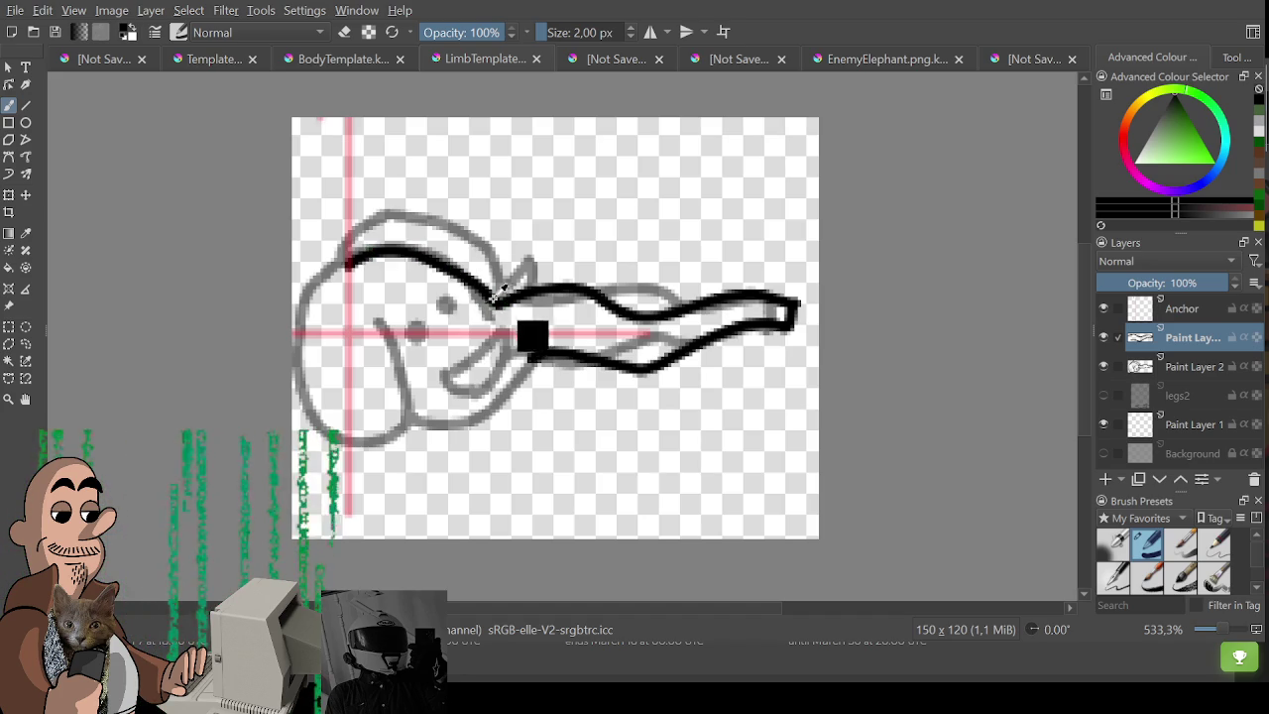
key("ctrl+z")
mouse_move(507, 302)
left_mouse_down()
mouse_move(476, 288)
mouse_move(301, 312)
mouse_move(313, 410)
mouse_move(407, 369)
left_mouse_up()
mouse_move(377, 320)
left_mouse_down()
mouse_move(410, 395)
mouse_move(448, 429)
mouse_move(549, 347)
mouse_move(468, 356)
mouse_move(446, 379)
mouse_move(487, 369)
mouse_move(486, 384)
left_mouse_up()
left_click(415, 328)
left_click(446, 305)
mouse_move(346, 247)
left_mouse_down()
mouse_move(494, 287)
mouse_move(526, 260)
mouse_move(529, 294)
left_mouse_up()
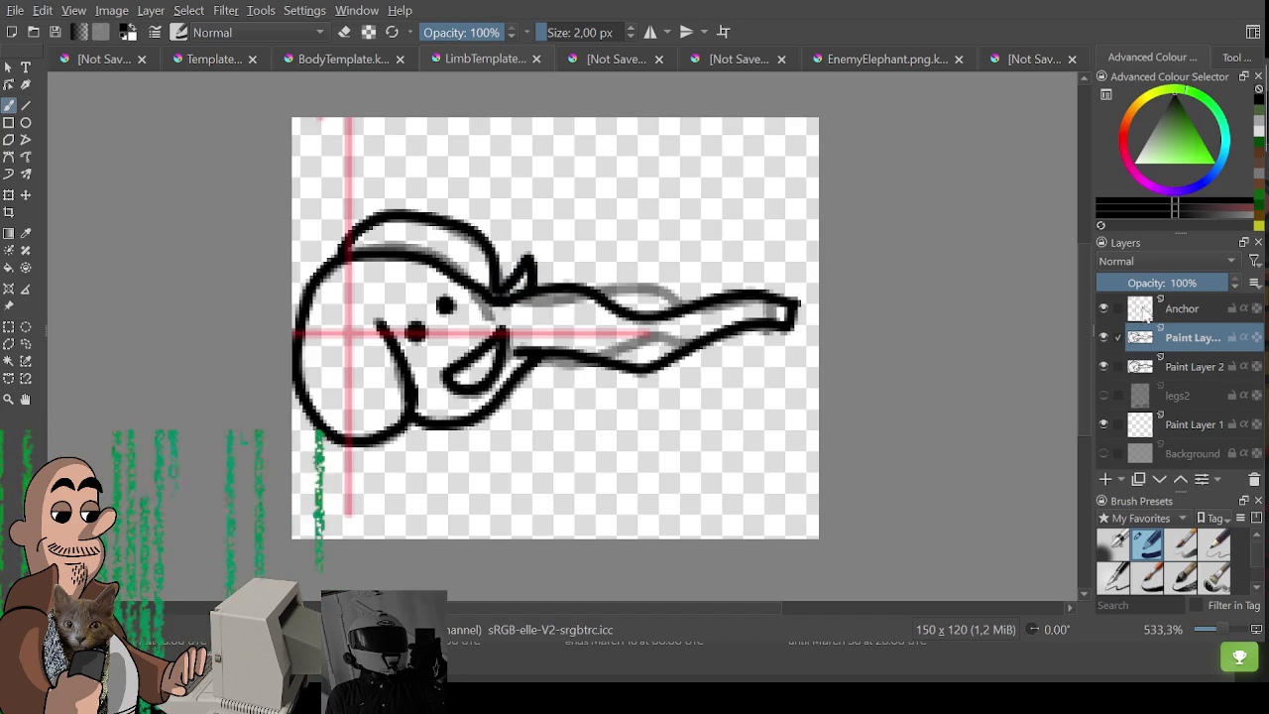
left_click(1180, 368)
left_click_drag(1158, 284, 1234, 283)
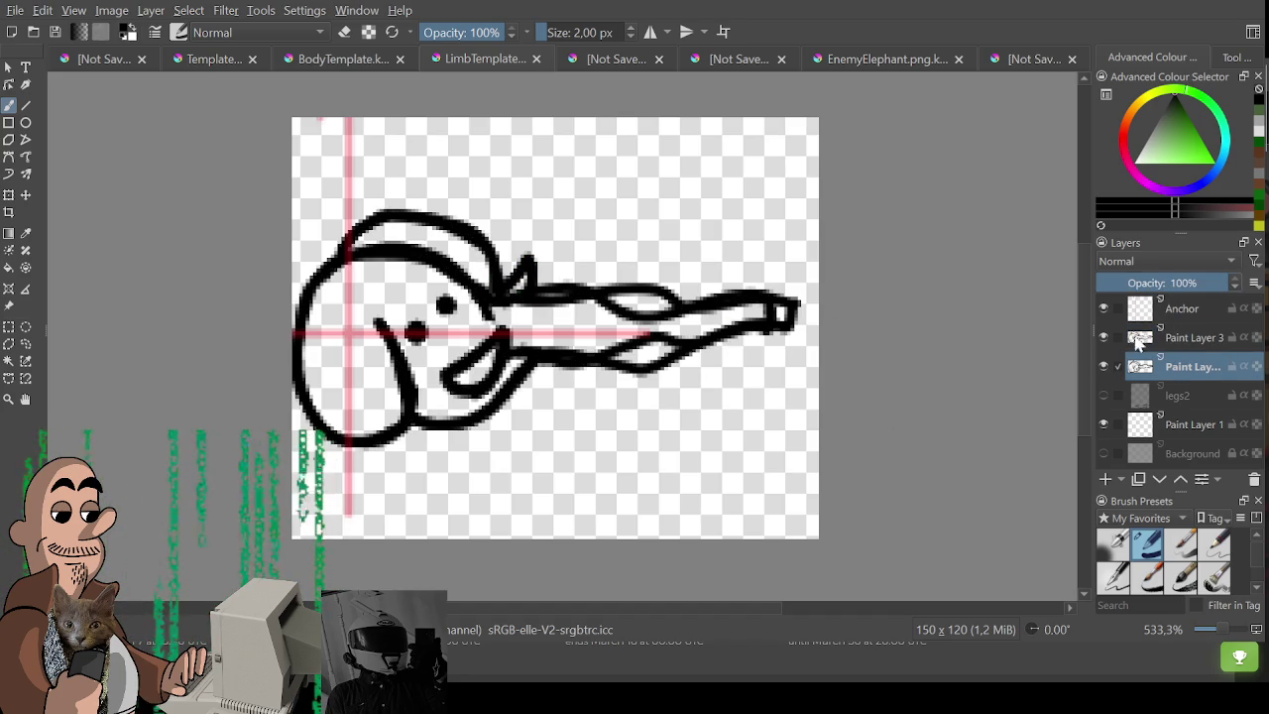
Toggle Paint Layer 3 on and off to compare, leaving it hidden.
left_click(1103, 337)
left_click(1102, 337)
left_click(1103, 337)
left_click(1103, 337)
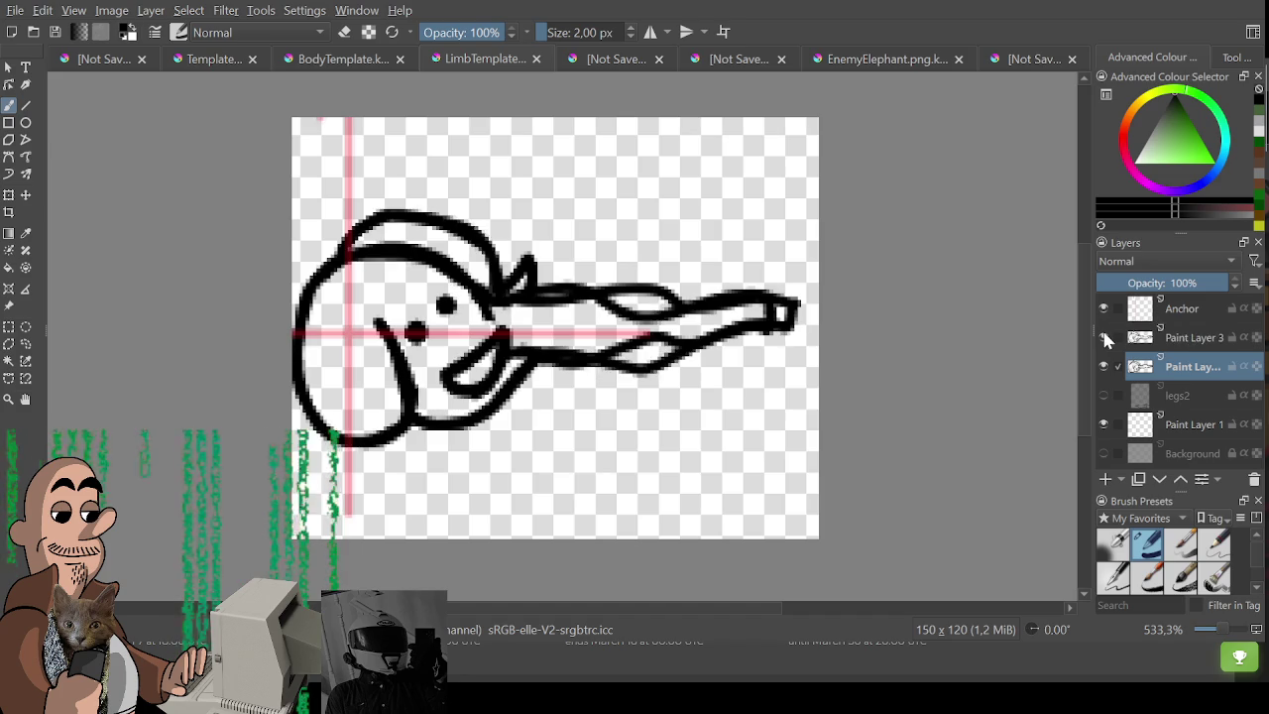
left_click(1103, 337)
left_click(1103, 337)
left_click(1103, 337)
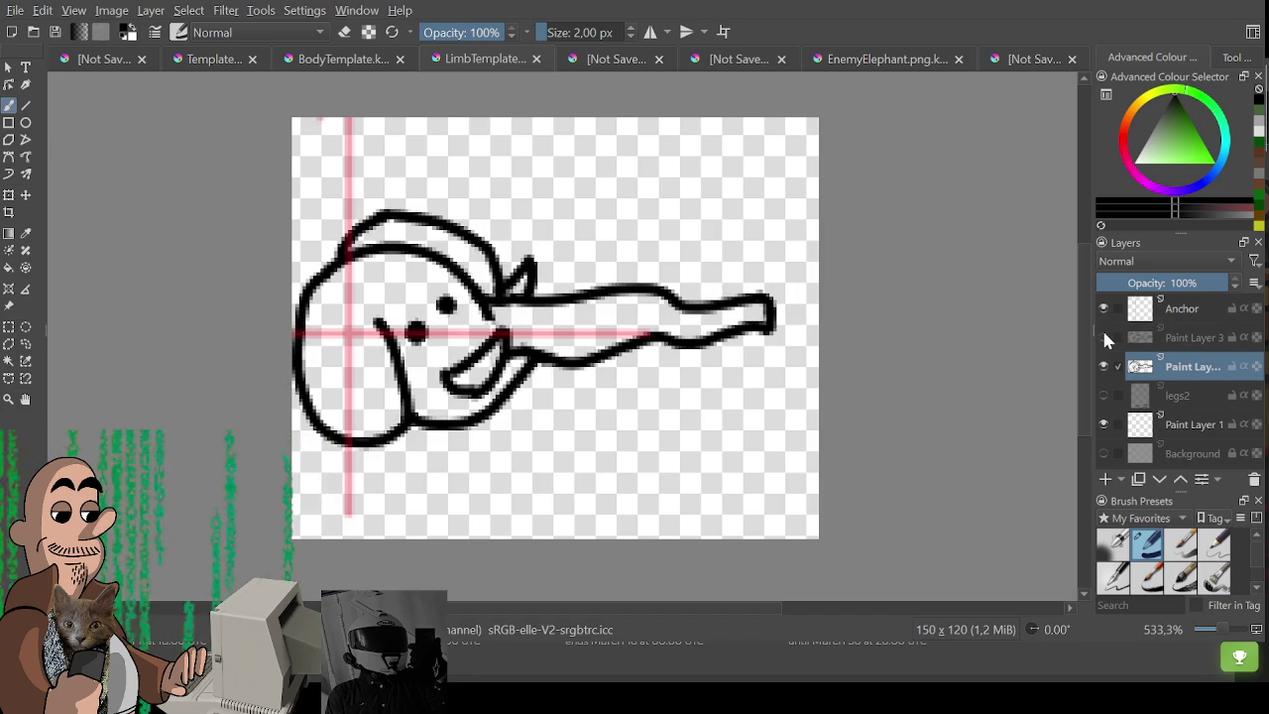
Show the legs2 layer and erase its old grey lines.
left_click(1175, 401)
left_click(1104, 394)
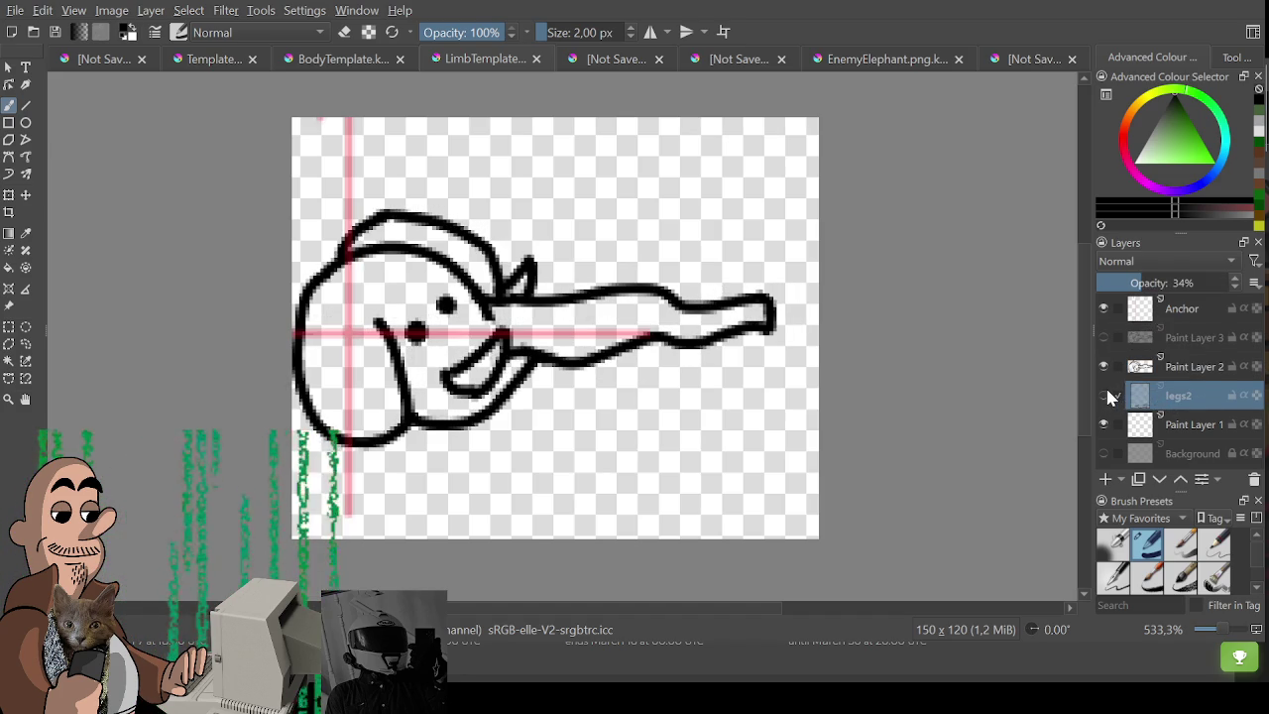
left_click(1104, 393)
key("e")
mouse_move(656, 313)
left_mouse_down()
mouse_move(585, 257)
mouse_move(427, 318)
mouse_move(337, 288)
left_mouse_up()
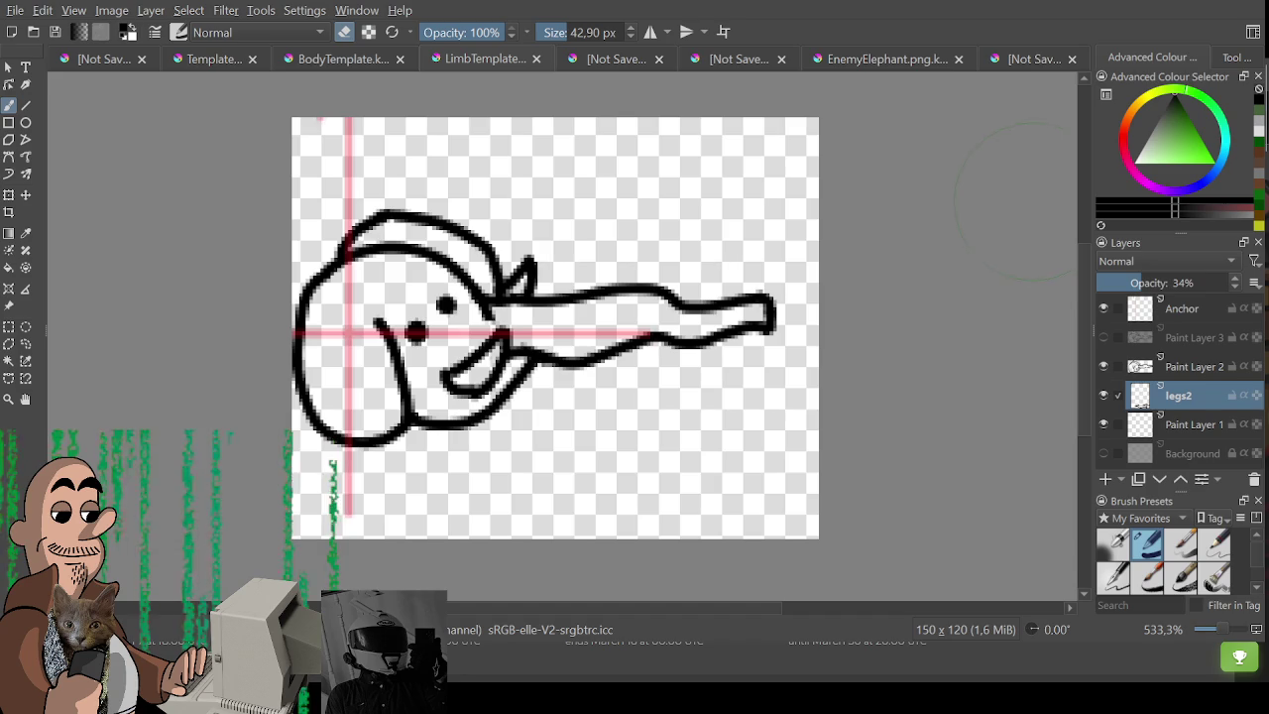
Reorder the document tabs, glance at the monster sprites, and return to LimbTemplate.
mouse_move(490, 58)
left_mouse_down()
mouse_move(265, 72)
mouse_move(228, 60)
left_mouse_up()
left_click(99, 58)
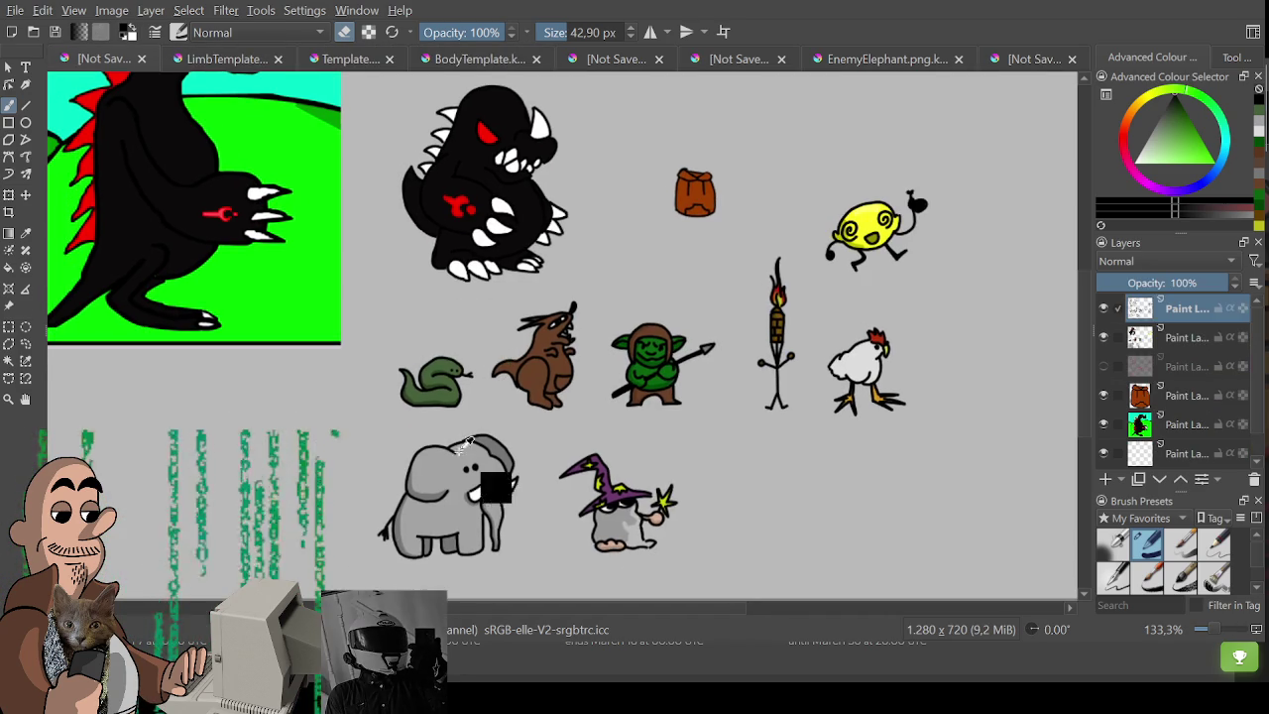
left_click(238, 59)
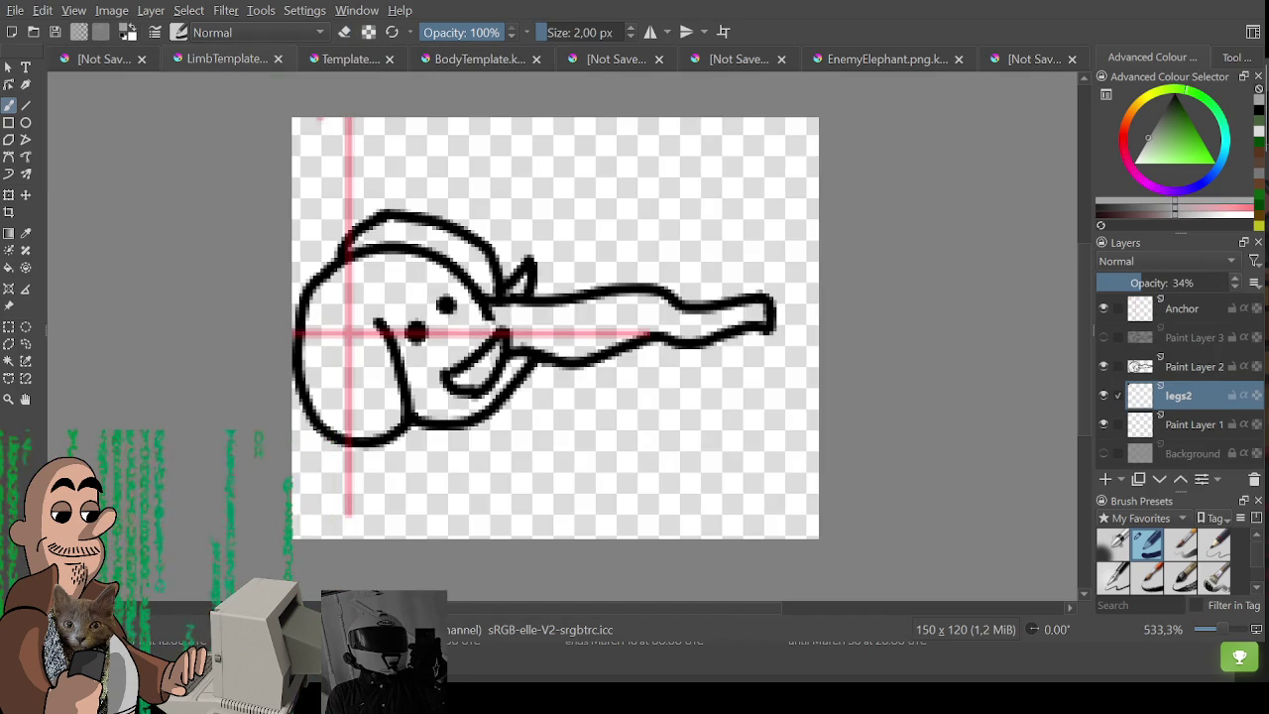
Set legs2 to 100% opacity, paint the head and trunk grey, and the tusk and ear tip white.
left_click_drag(1147, 280, 1239, 283)
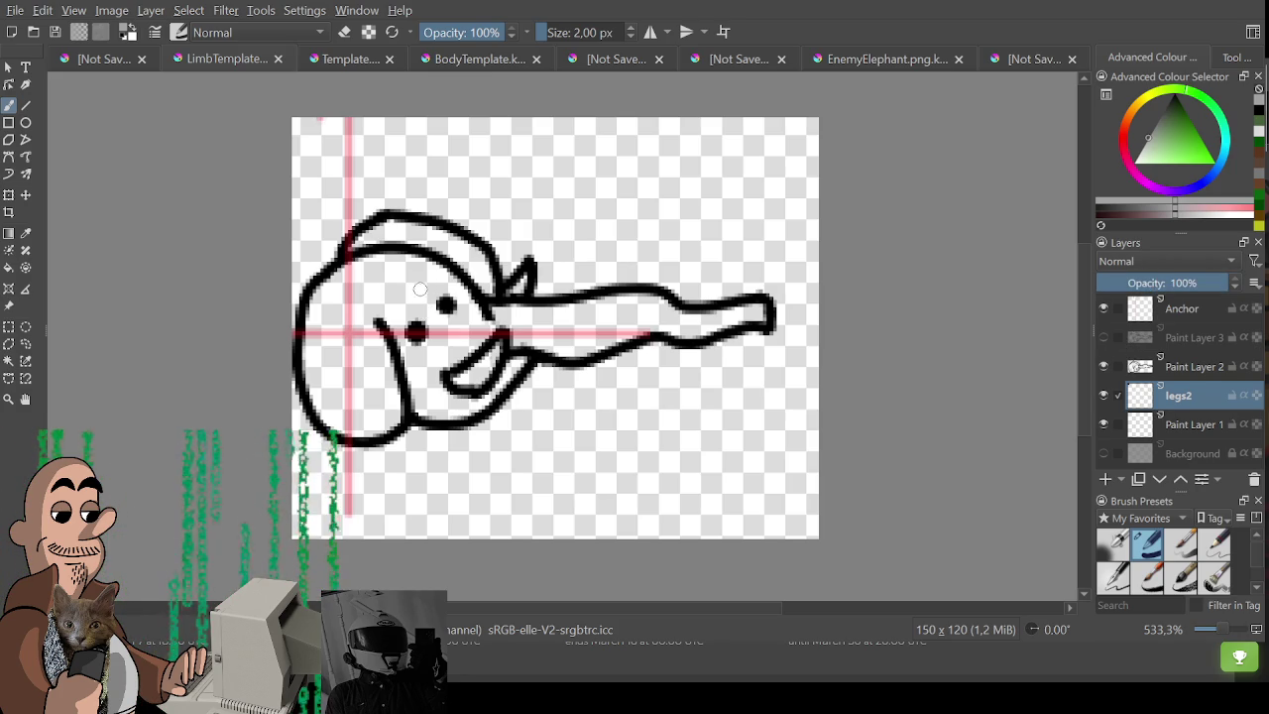
mouse_move(367, 297)
left_mouse_down()
mouse_move(464, 279)
mouse_move(338, 370)
mouse_move(395, 337)
mouse_move(469, 385)
mouse_move(506, 317)
mouse_move(754, 316)
mouse_move(716, 331)
left_mouse_up()
key("bracketleft")
key("bracketleft")
key("bracketleft")
key("bracketleft")
mouse_move(635, 323)
left_mouse_down()
mouse_move(616, 339)
mouse_move(519, 350)
mouse_move(637, 327)
left_mouse_up()
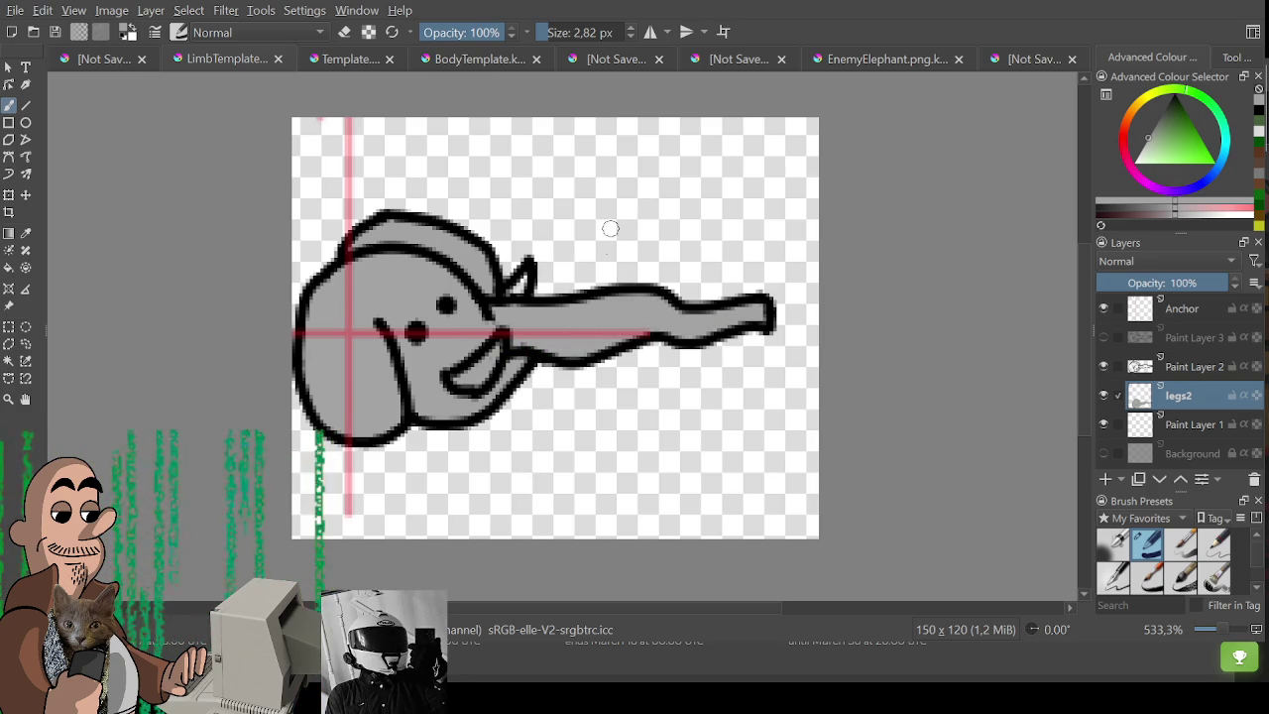
left_click_drag(446, 379, 494, 347)
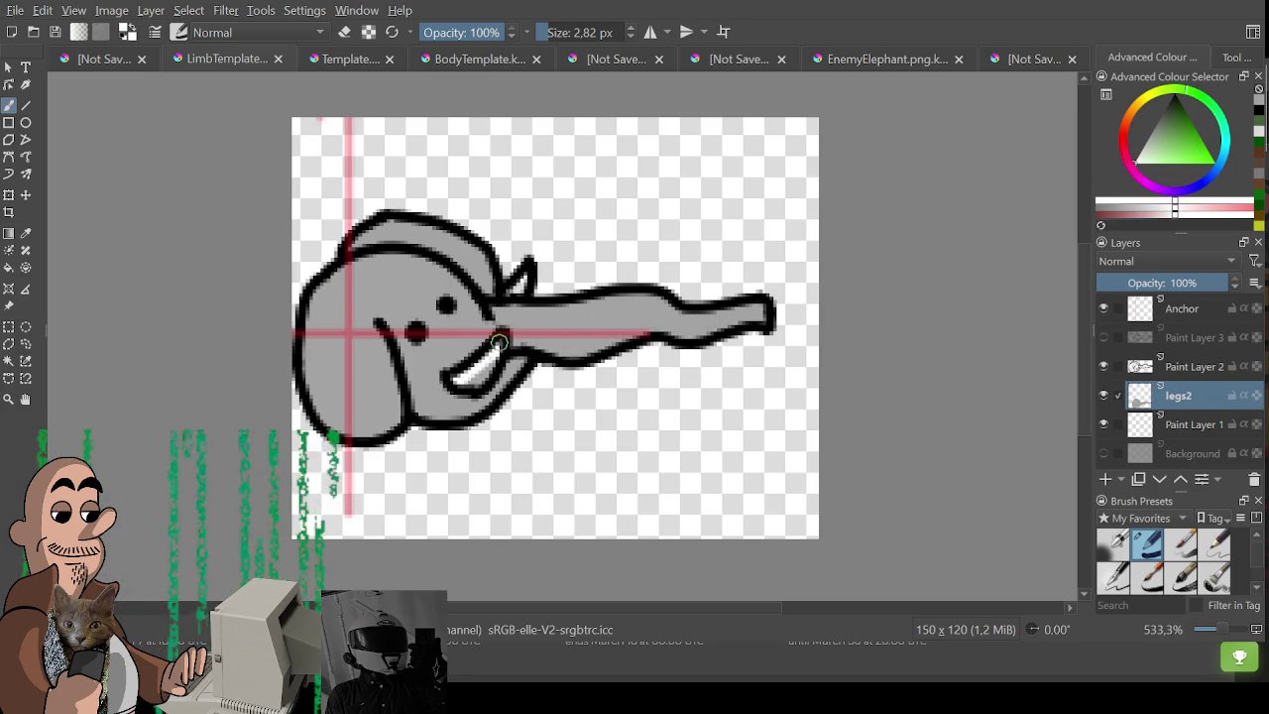
left_click_drag(517, 286, 504, 291)
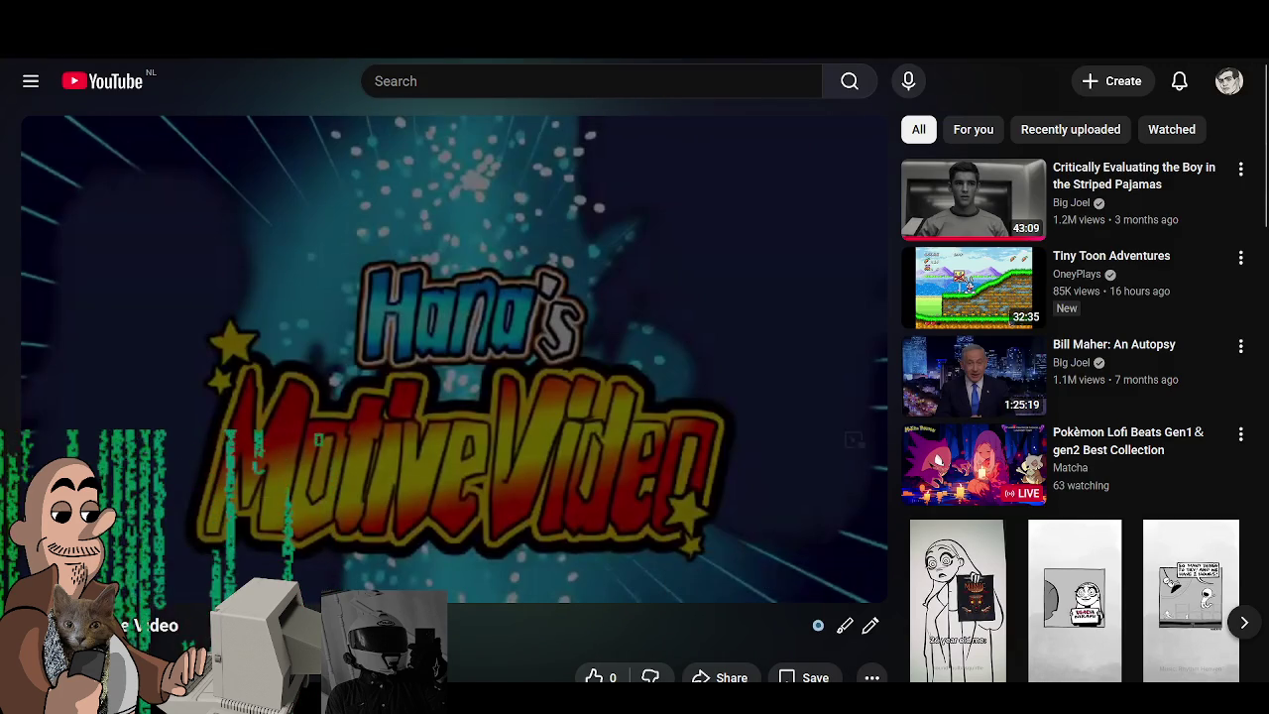
Play Hana's Motive Video full screen through to its 1:37 end, then exit full screen.
left_click(859, 588)
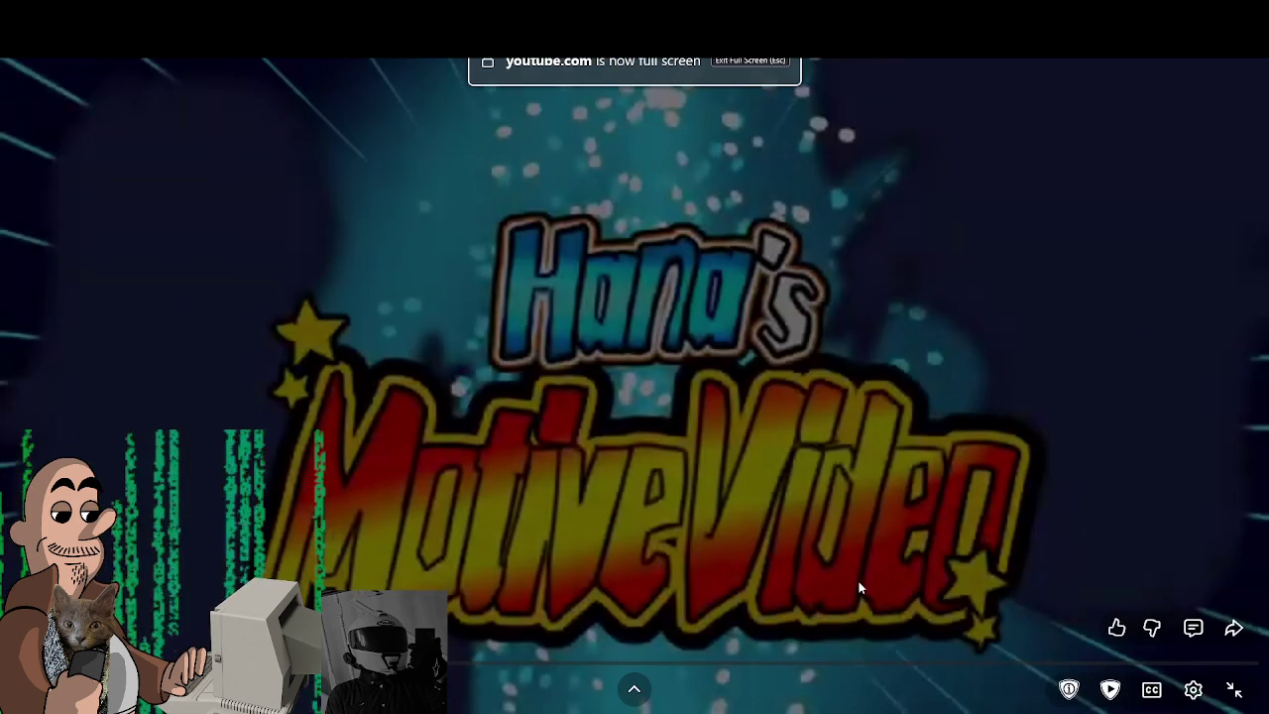
left_click(691, 454)
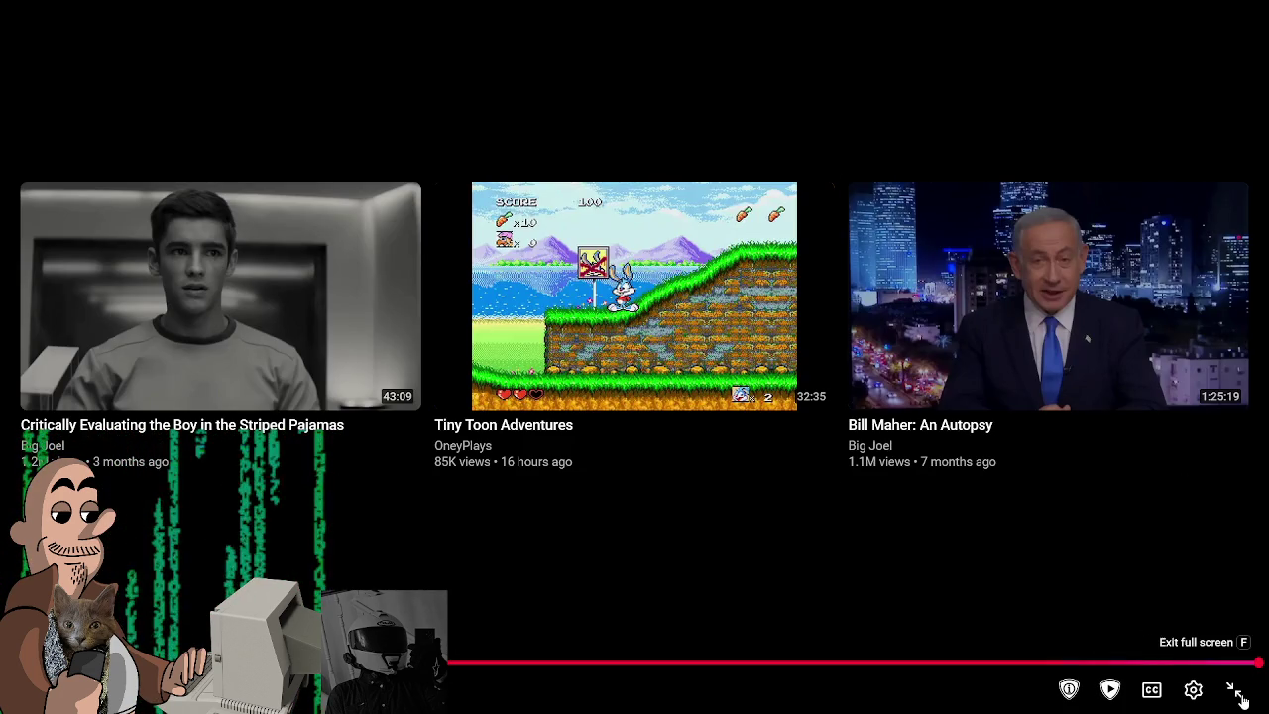
left_click(1233, 690)
Resume the video and skim between roughly 0:30 and 0:42, then pause.
scroll(498, 605, "down", 3)
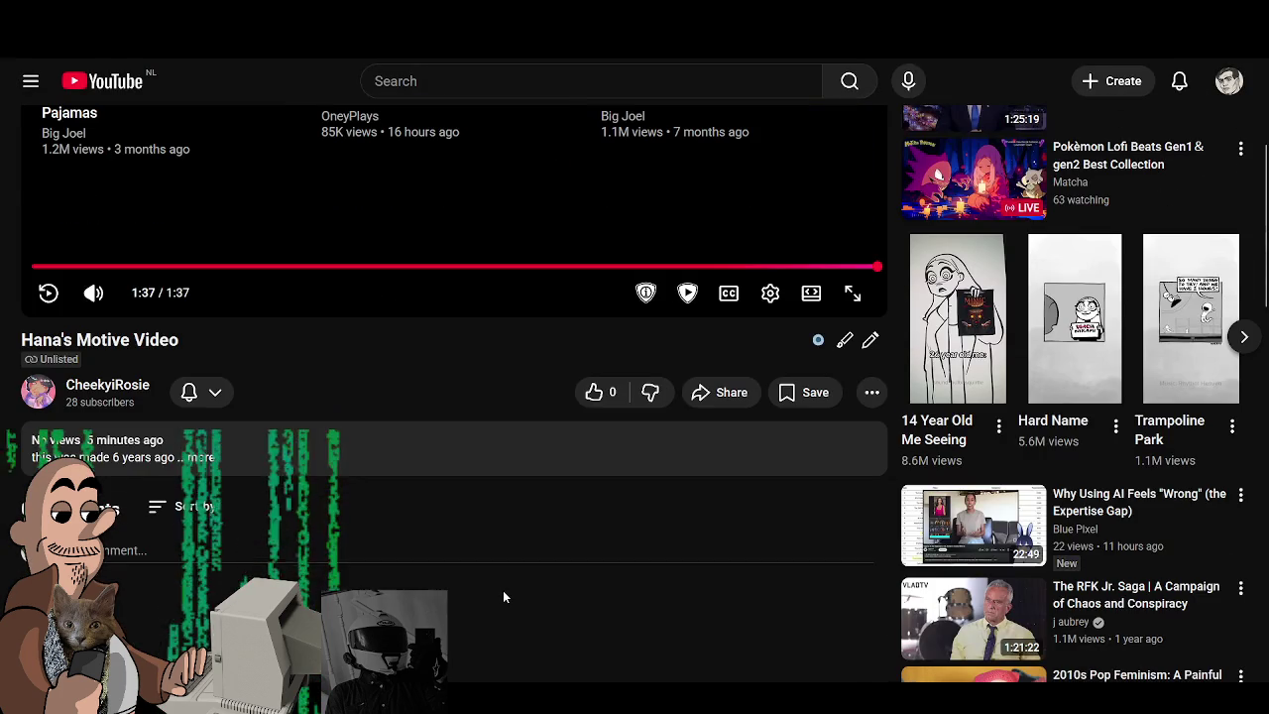
scroll(516, 589, "up", 2)
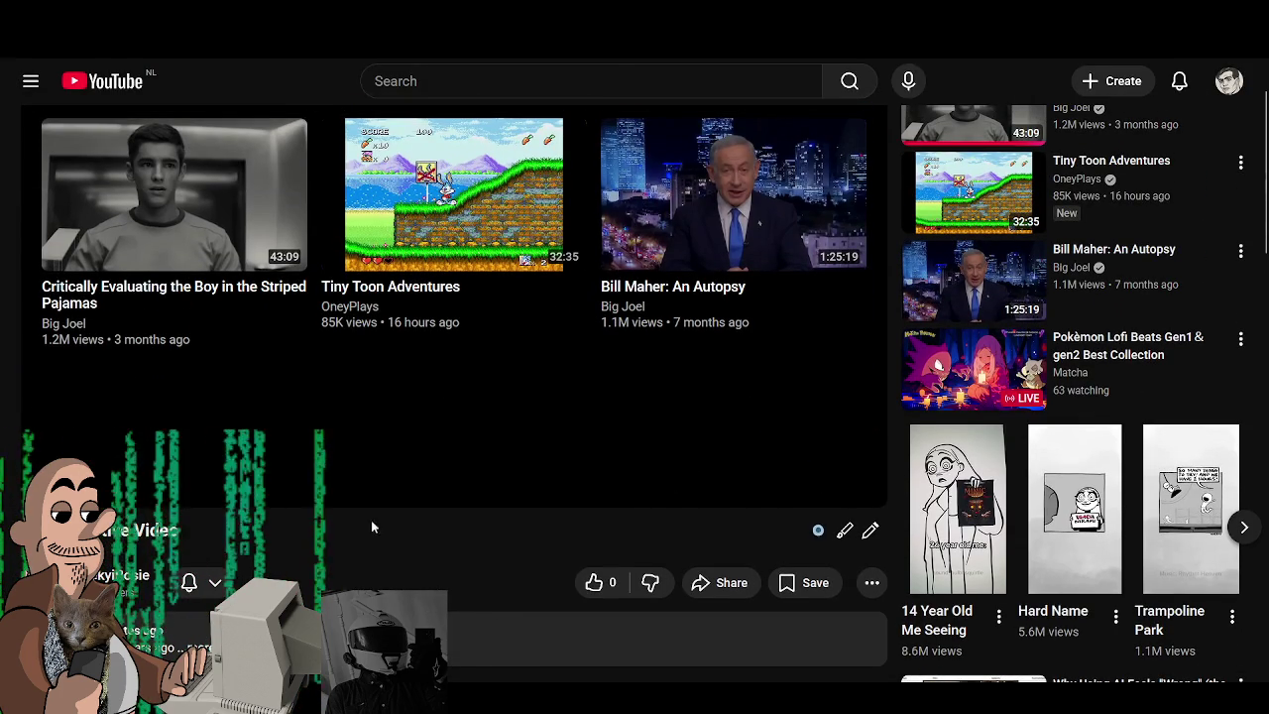
scroll(360, 518, "up", 2)
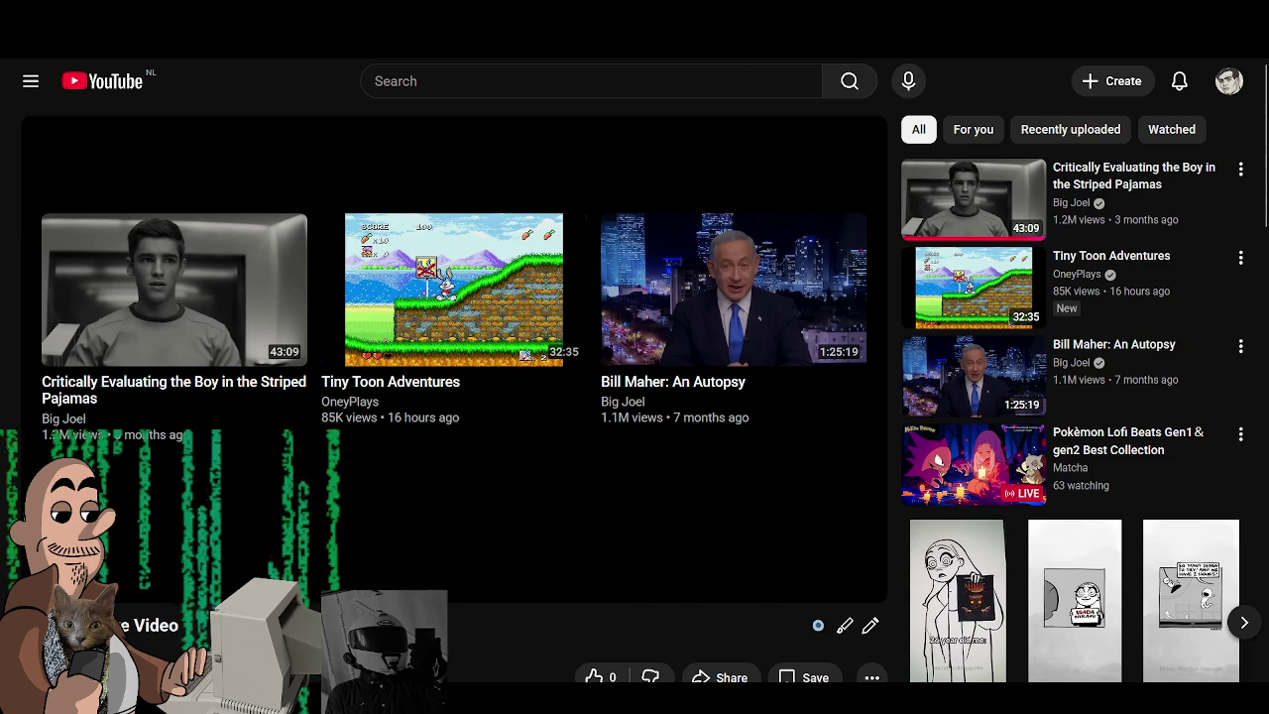
left_click(332, 552)
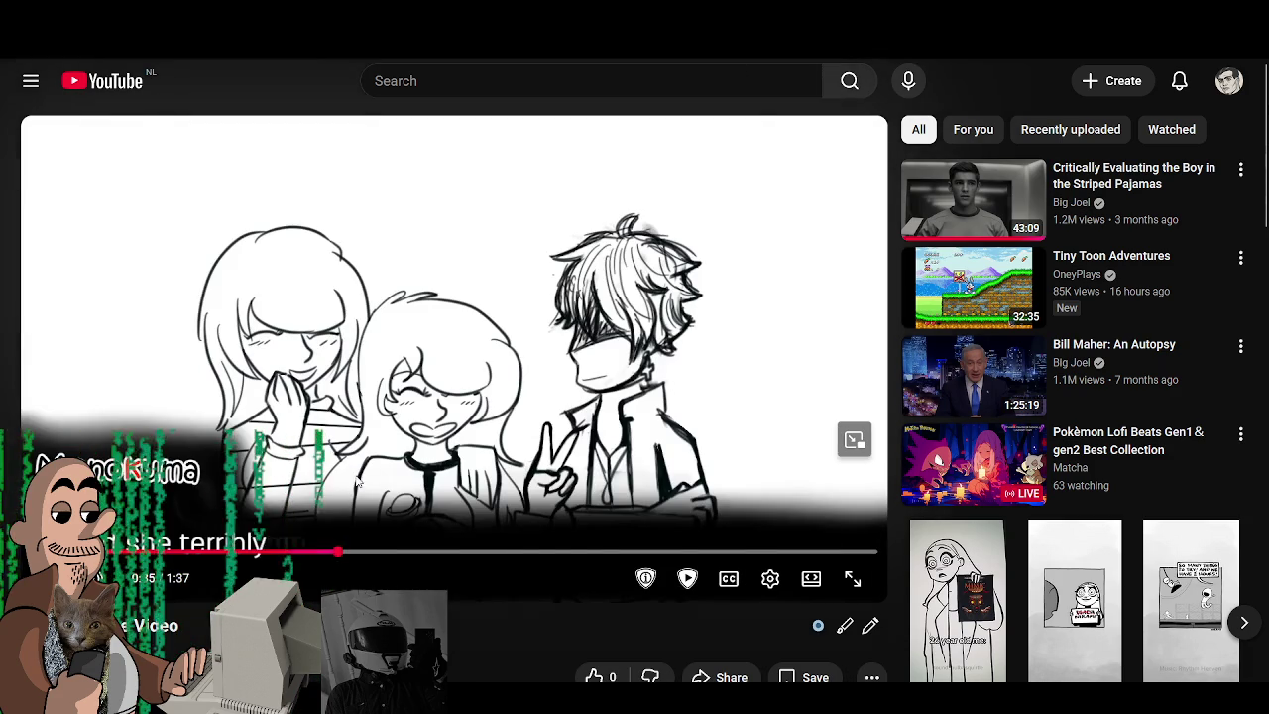
key("space")
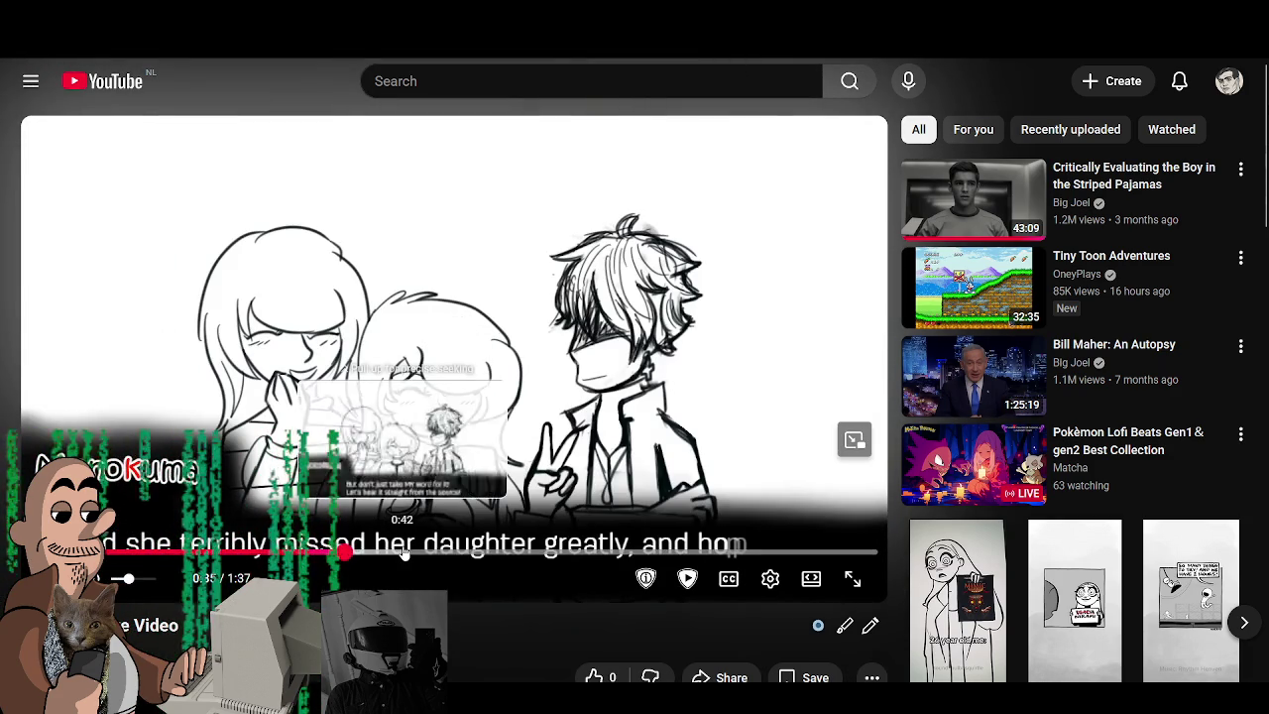
left_click(404, 552)
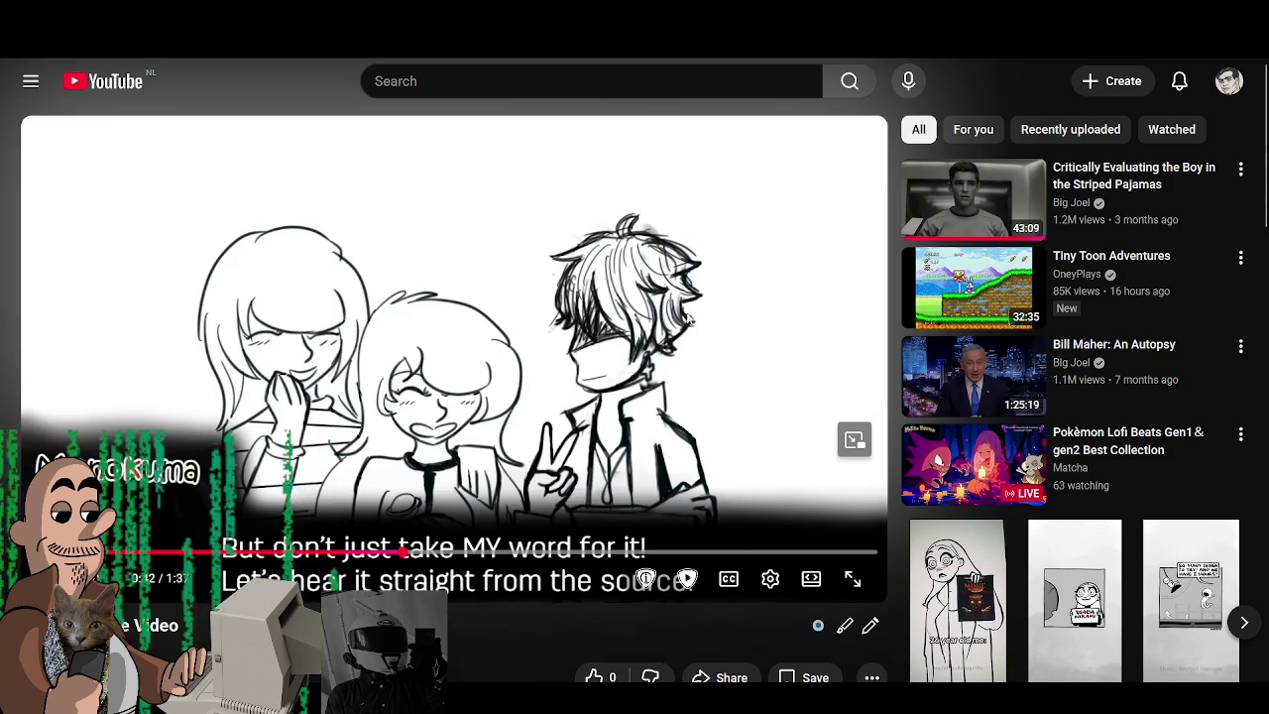
mouse_move(449, 553)
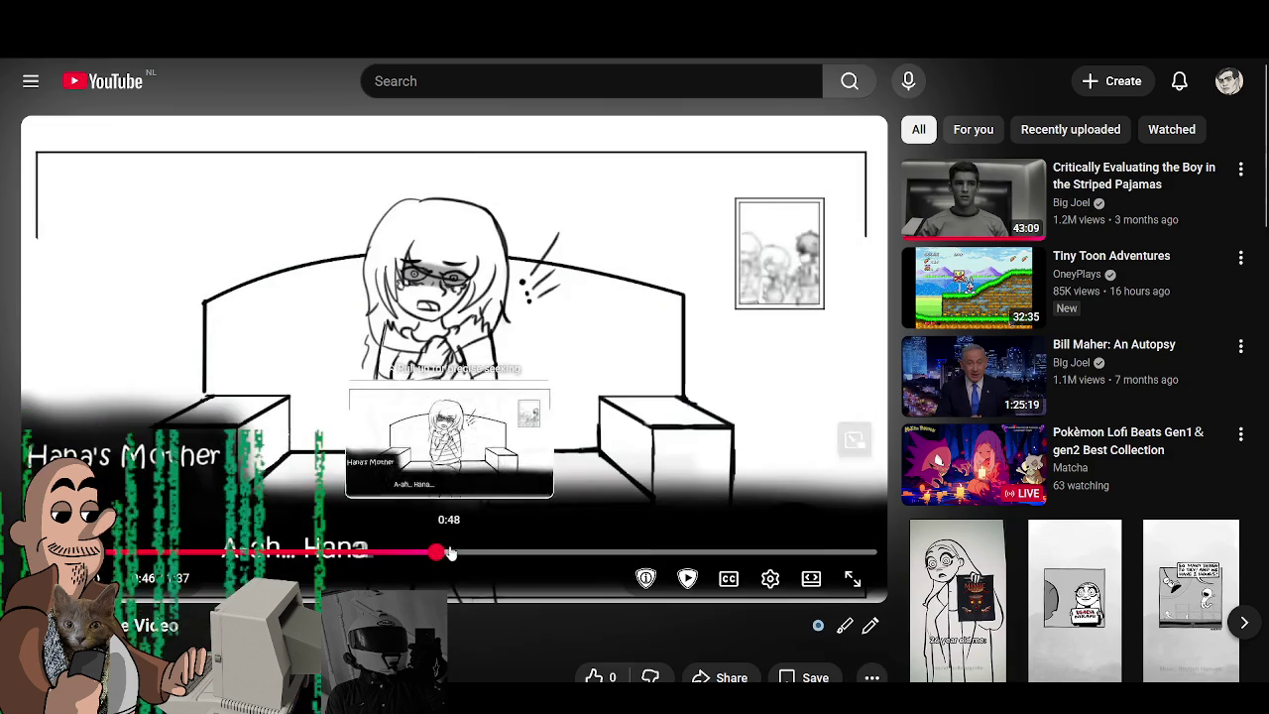
left_click_drag(437, 552, 552, 552)
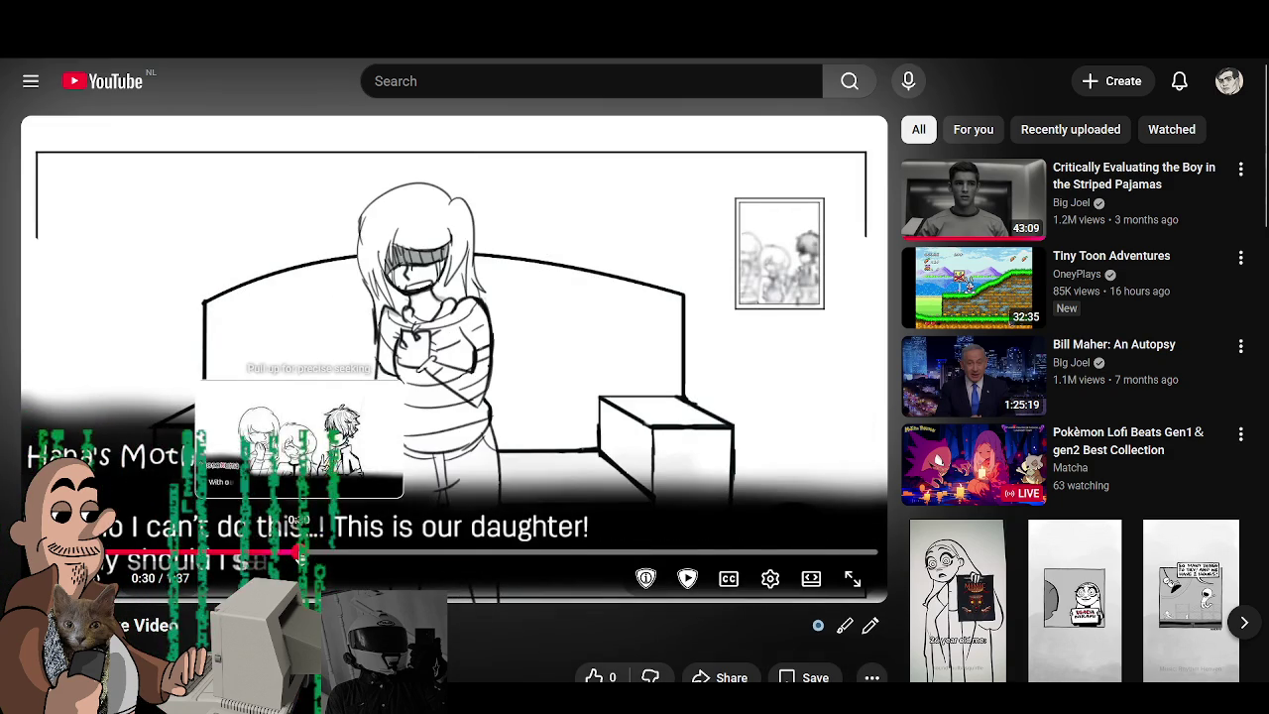
left_click(295, 552)
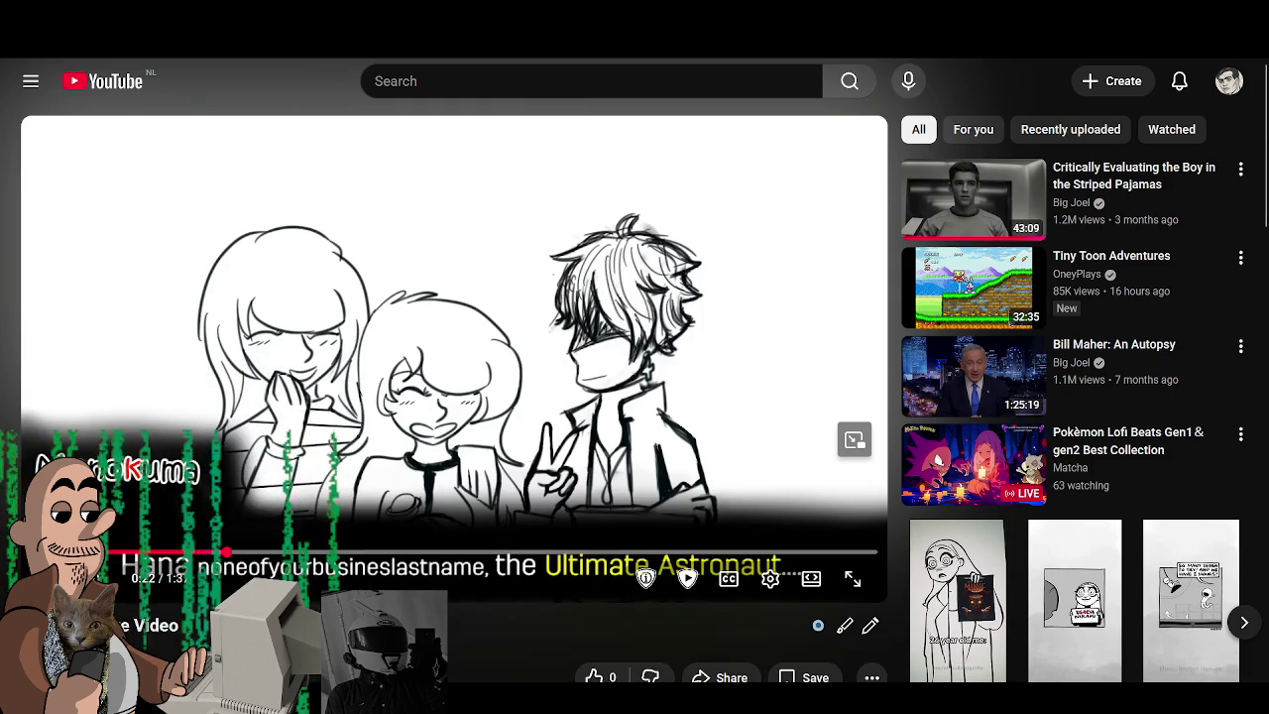
left_click(333, 379)
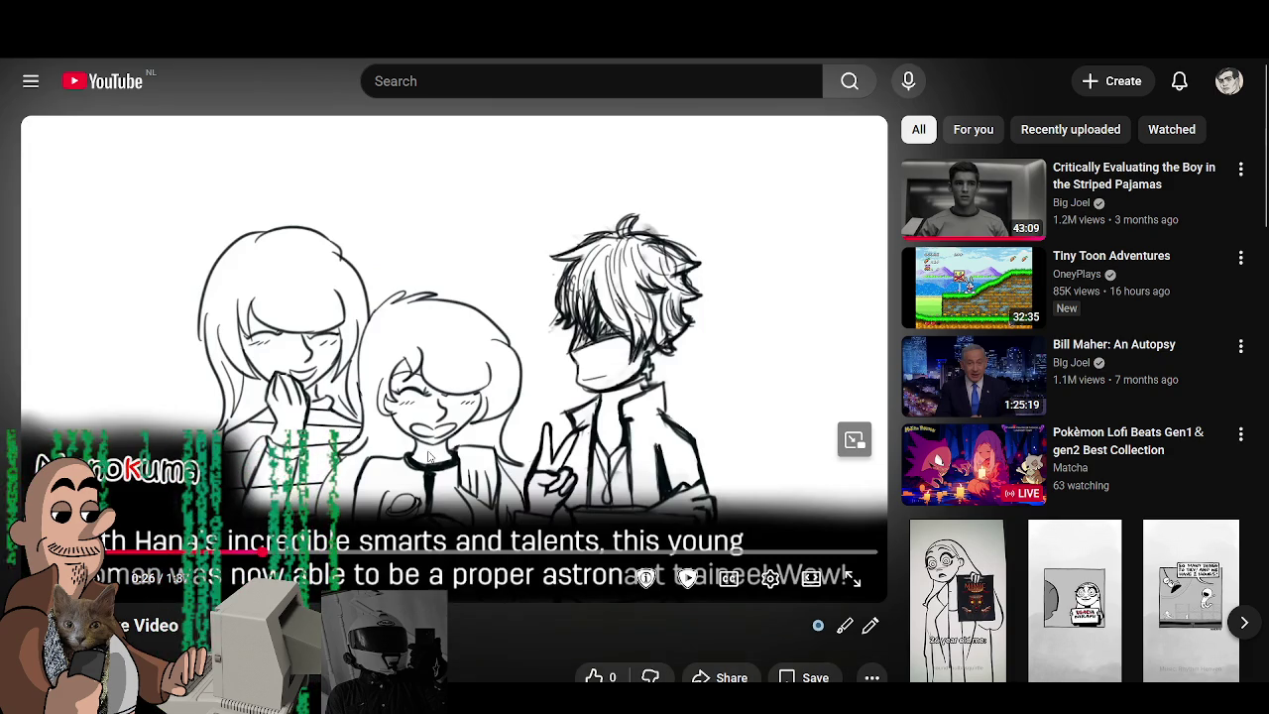
Pause the video on the mother's couch scene and return to Krita.
left_click(386, 553)
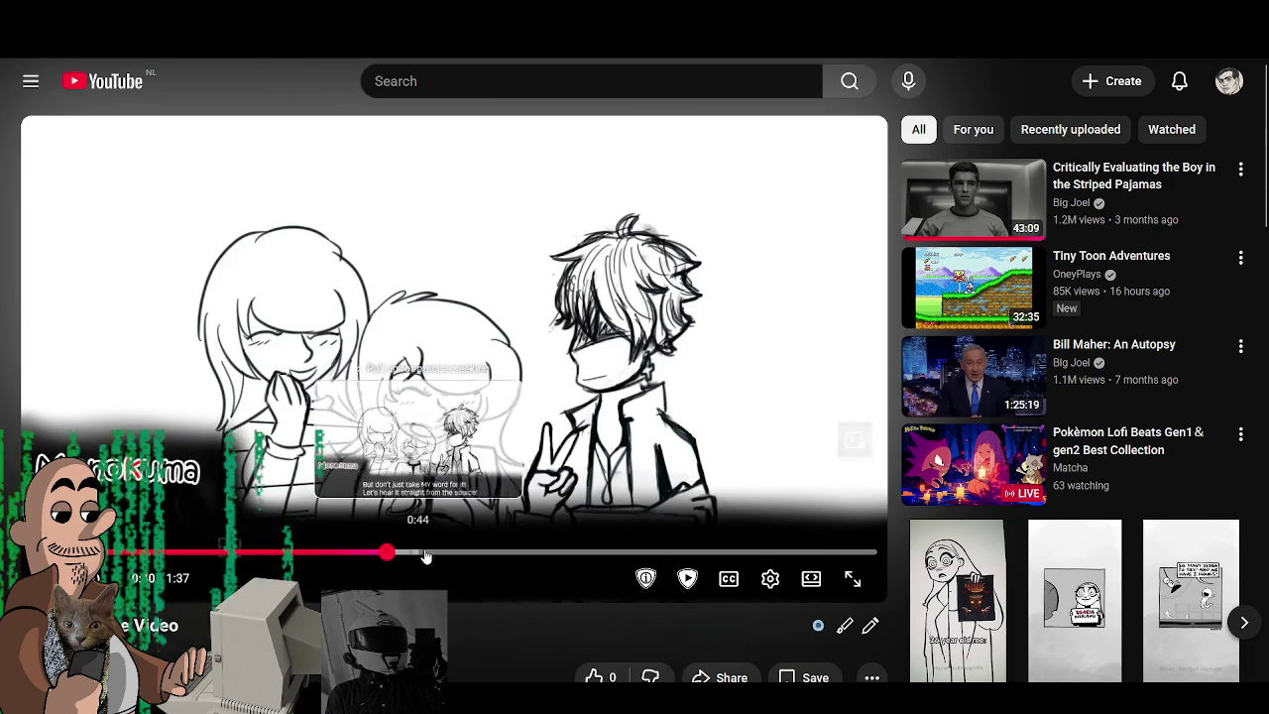
left_click(441, 555)
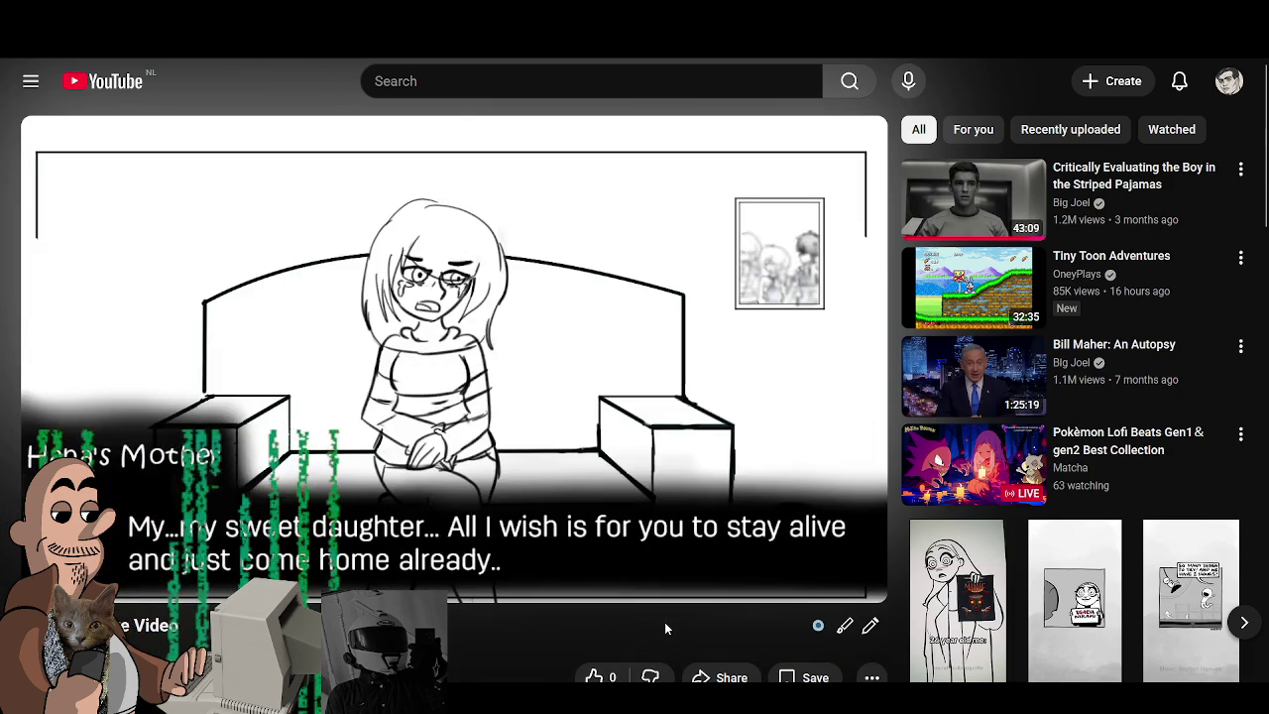
left_click(500, 398)
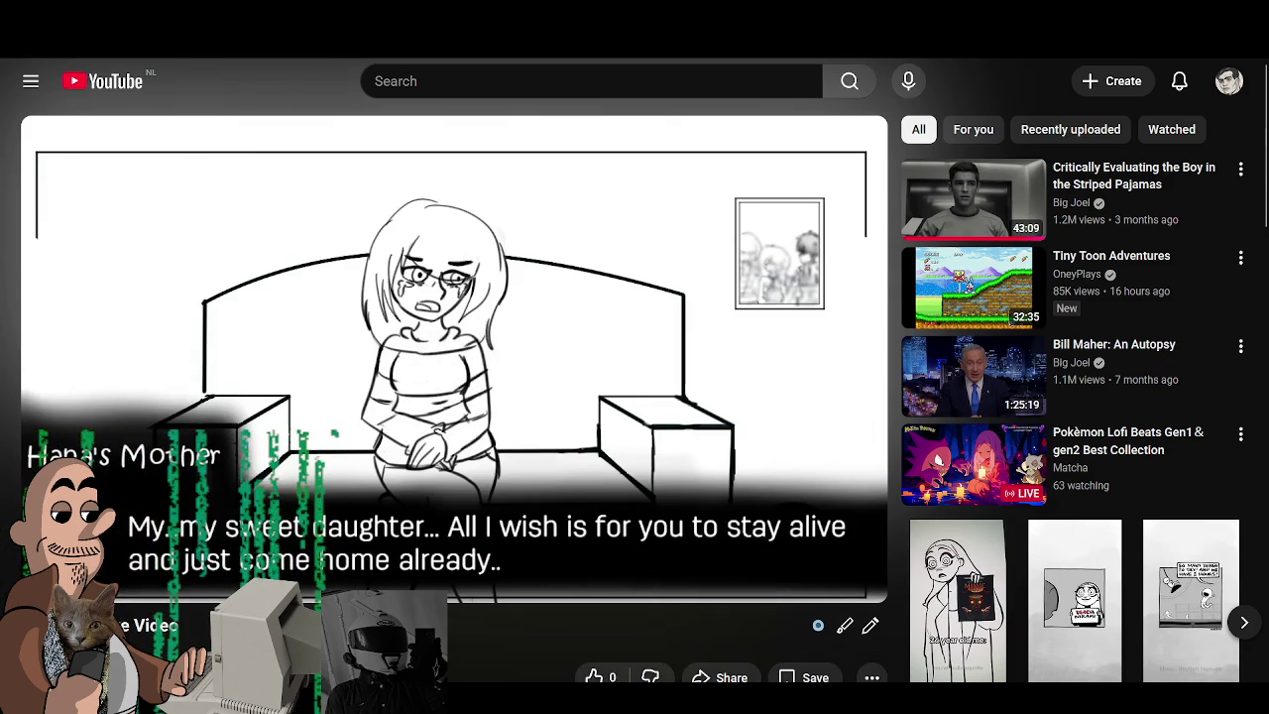
key("alt+Tab")
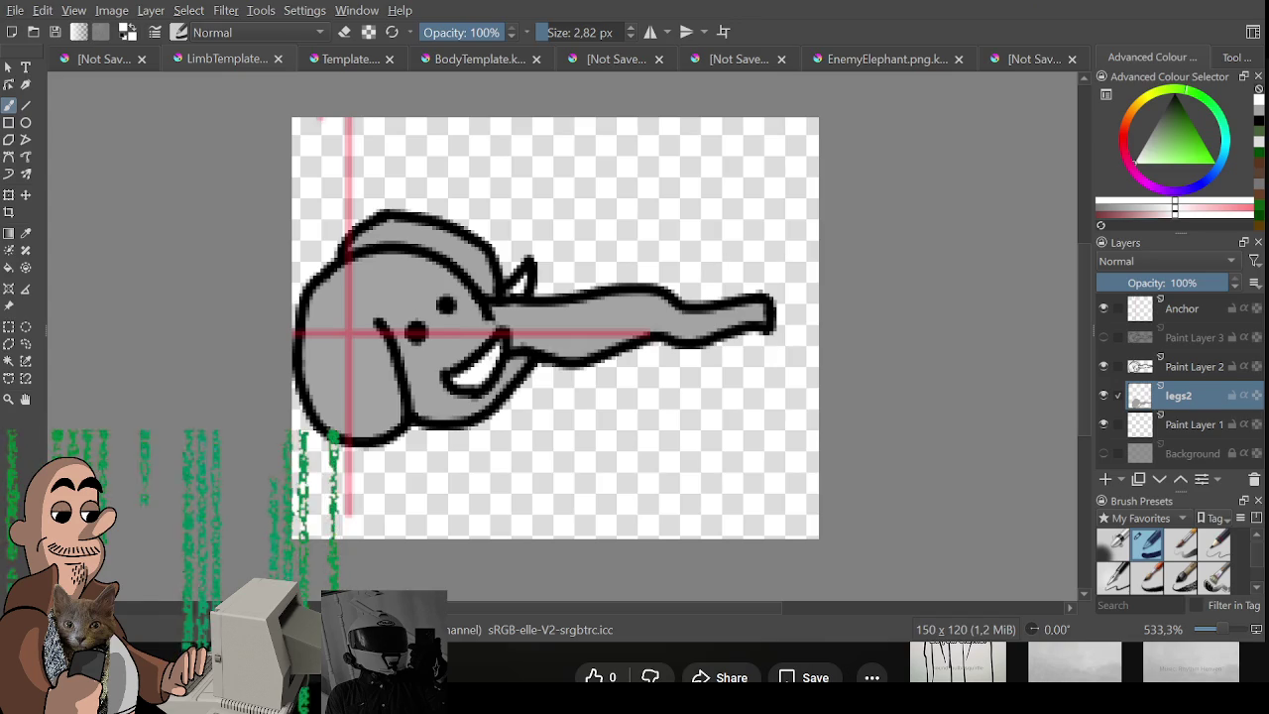
Hide the Anchor crosshair guide and export the elephant drawing as an image.
left_click_drag(573, 296, 543, 287)
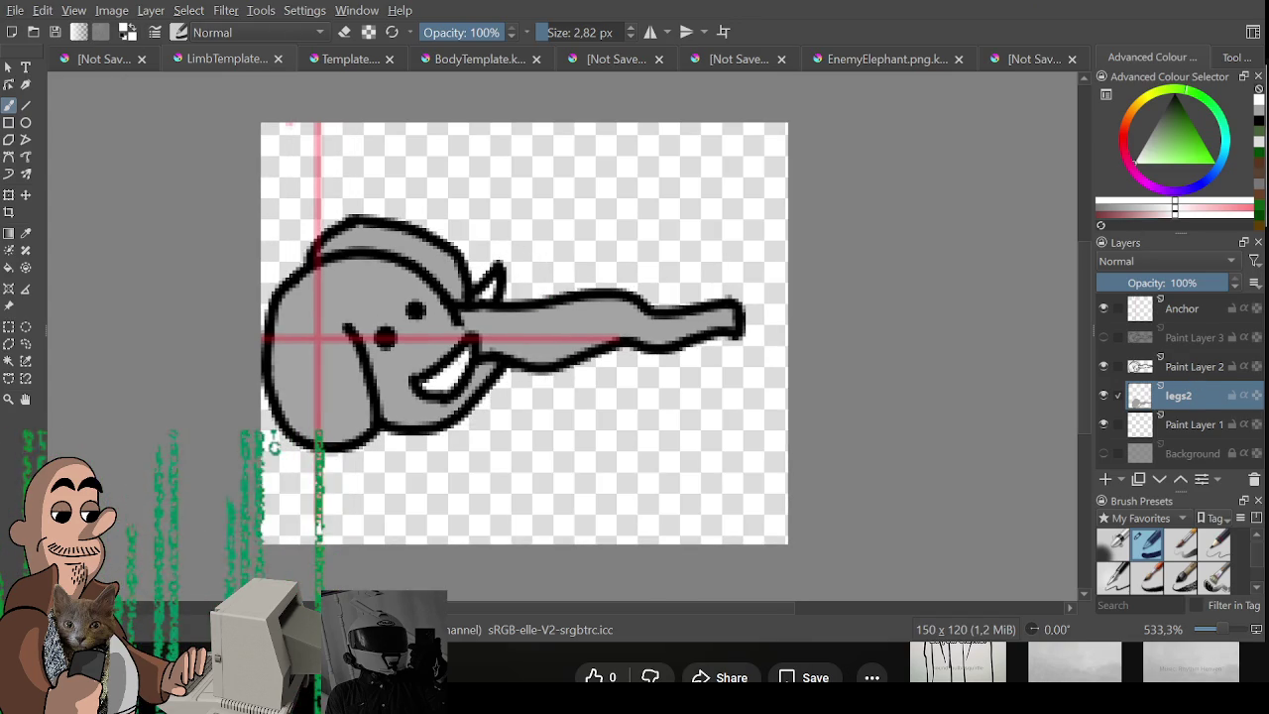
left_click(1104, 309)
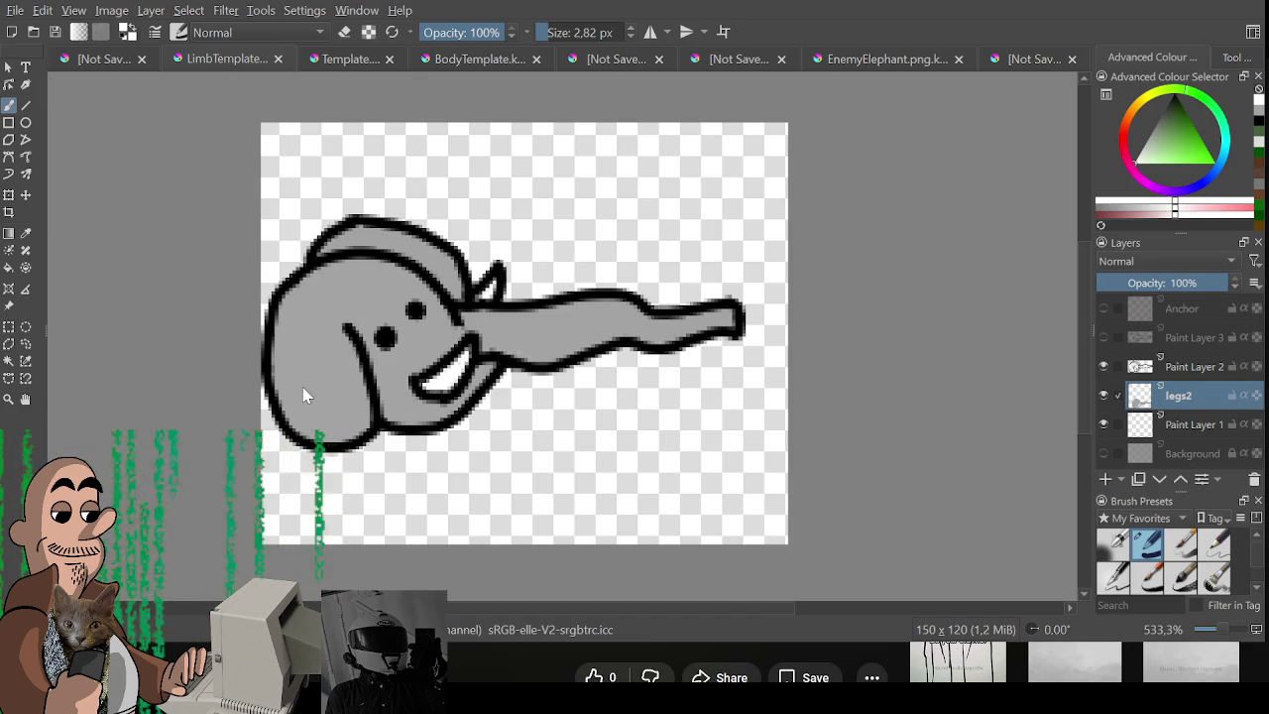
key("ctrl+s")
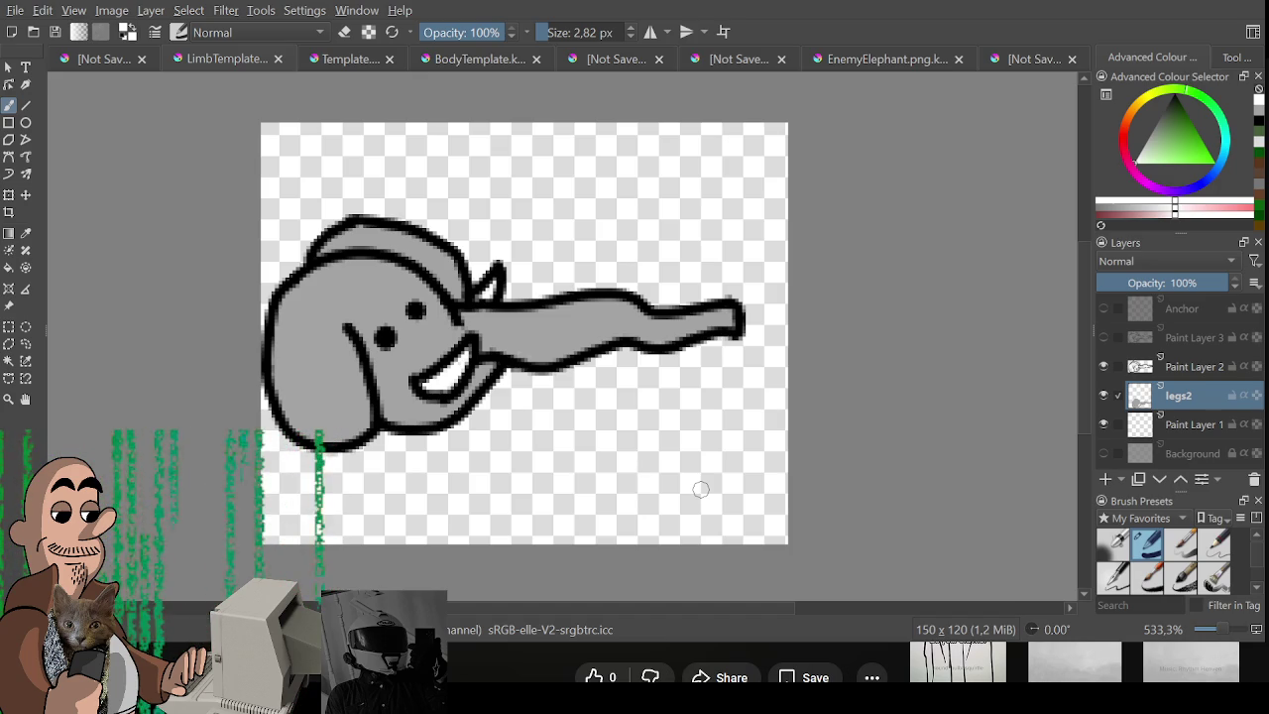
Show the alternate trunk on Paint Layer 3 and hide Paint Layer 2.
left_click(1113, 338)
left_click(1117, 338)
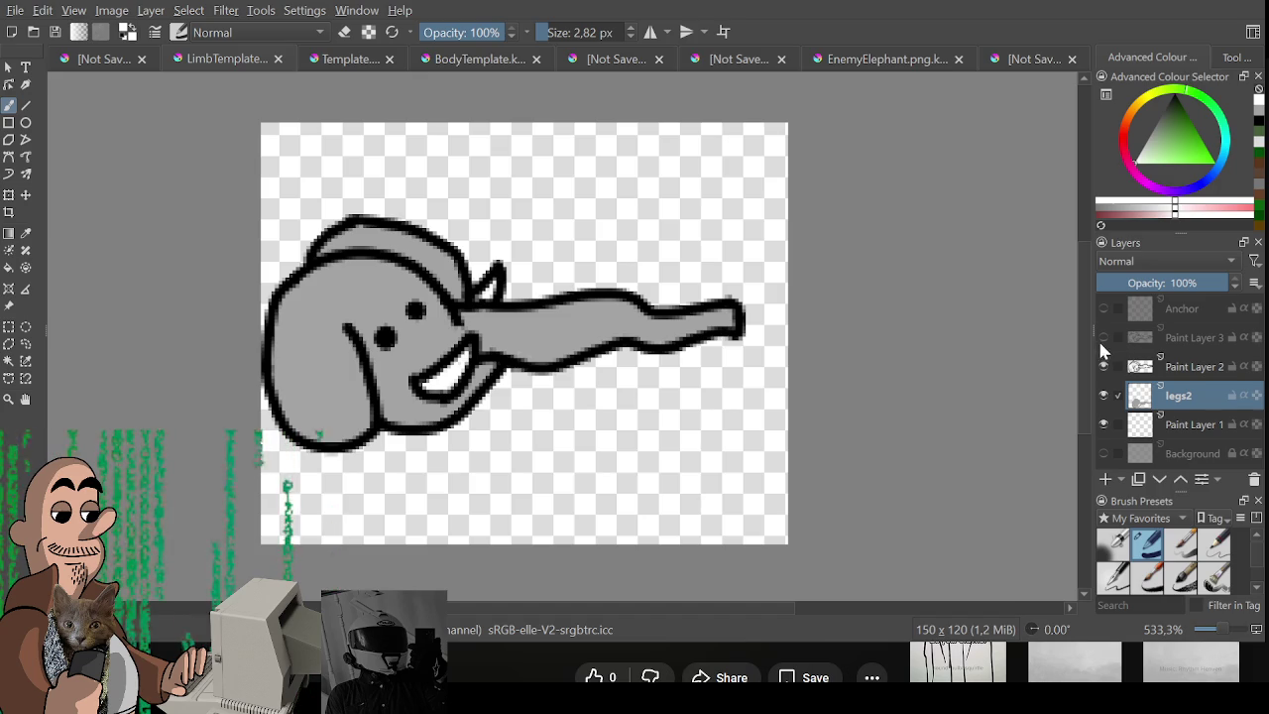
left_click(1103, 337)
left_click(1104, 365)
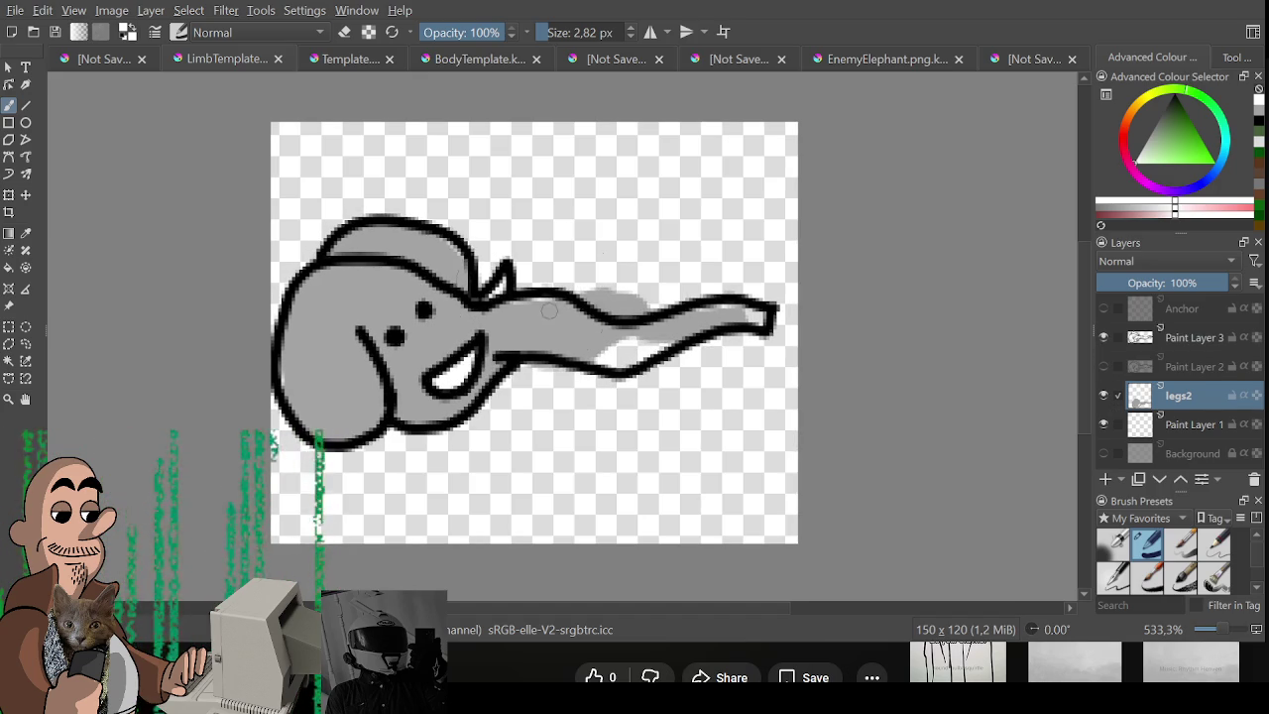
Erase the old grey fill from the trunk and upper head.
key("e")
left_click_drag(476, 278, 734, 347)
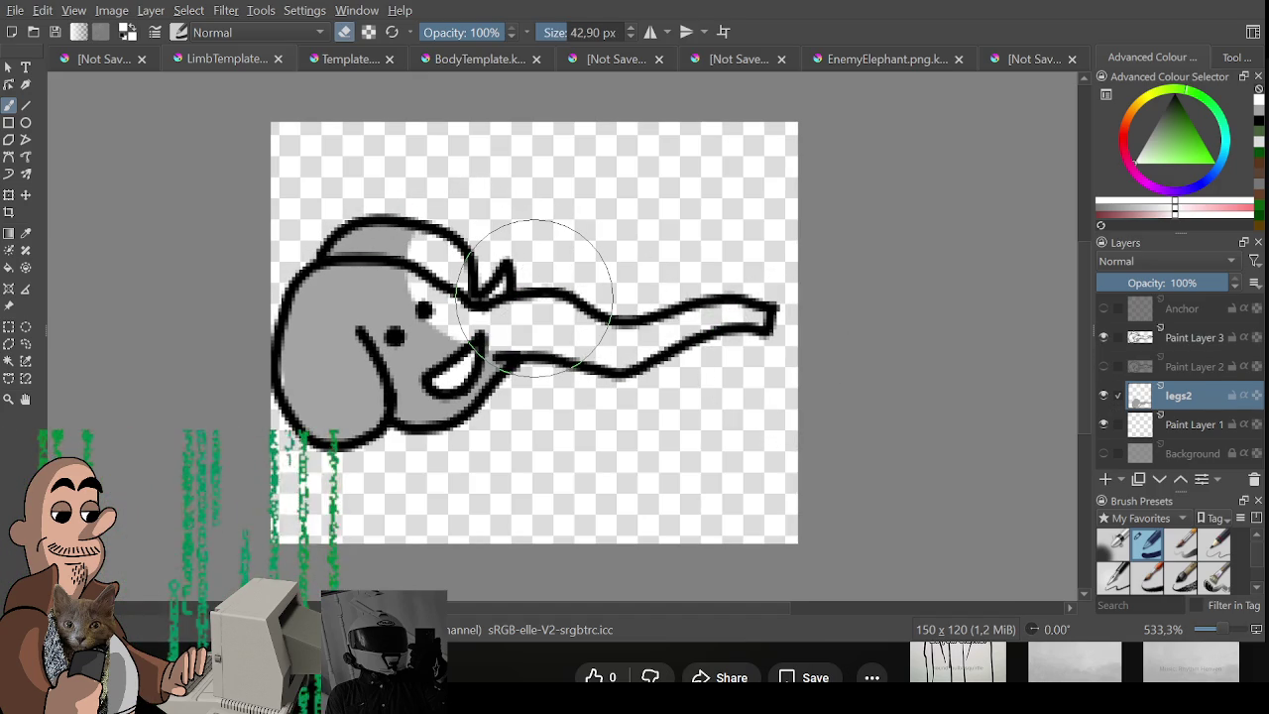
key("bracketleft")
key("bracketleft")
key("bracketleft")
left_click(314, 359)
key("ctrl+z")
key("ctrl+shift+z")
key("ctrl+z")
key("e")
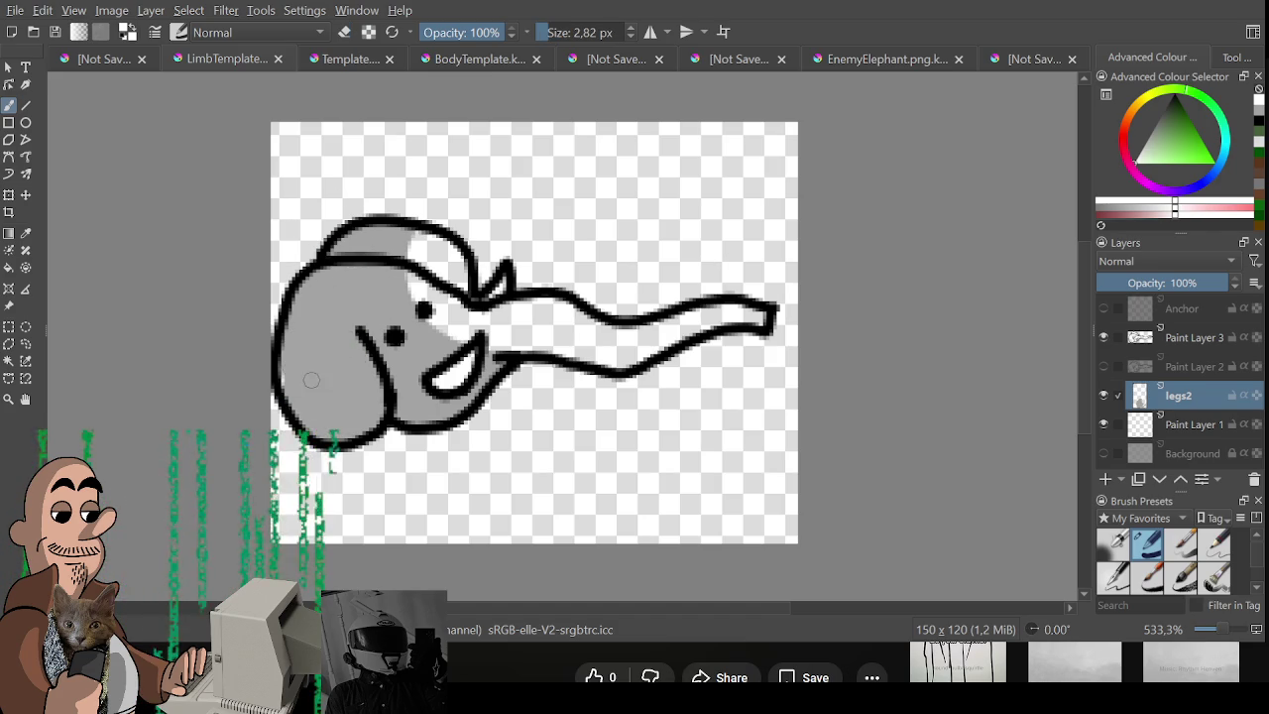
key("e")
key("e")
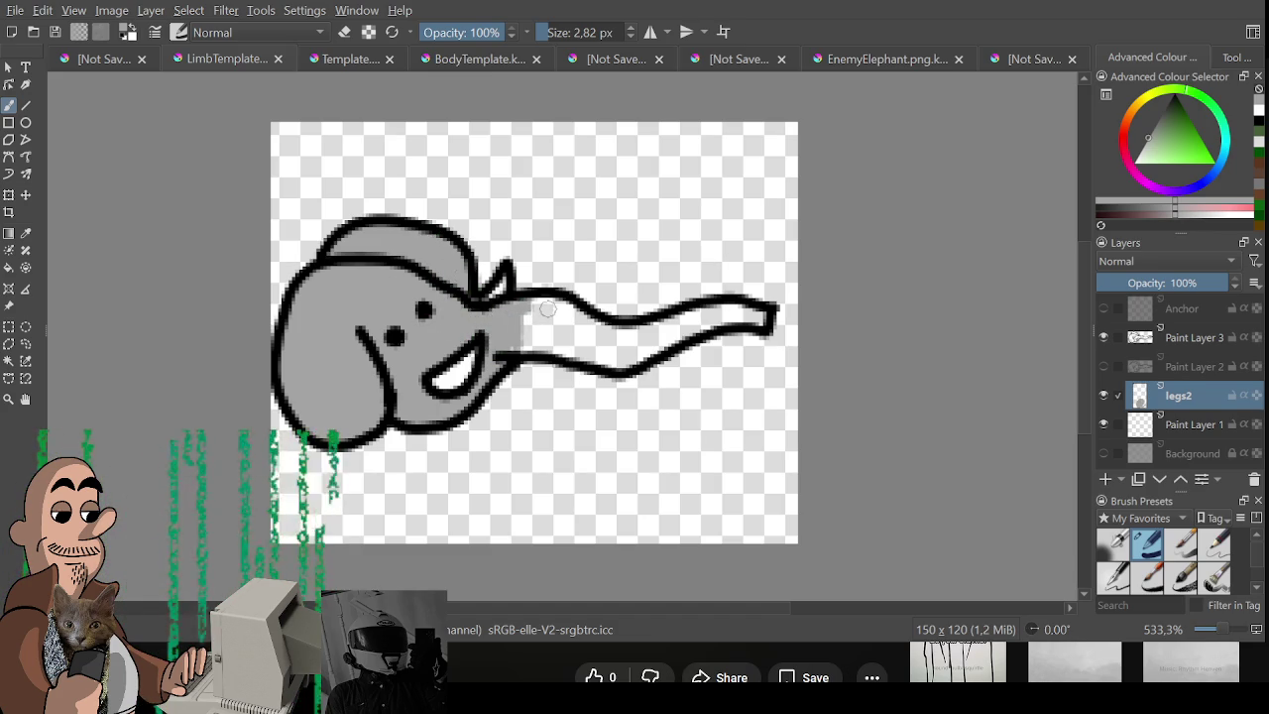
Repaint the trunk grey to match the new outline and export as Elephant2.png.
left_click_drag(521, 315, 755, 319)
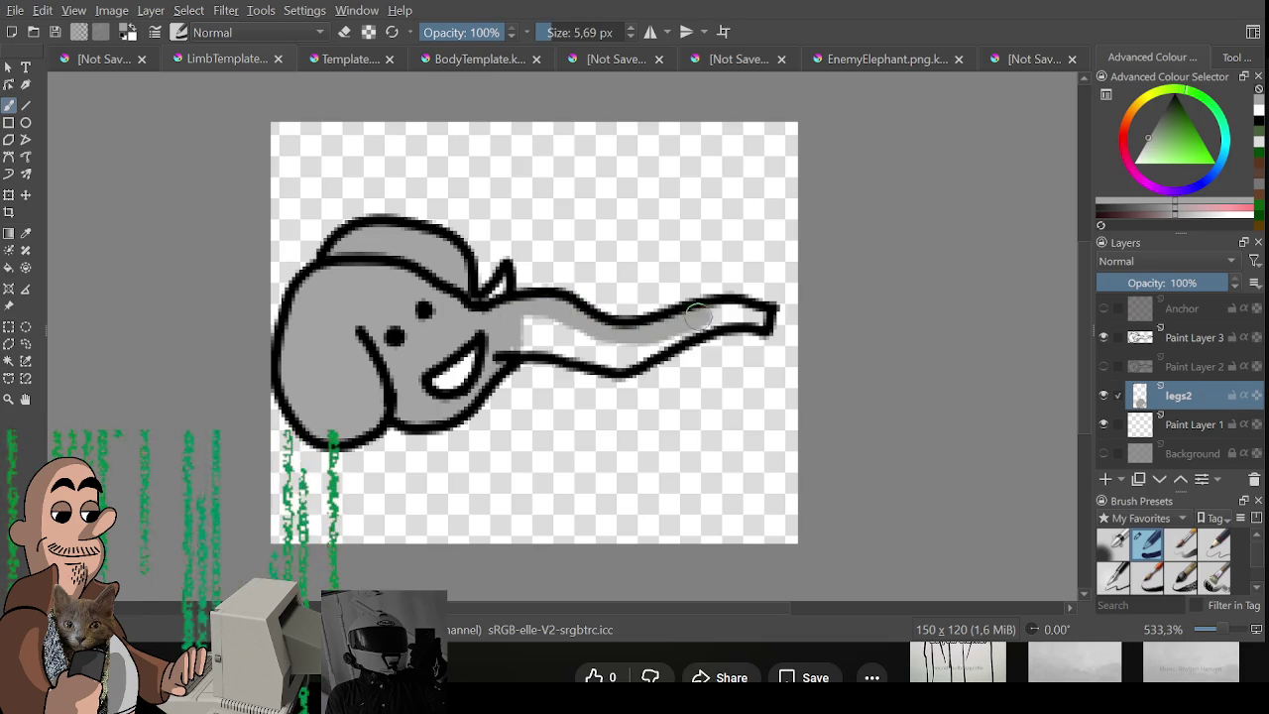
left_click_drag(678, 338, 549, 348)
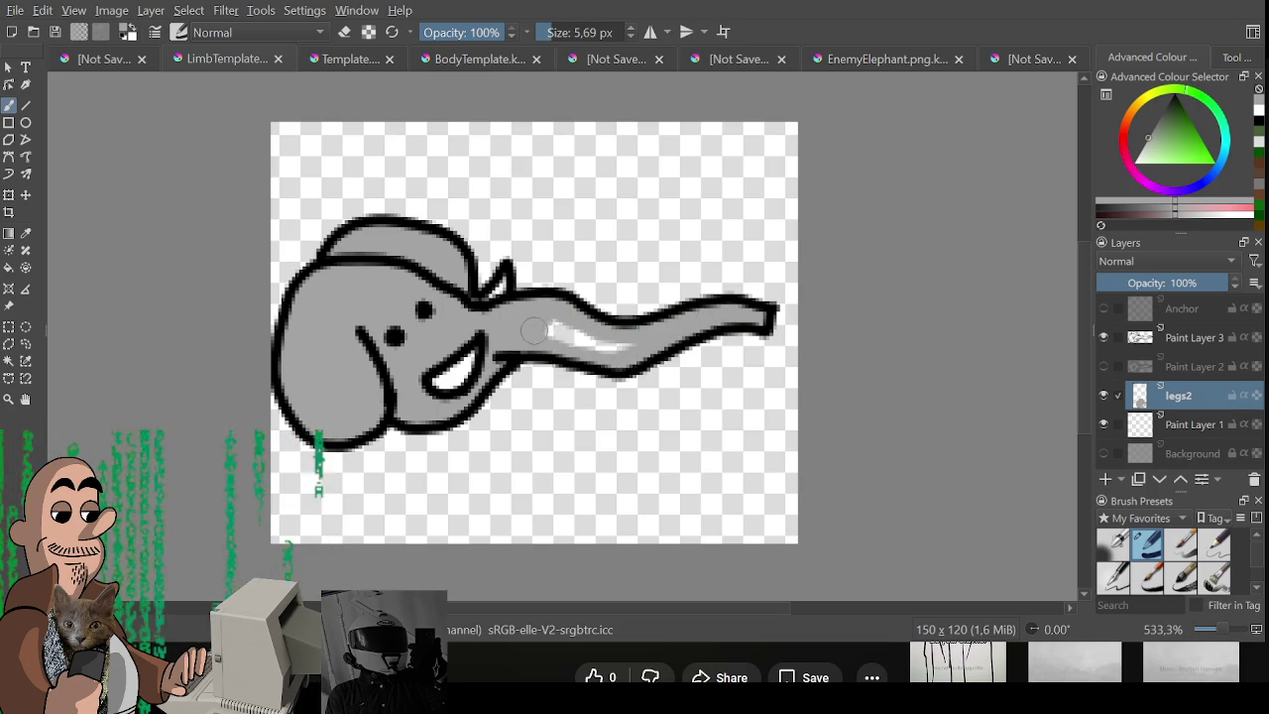
key("x")
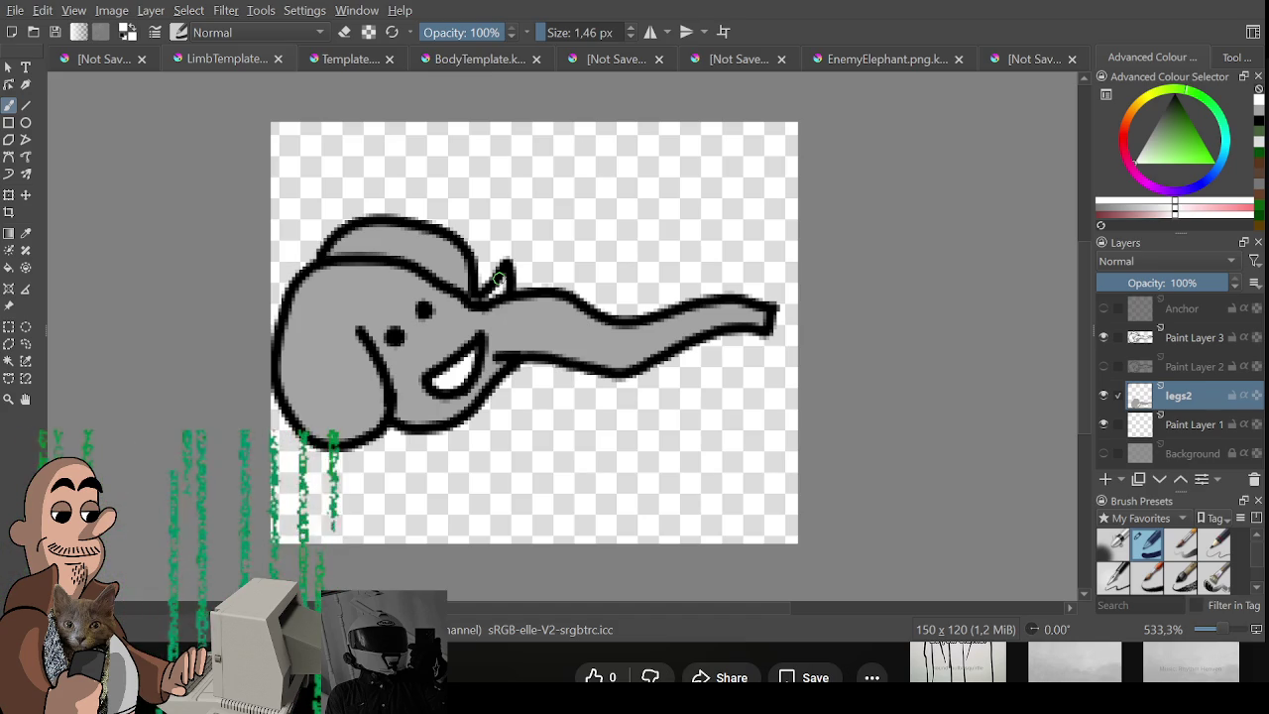
left_click_drag(498, 281, 534, 259)
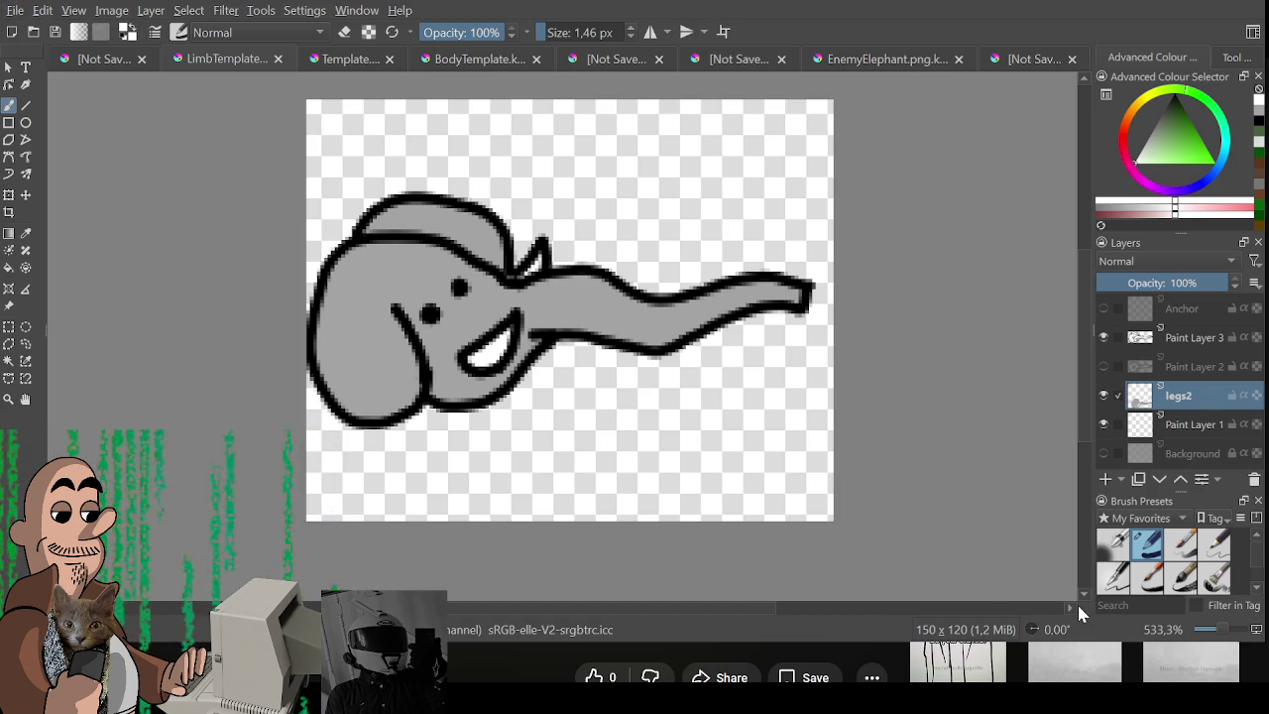
key("ctrl+s")
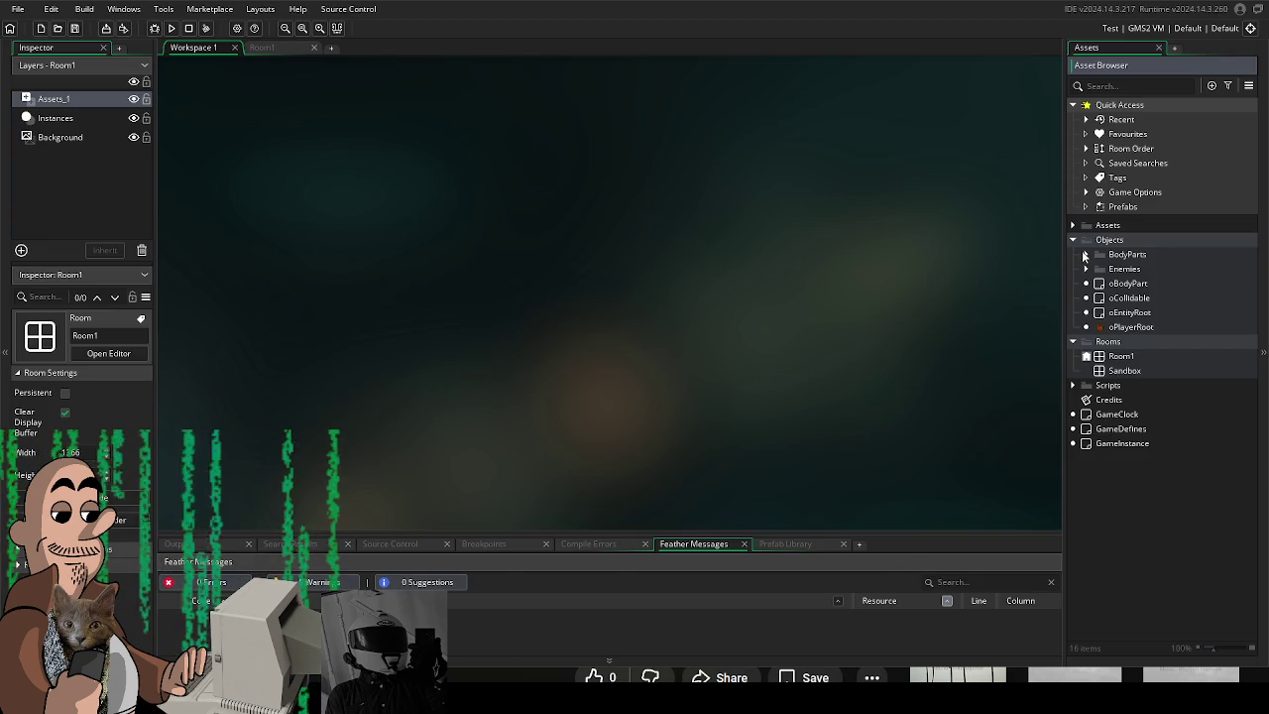
Peek into the BodyParts object folders (Legs, Arms), then collapse them again.
left_click(1085, 255)
left_click(1099, 284)
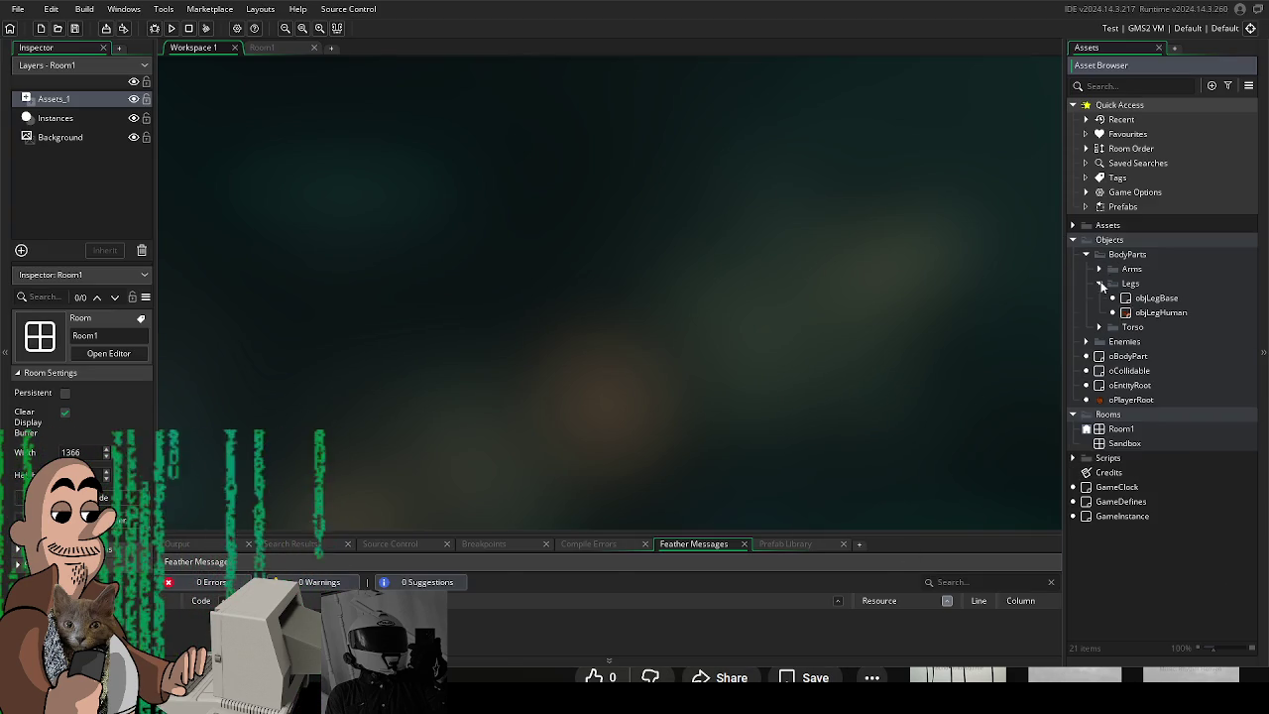
left_click(1100, 270)
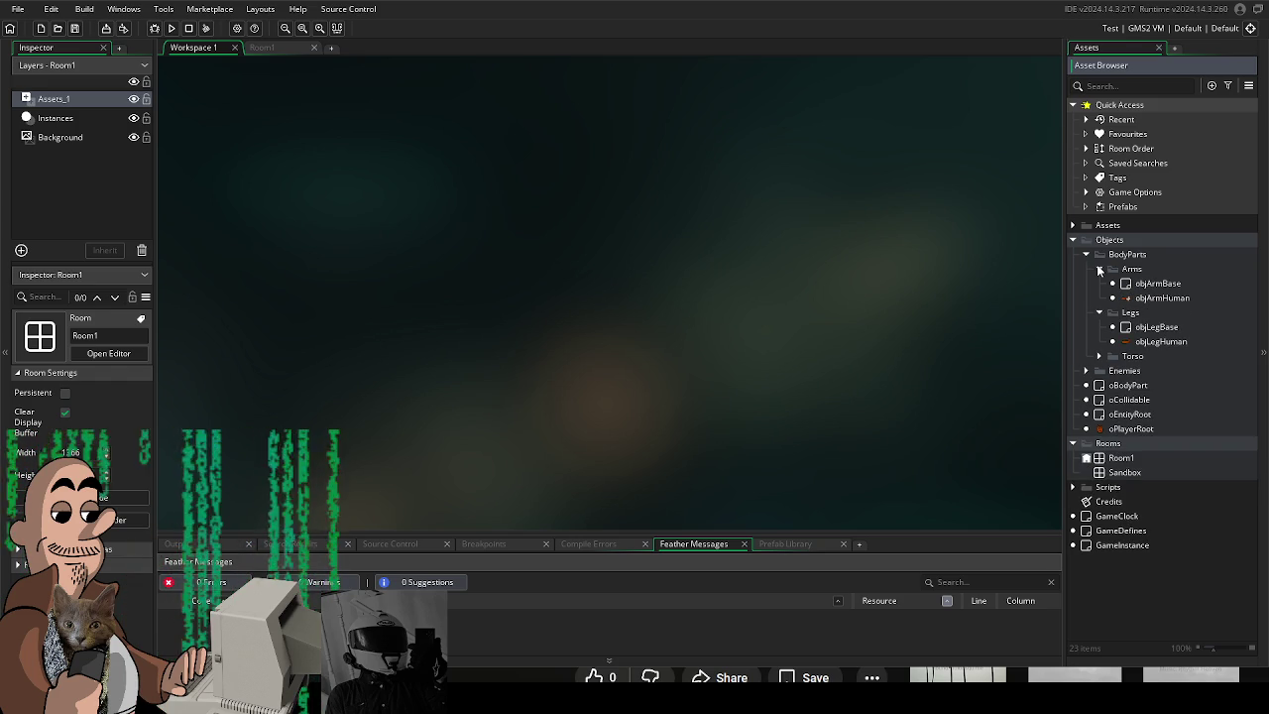
left_click(1099, 270)
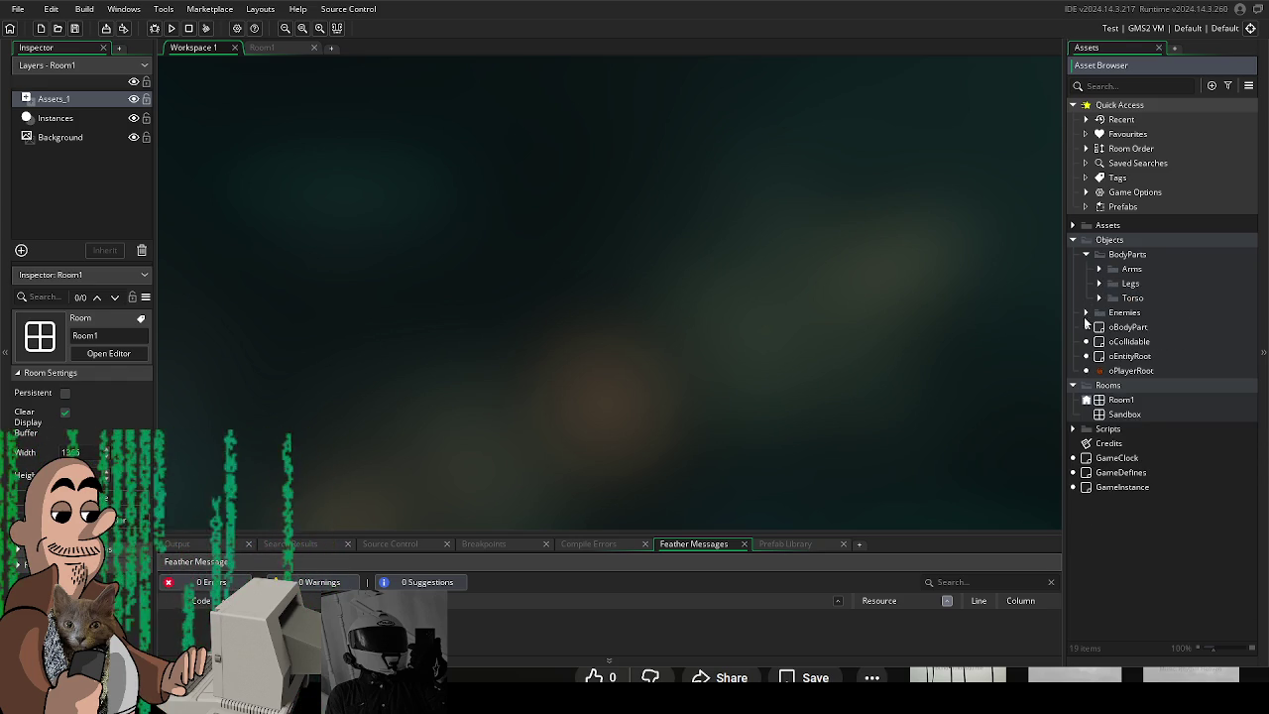
Expand Assets > Art > Sprites > Body to list the Arms, Heads, Legs and Torsos sprites.
left_click(1071, 226)
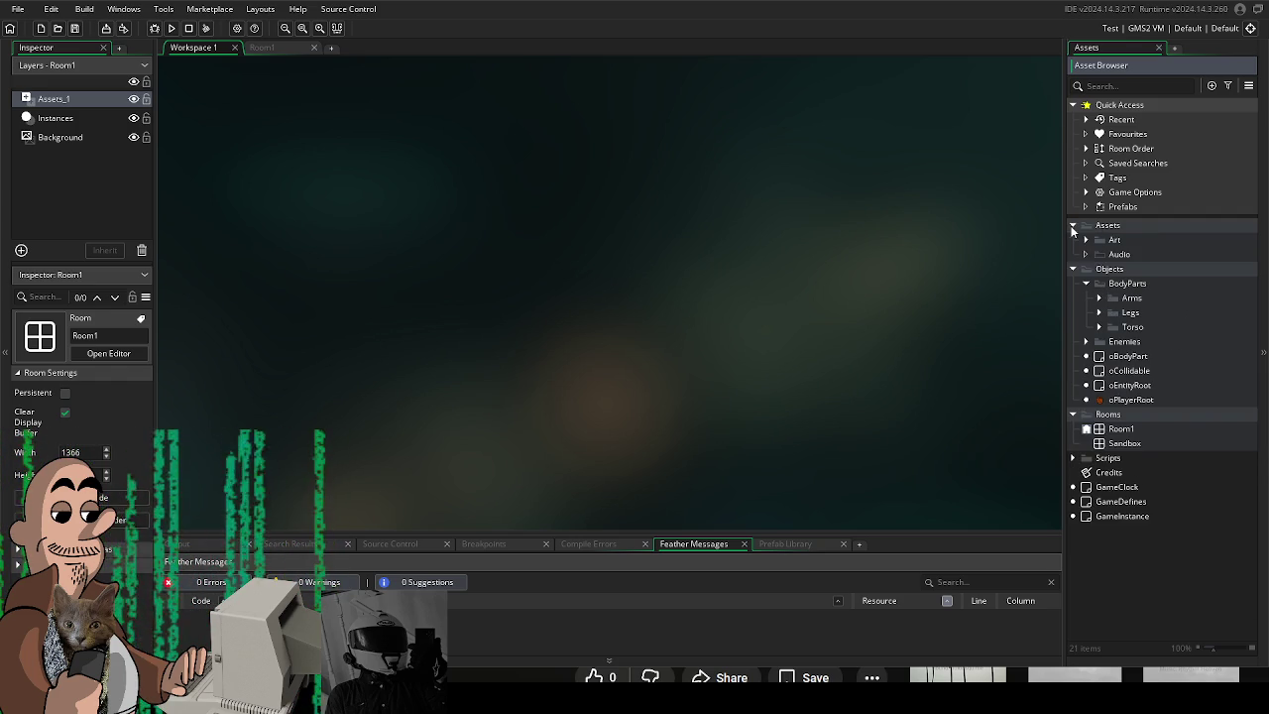
left_click(1085, 241)
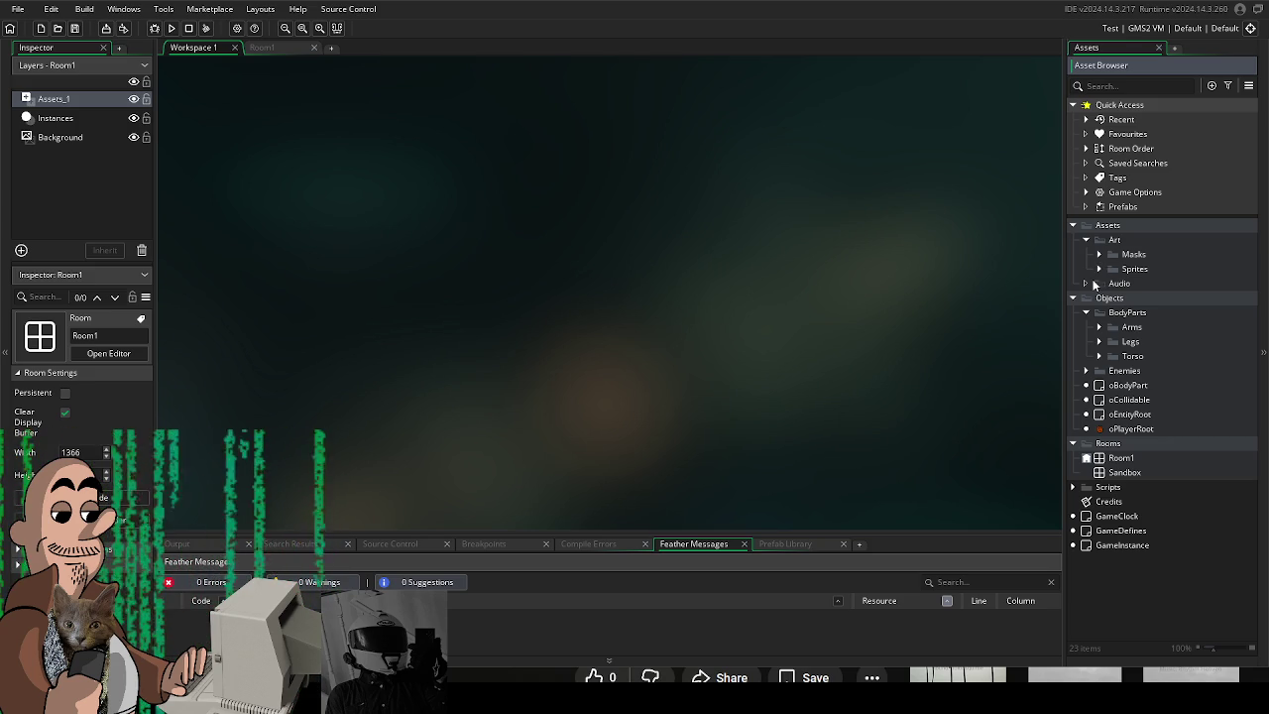
left_click(1097, 269)
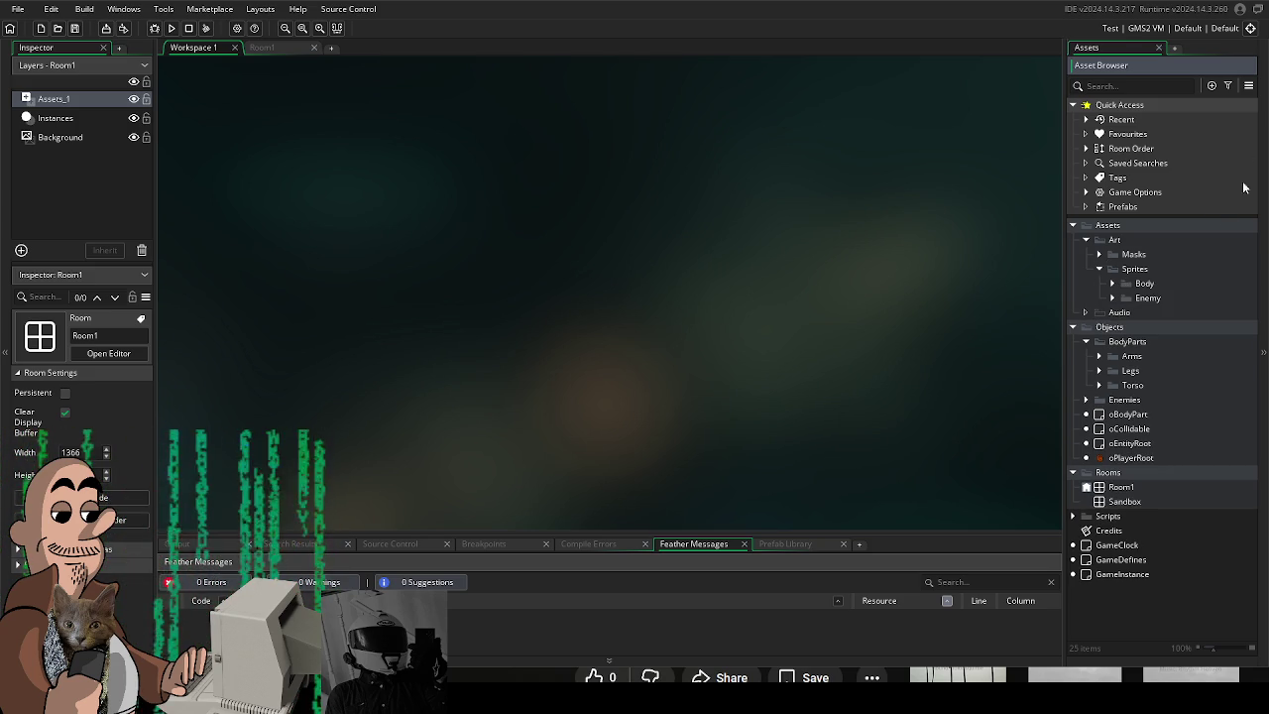
left_click(1113, 284)
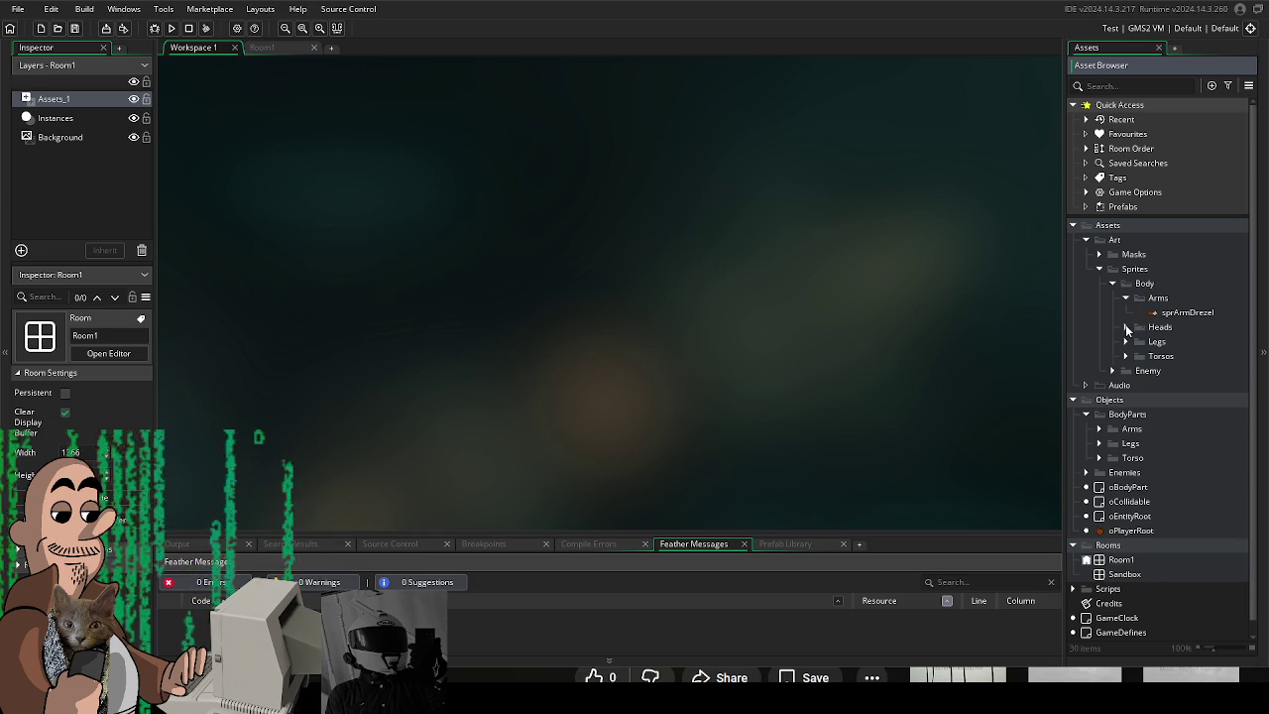
left_click(1125, 327)
left_click(1125, 356)
double_click(1127, 399)
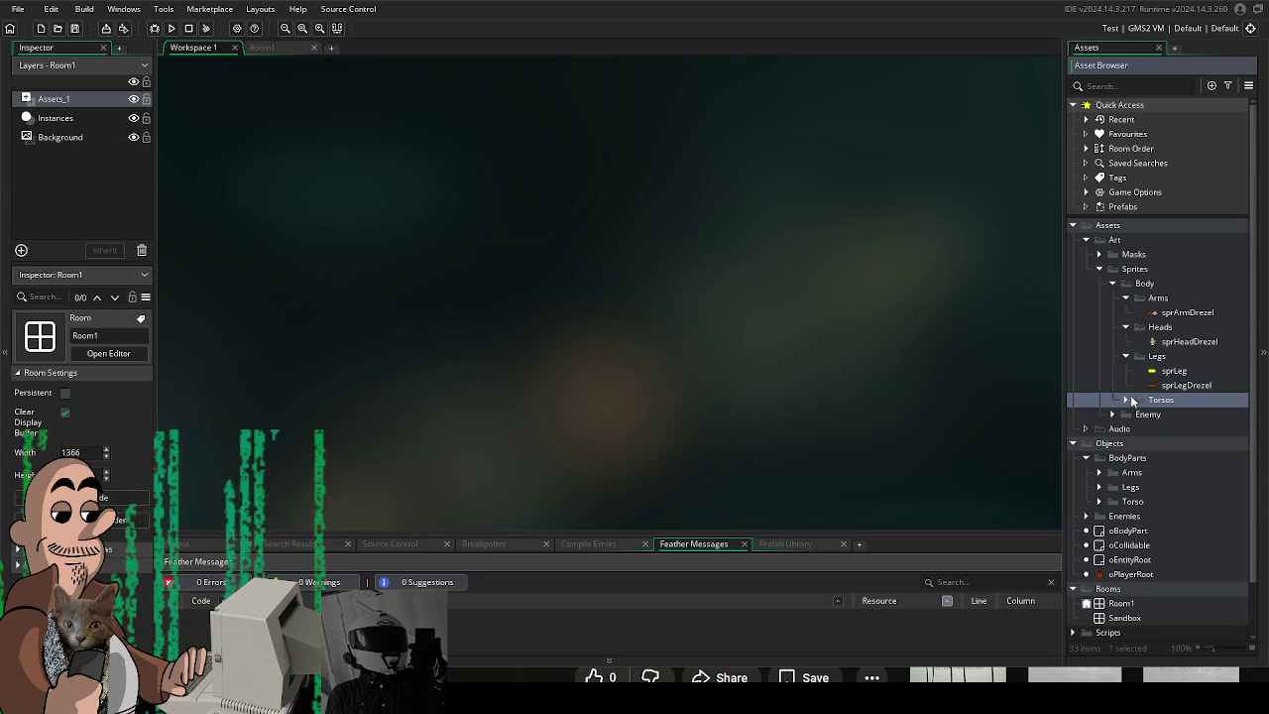
left_click(1158, 297)
right_click(1158, 297)
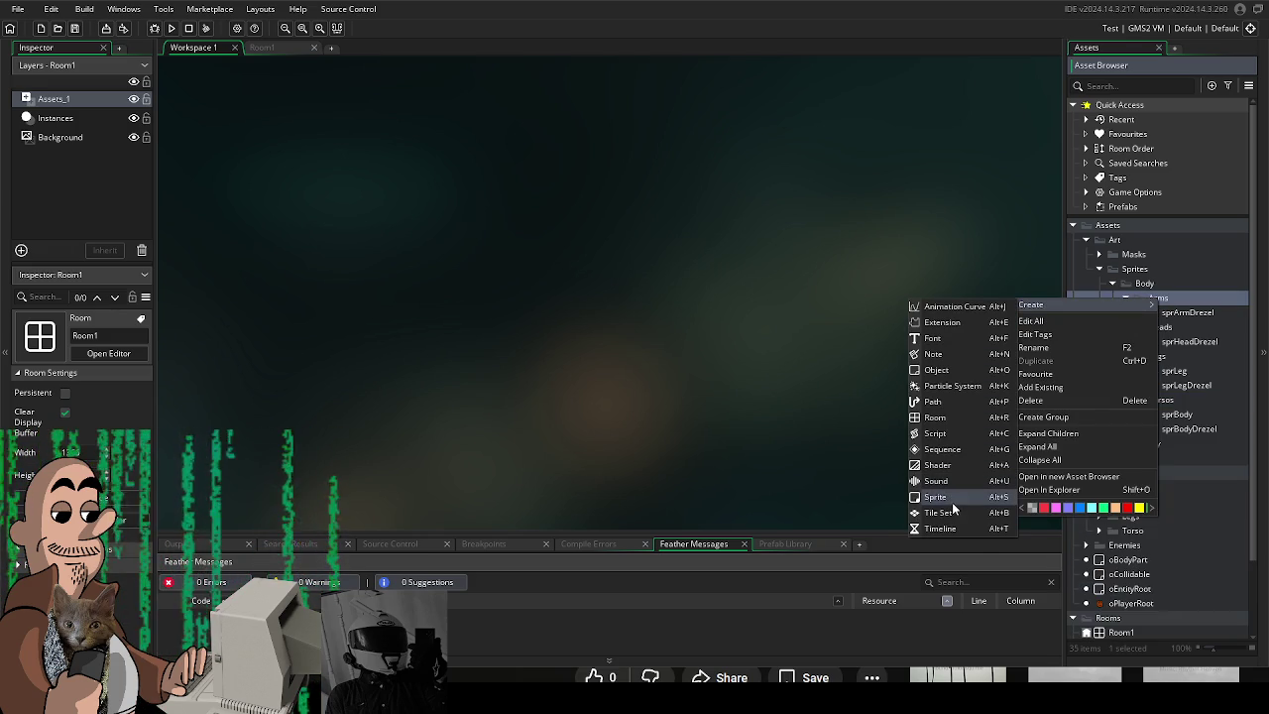
Create sprArmElephant in Arms from the two-frame elephant strip, with origin at 18, 62.
left_click(936, 497)
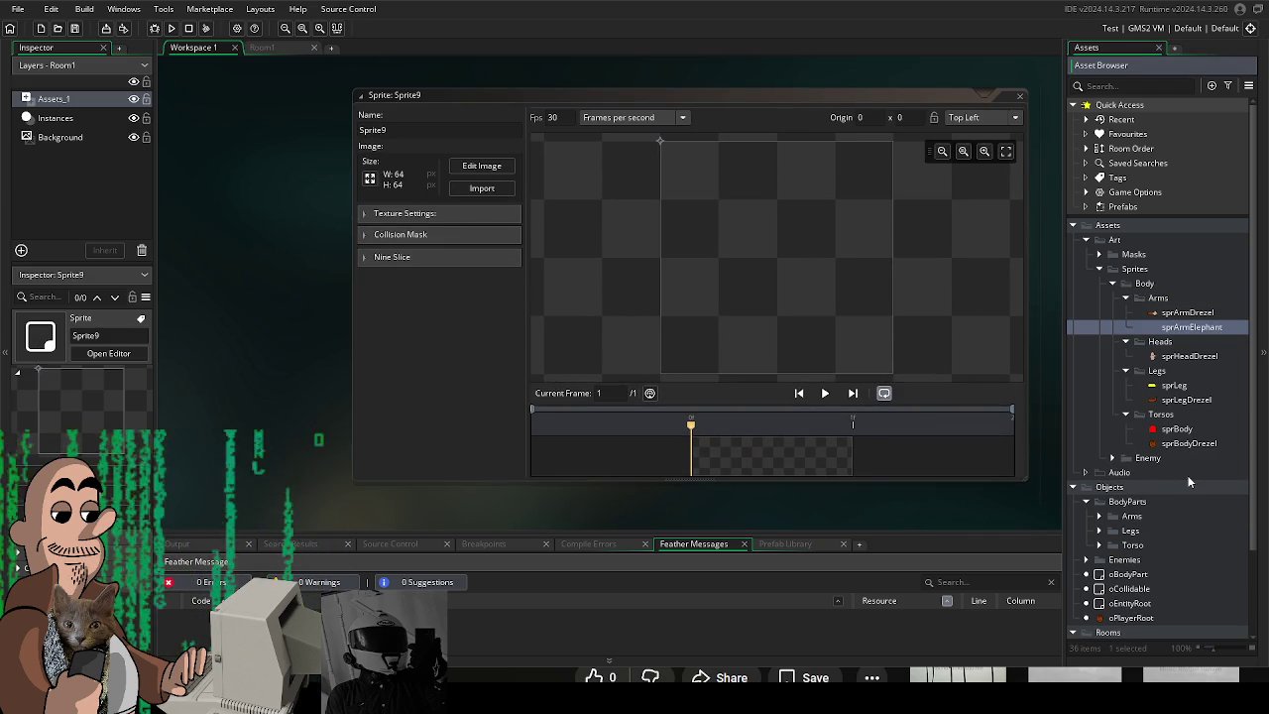
left_click(489, 189)
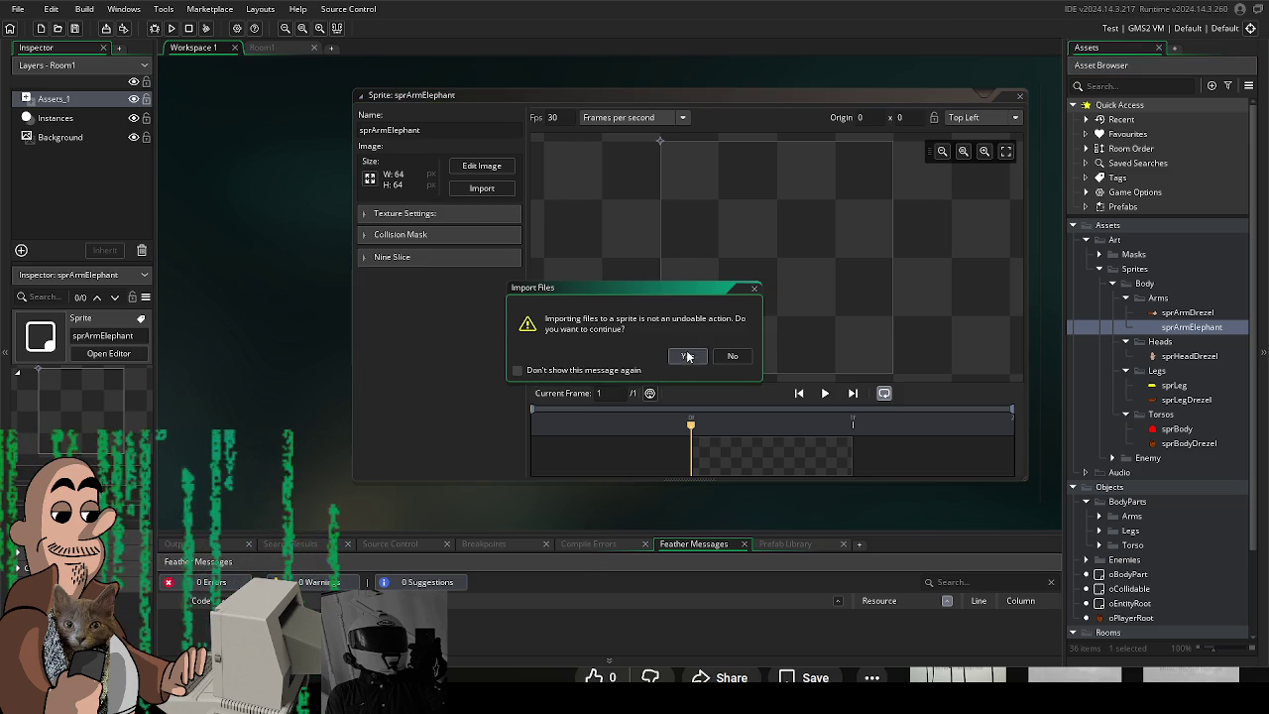
left_click(686, 357)
left_click_drag(634, 145, 663, 248)
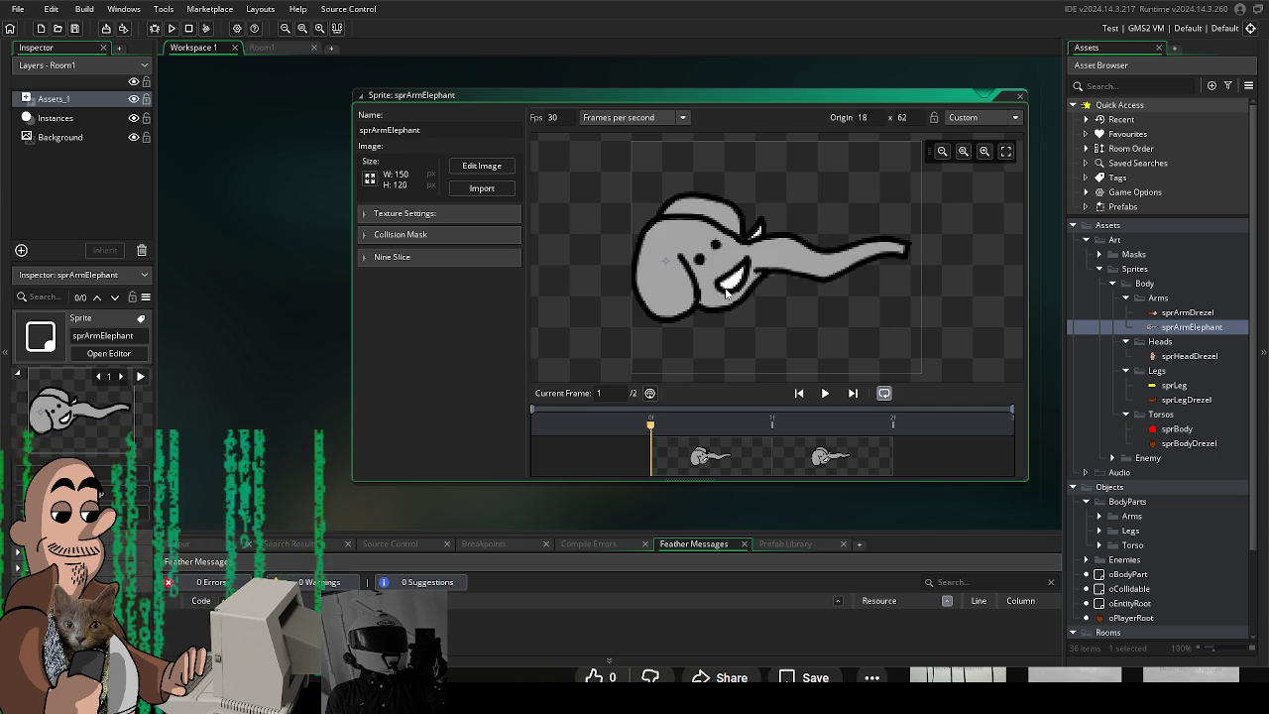
Preview the elephant trunk animation at 15 fps.
left_click_drag(317, 267, 302, 269)
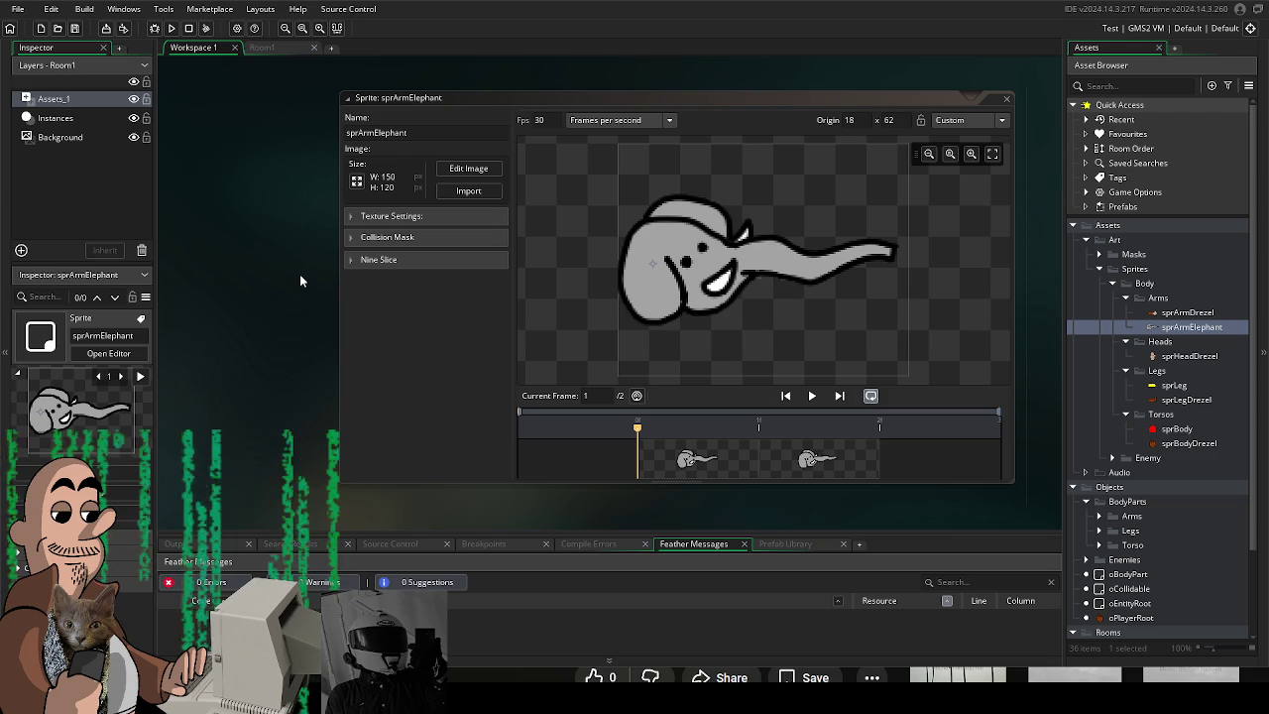
left_click_drag(300, 280, 295, 314)
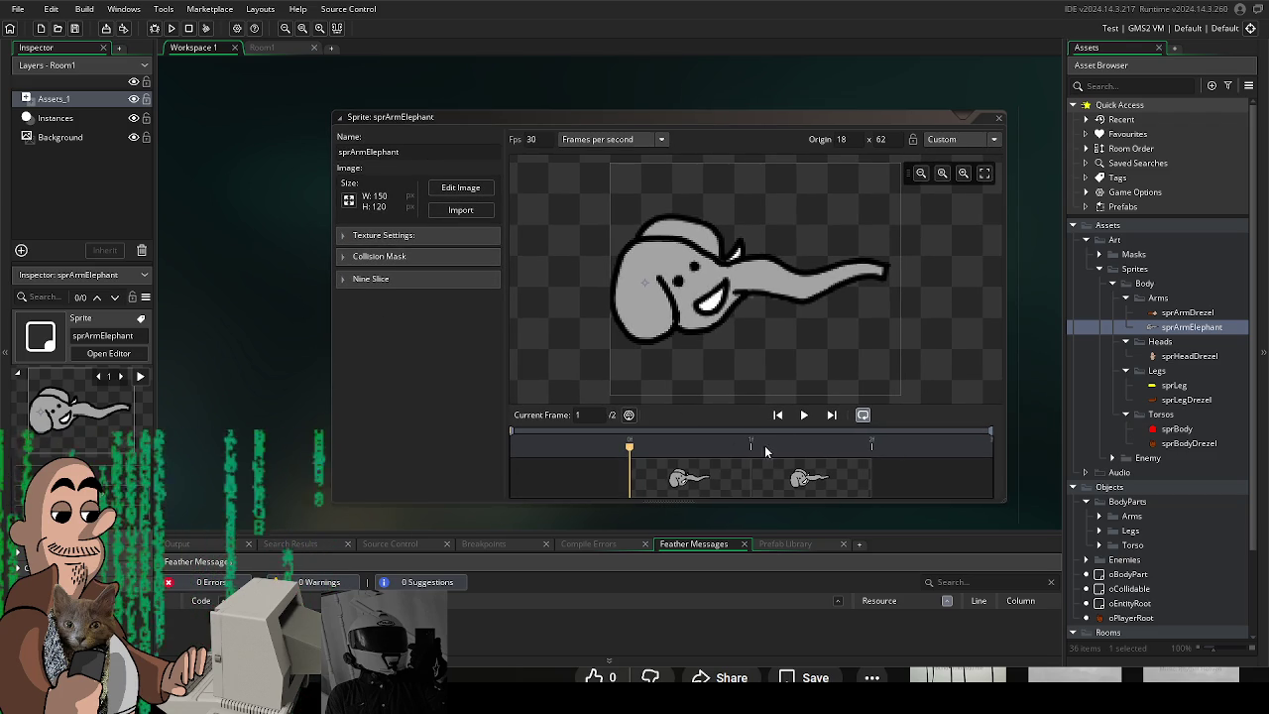
left_click(804, 414)
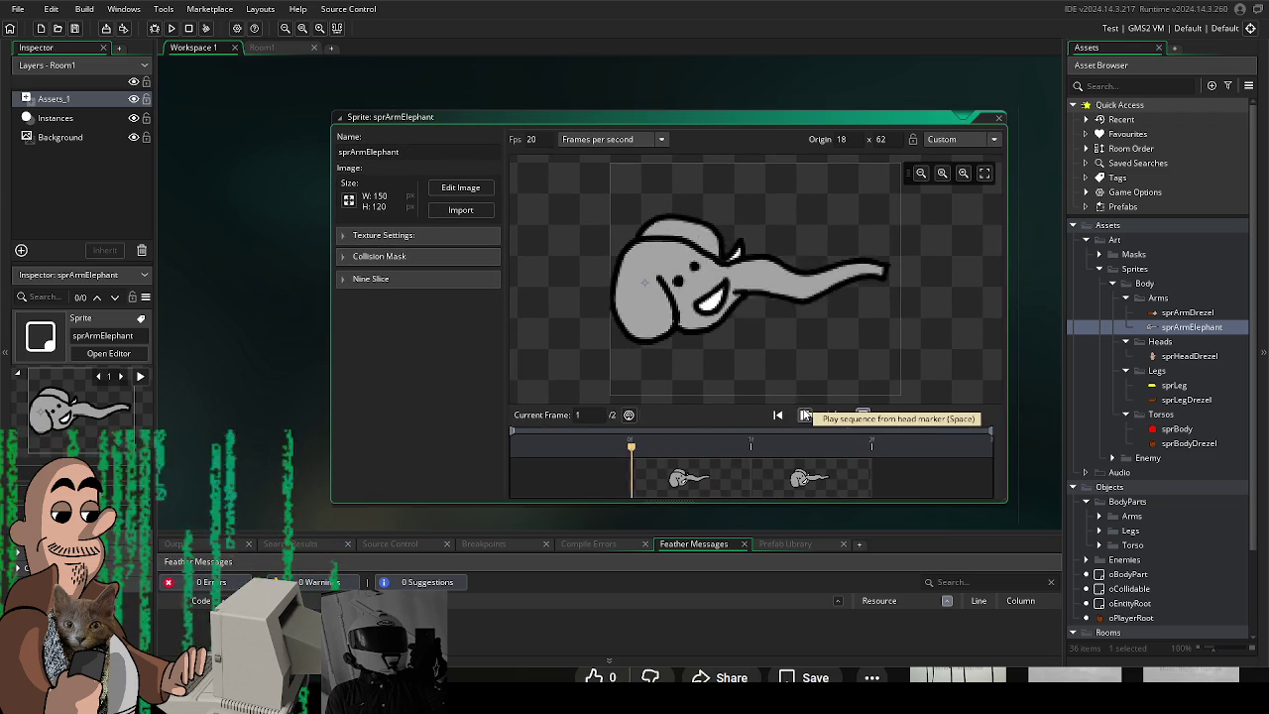
left_click(804, 415)
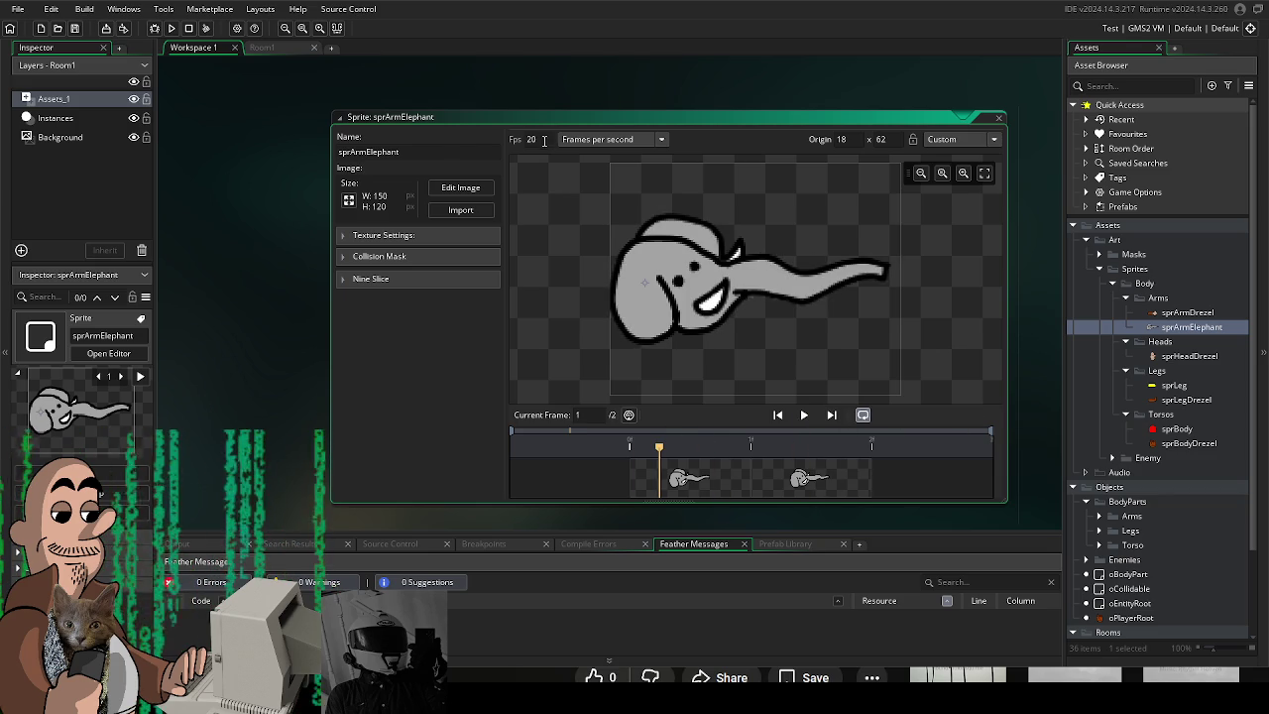
left_click(531, 138)
type("15")
left_click(806, 416)
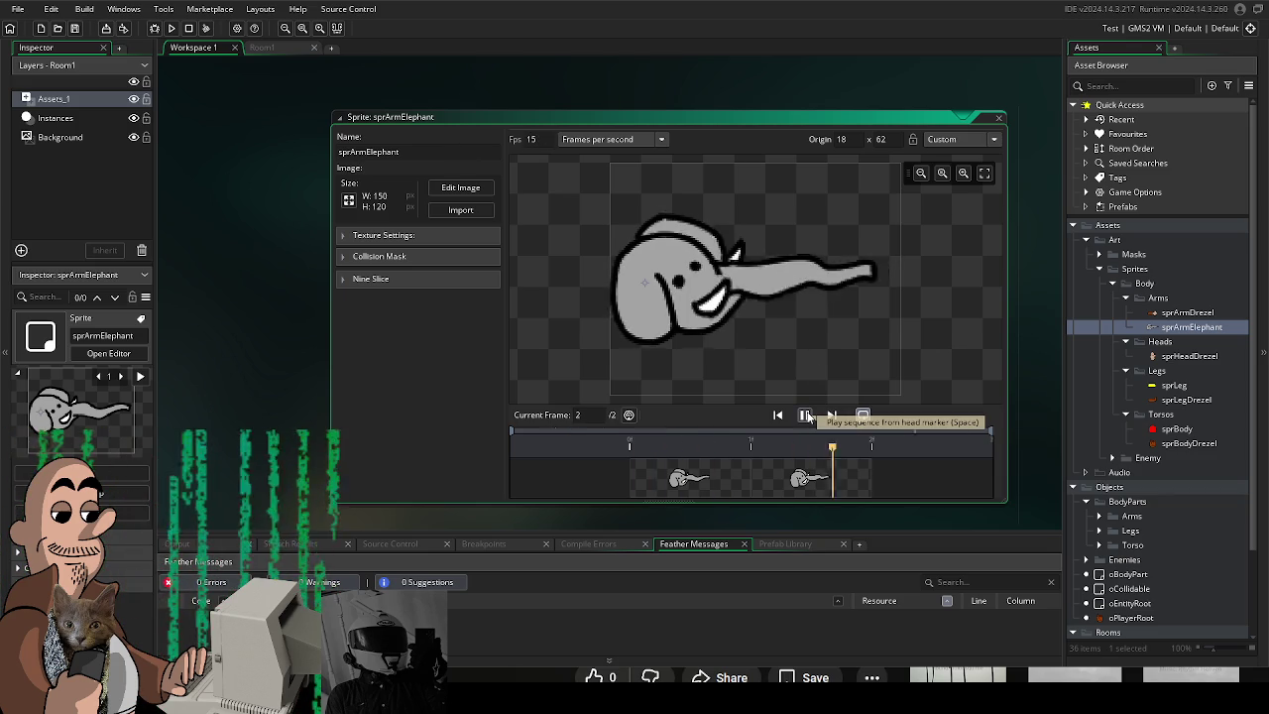
left_click(804, 414)
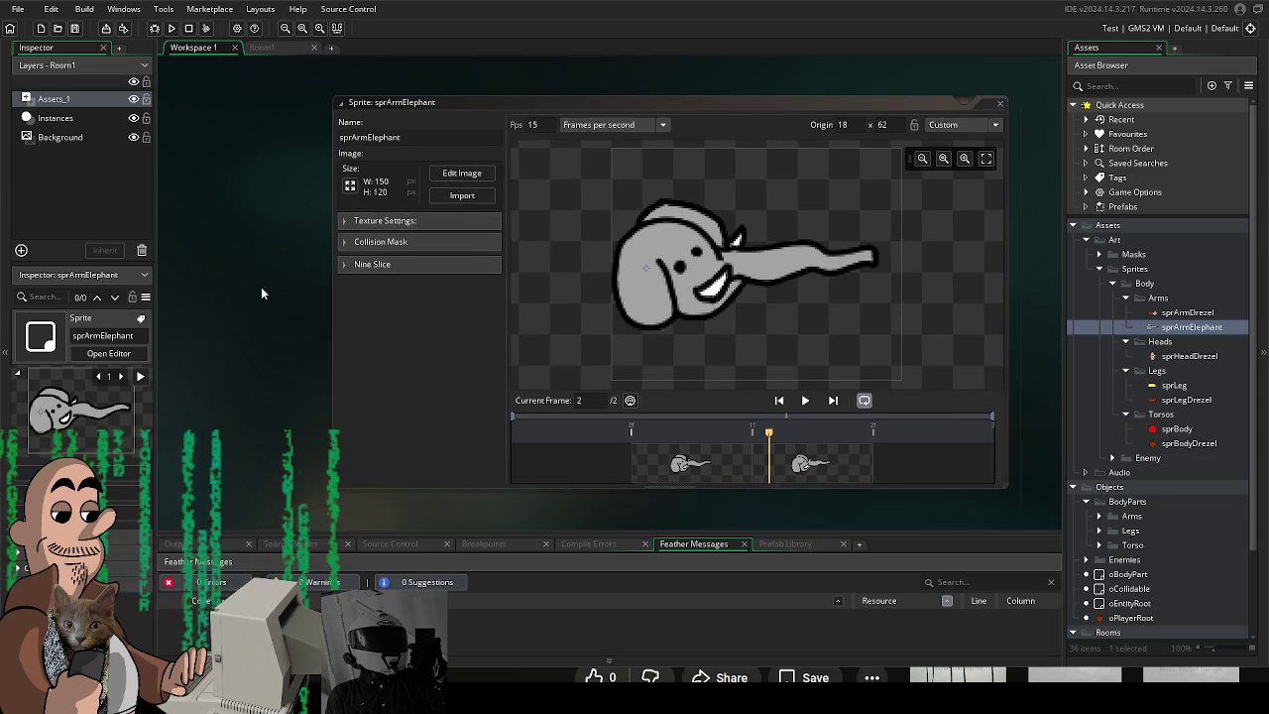
left_click(1100, 269)
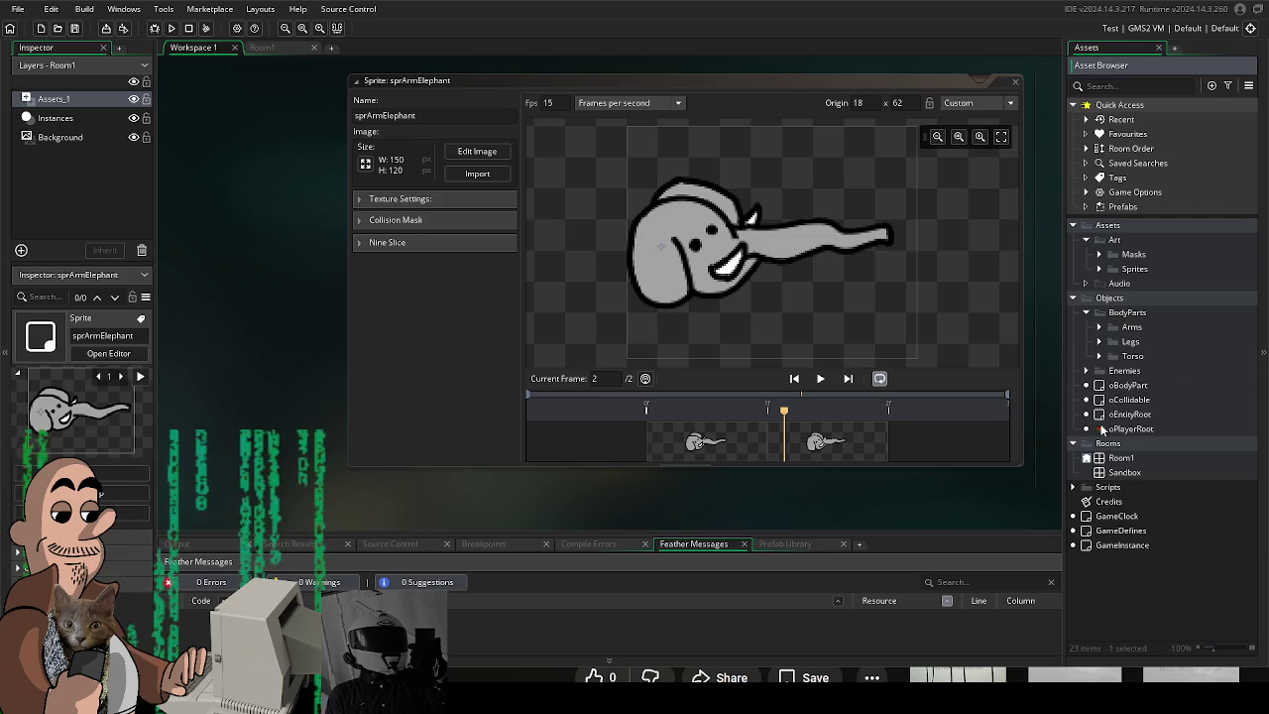
Assign sprArmElephant from Sprites > Body > Arms to objArmHuman, replacing sprArmDrezel.
left_click(1099, 328)
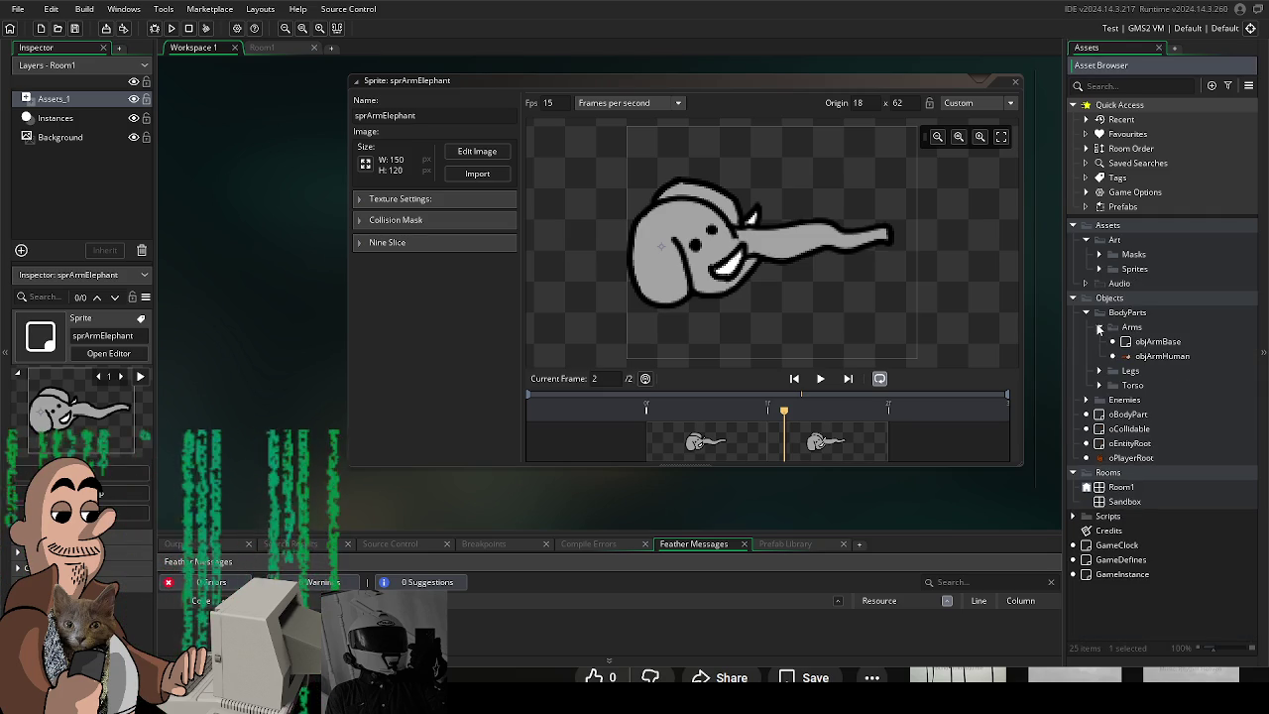
double_click(1155, 357)
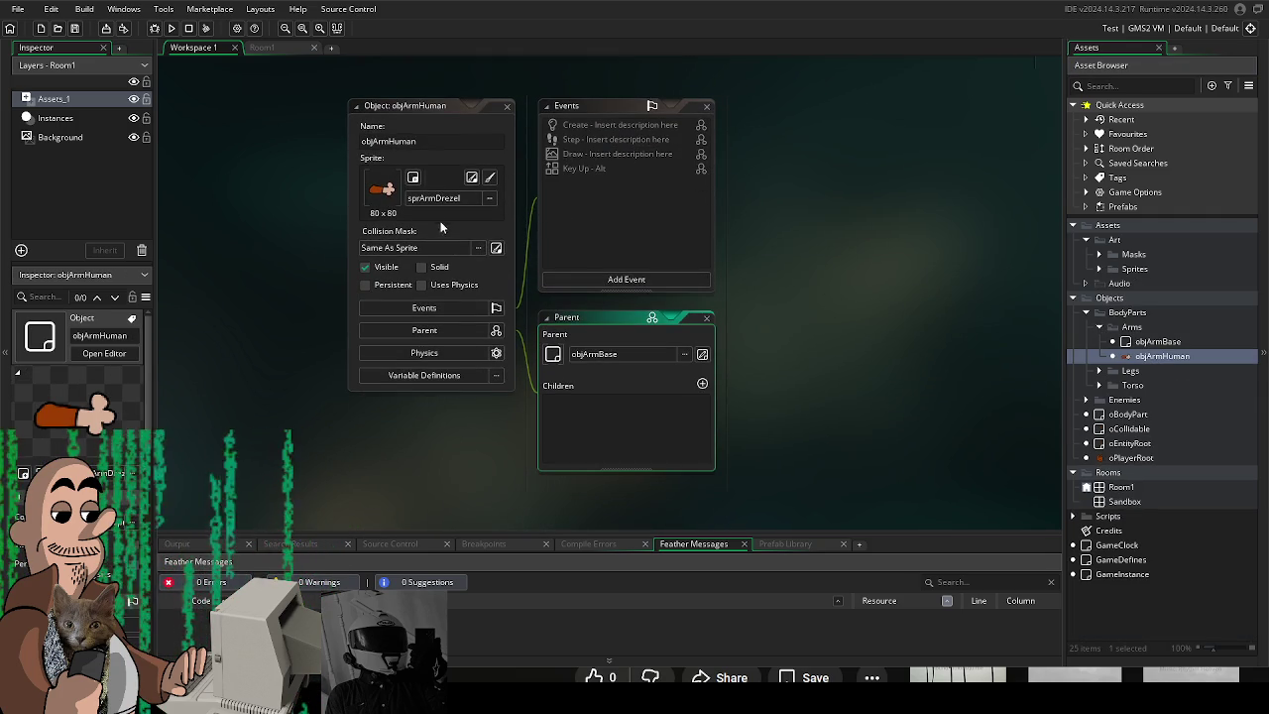
left_click(442, 201)
double_click(593, 230)
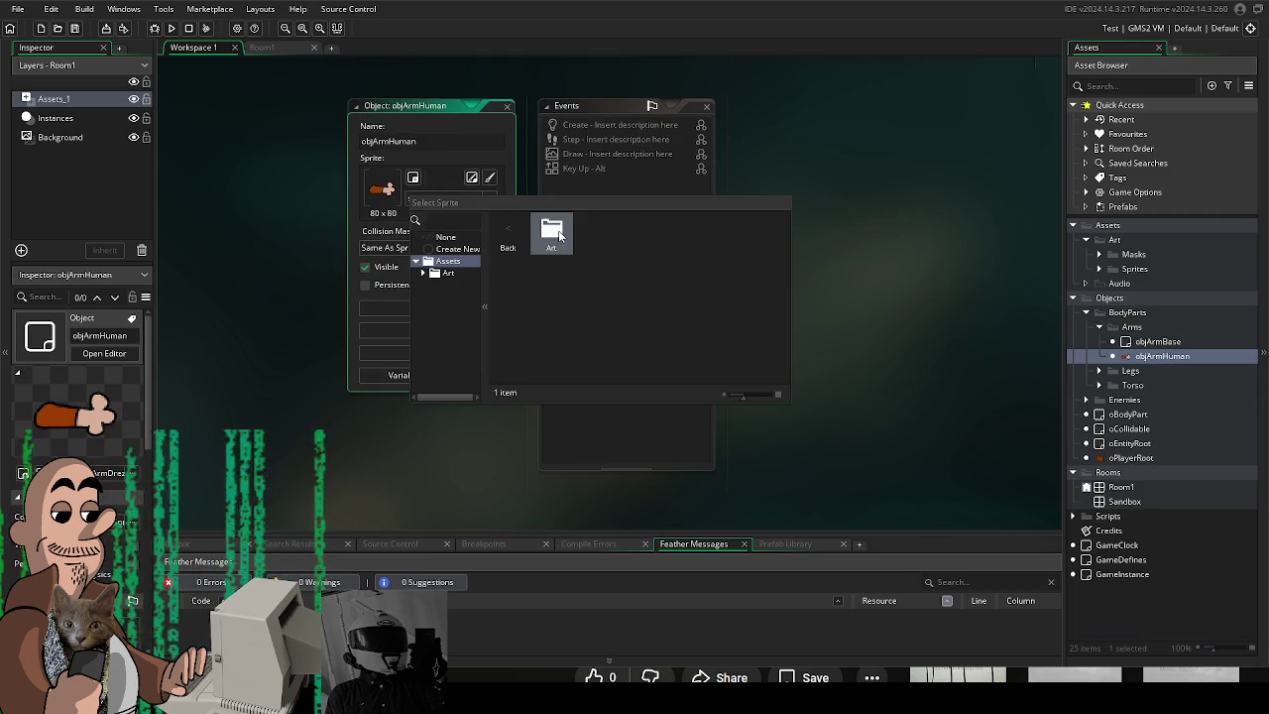
double_click(553, 230)
double_click(603, 242)
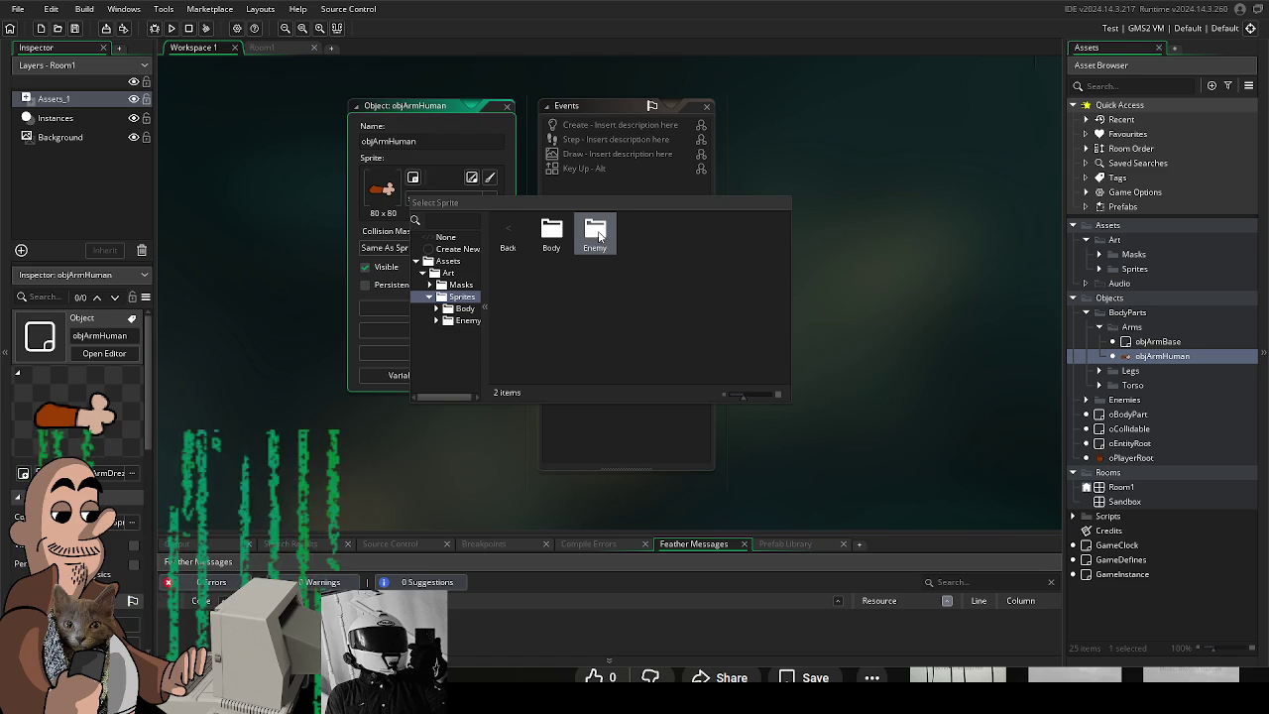
double_click(598, 235)
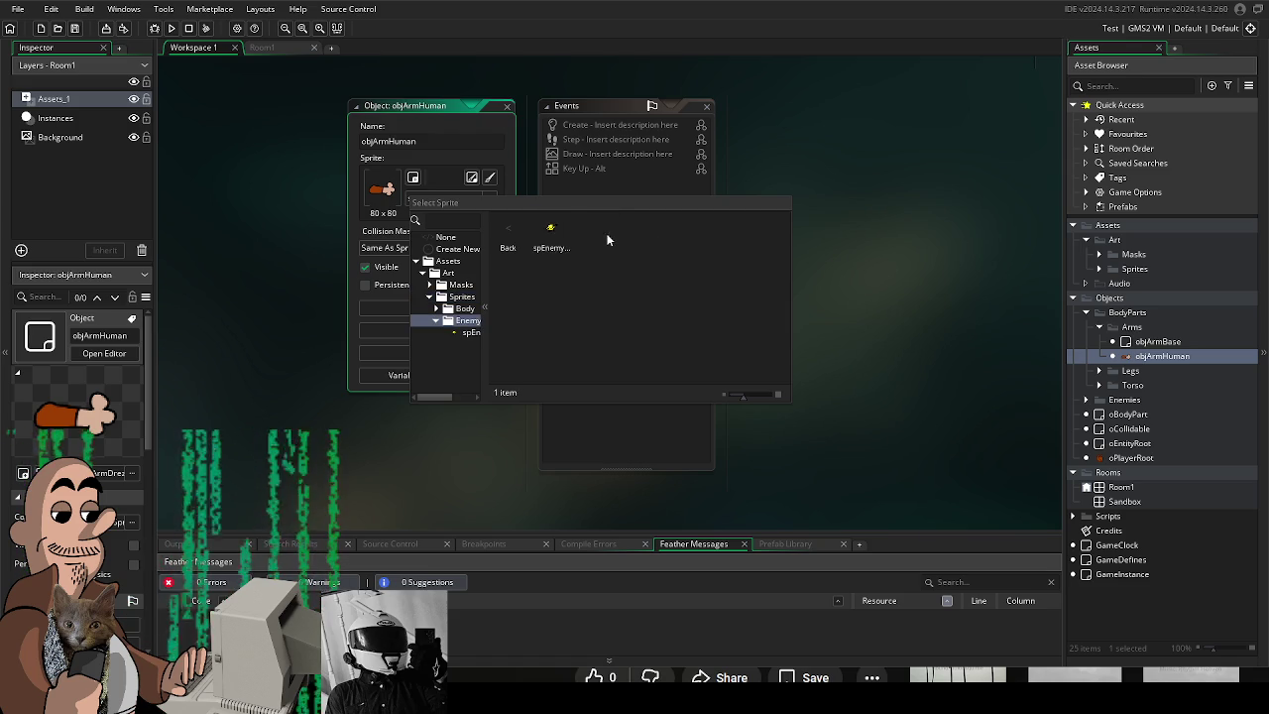
double_click(526, 230)
double_click(552, 232)
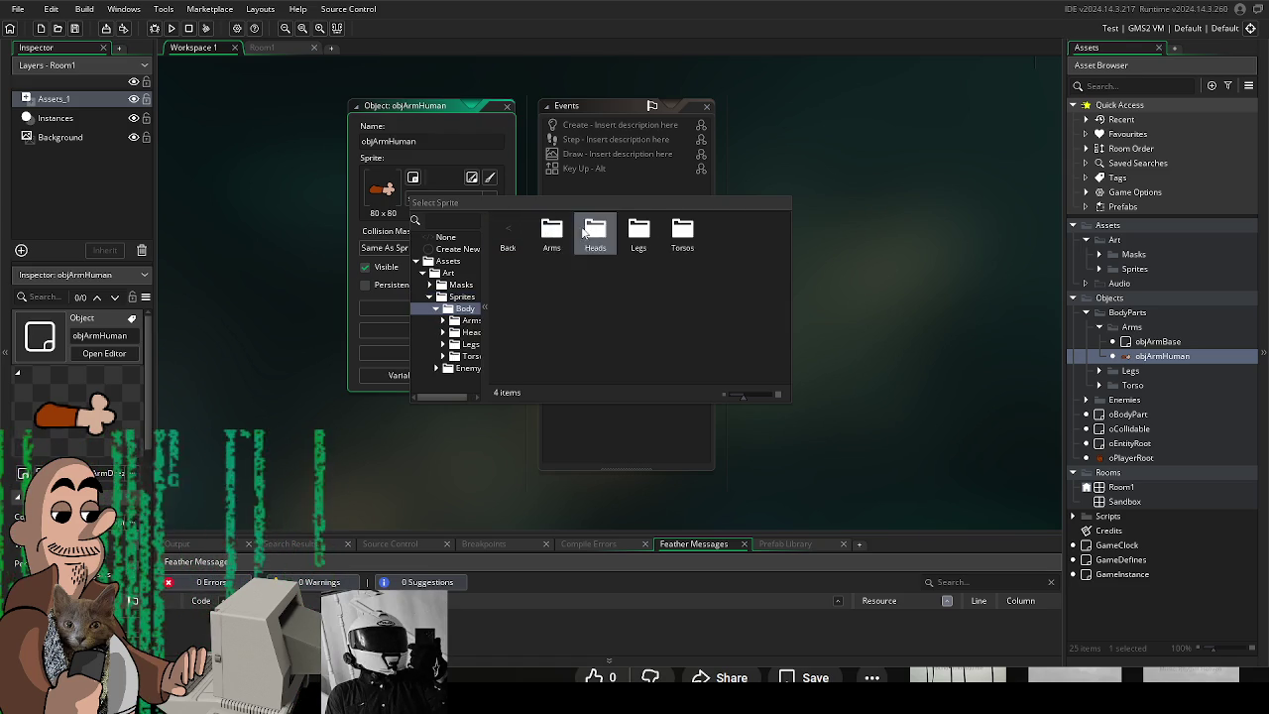
double_click(583, 231)
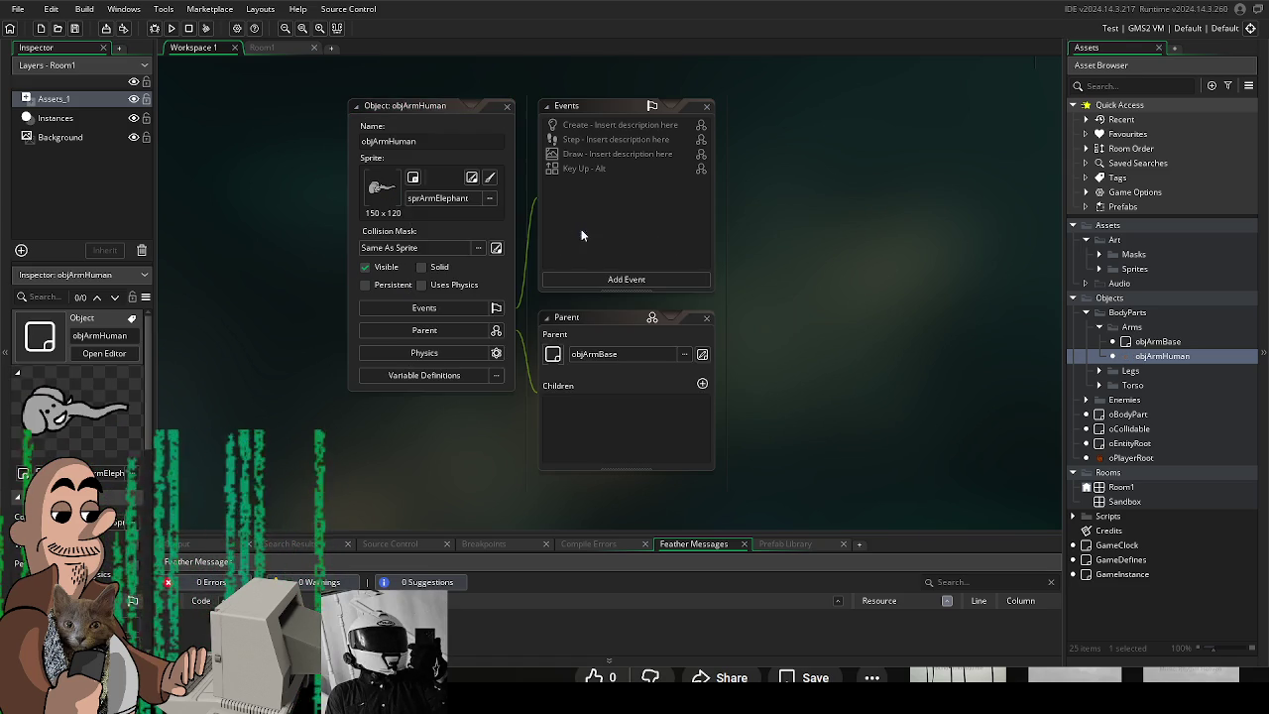
left_click(172, 27)
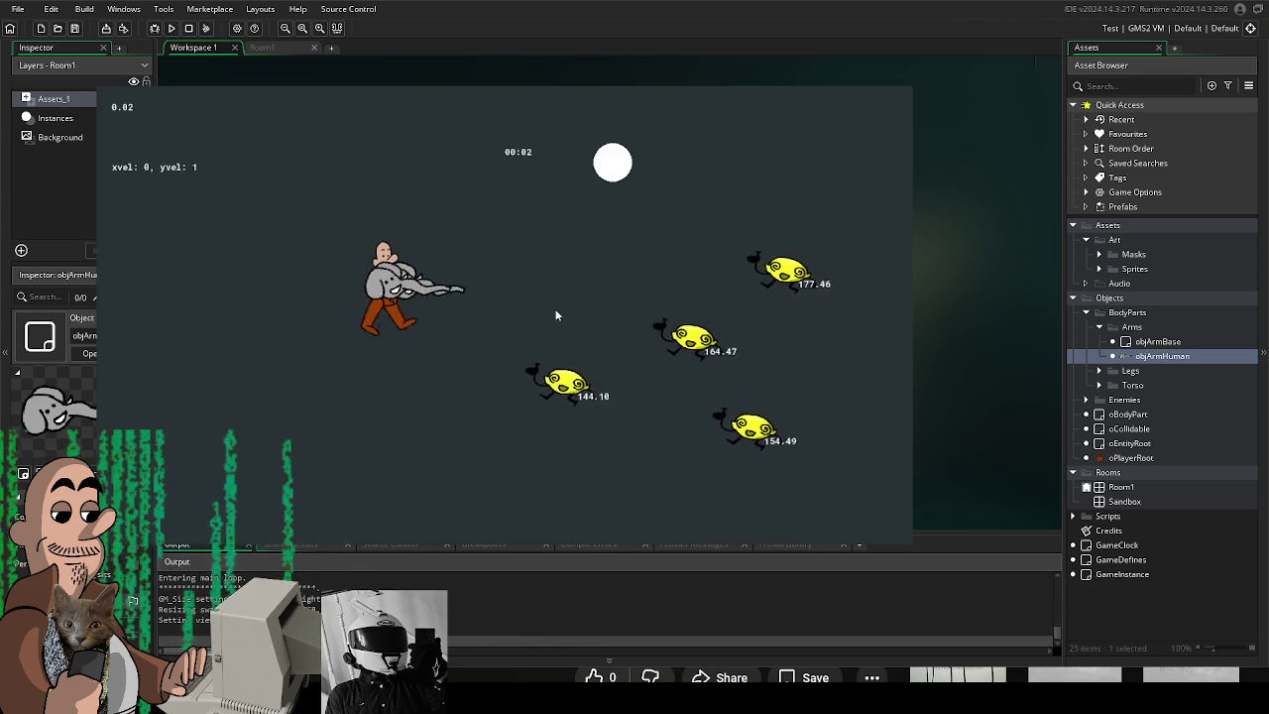
Walk the player right and diagonally with WASD to check the trunk arms' aiming.
key("d")
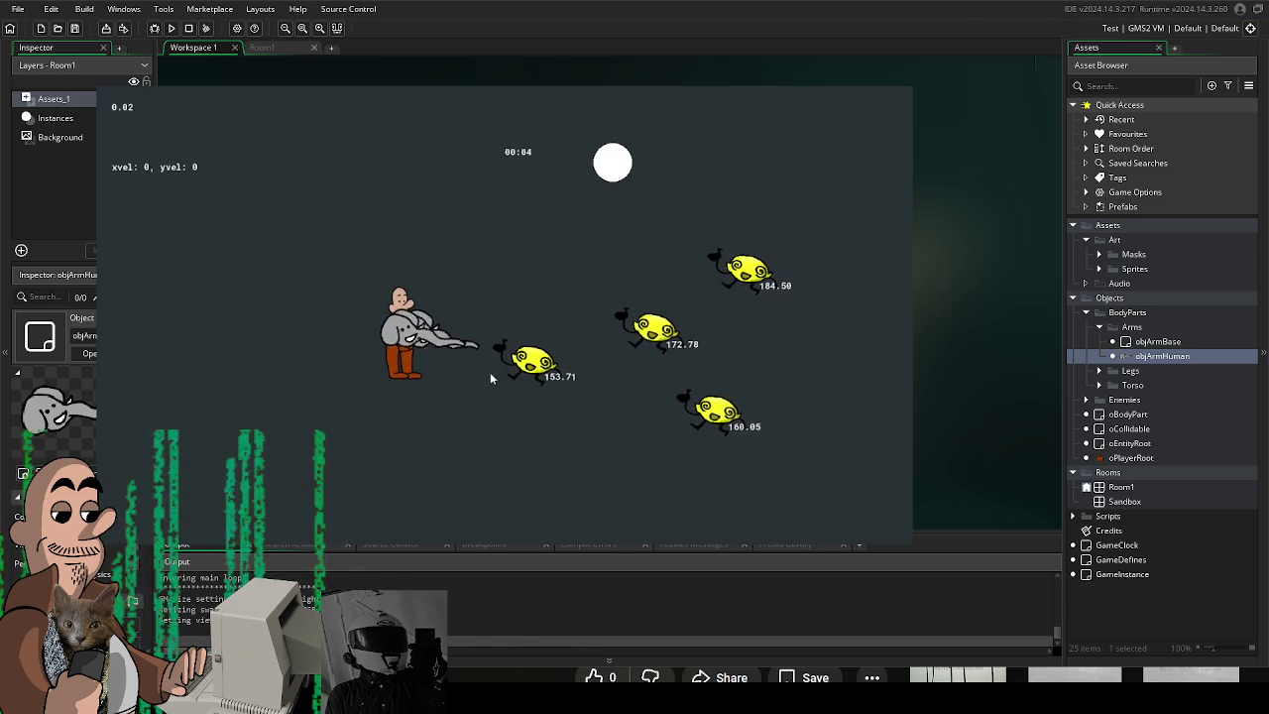
key("a")
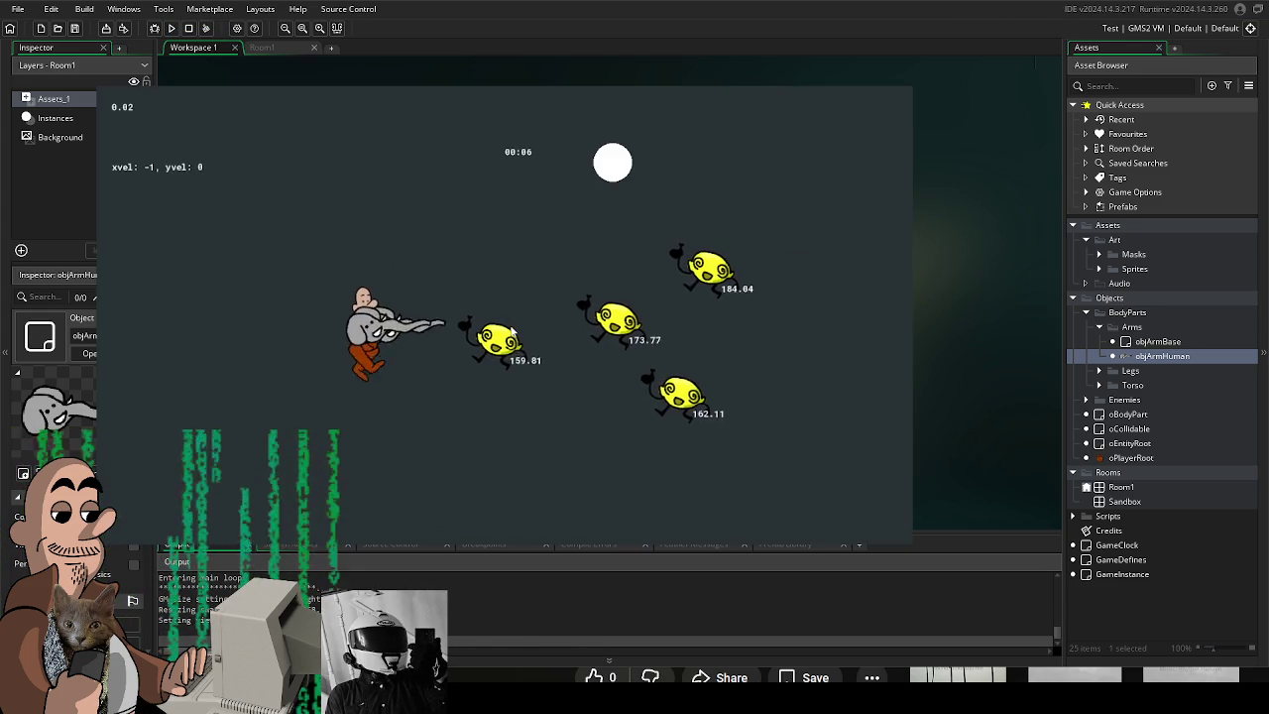
key("a")
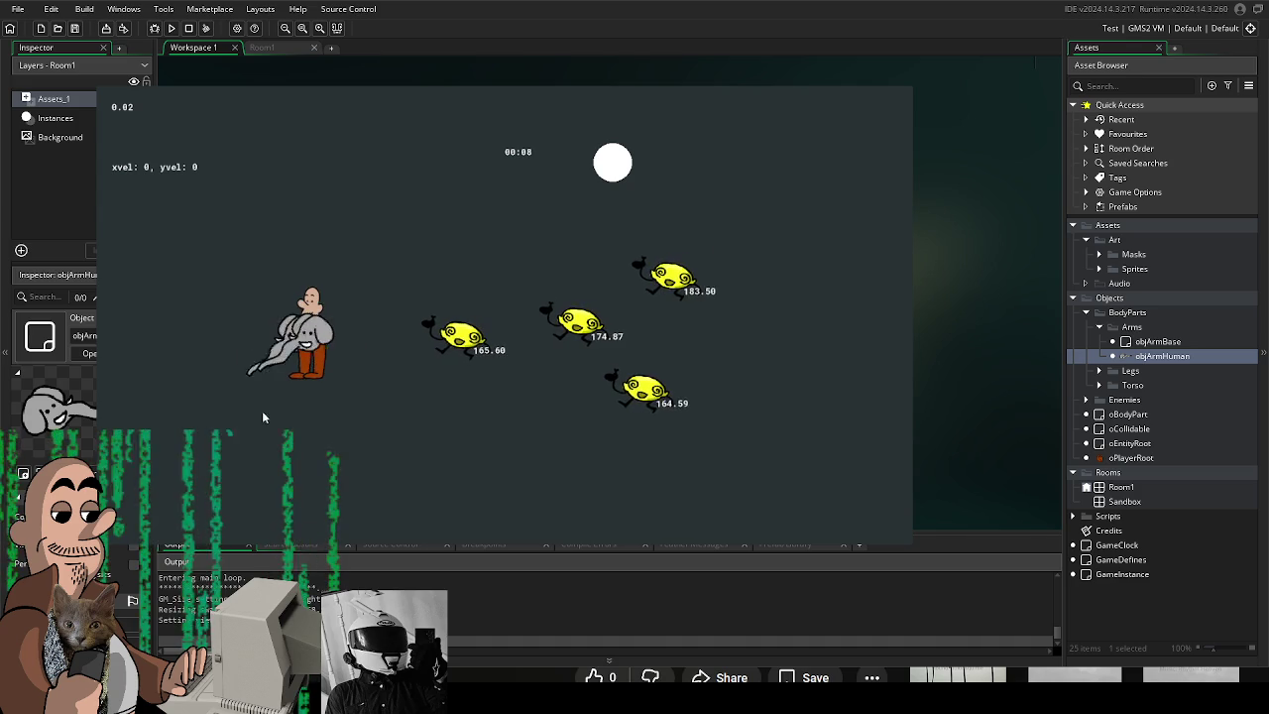
key("a")
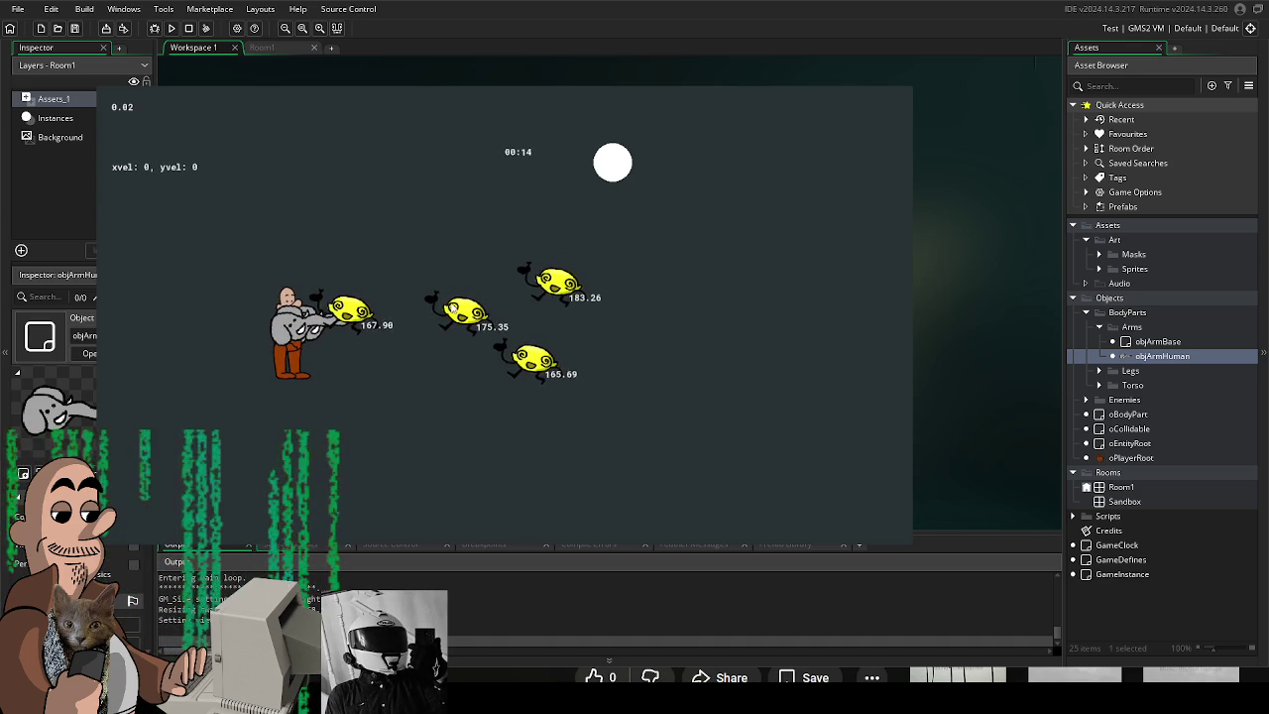
key("w")
key("d")
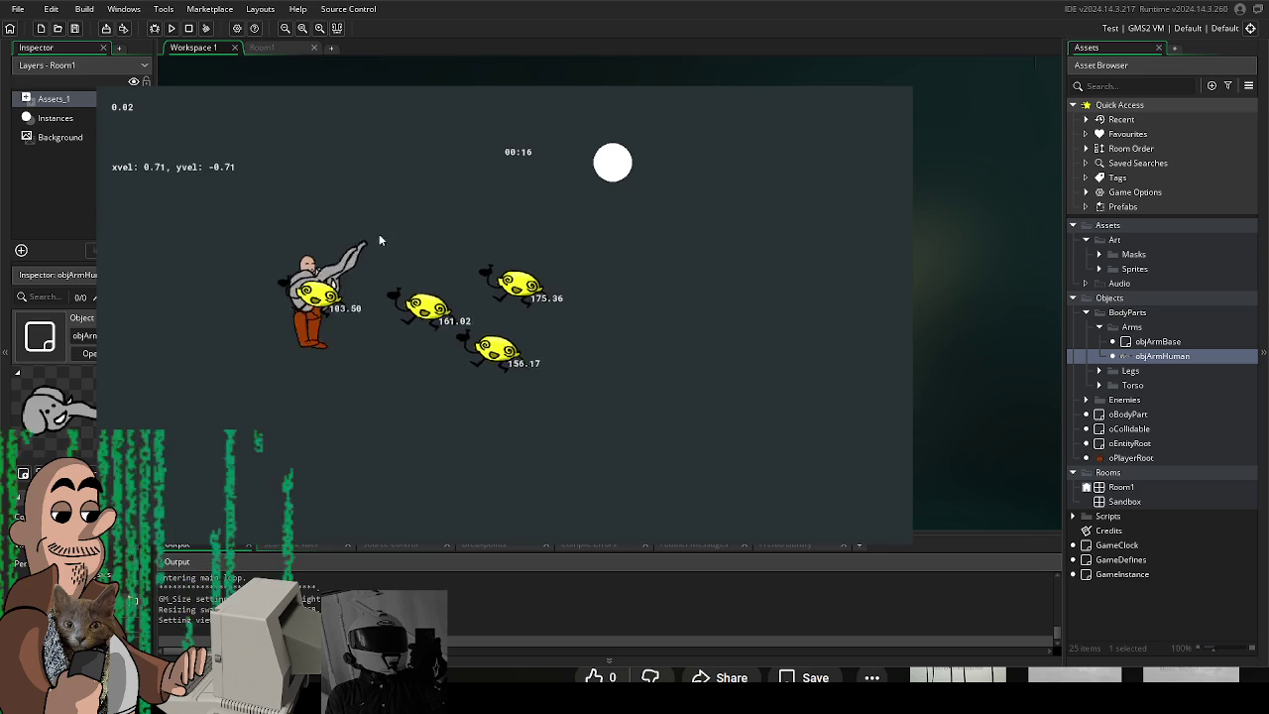
key("s")
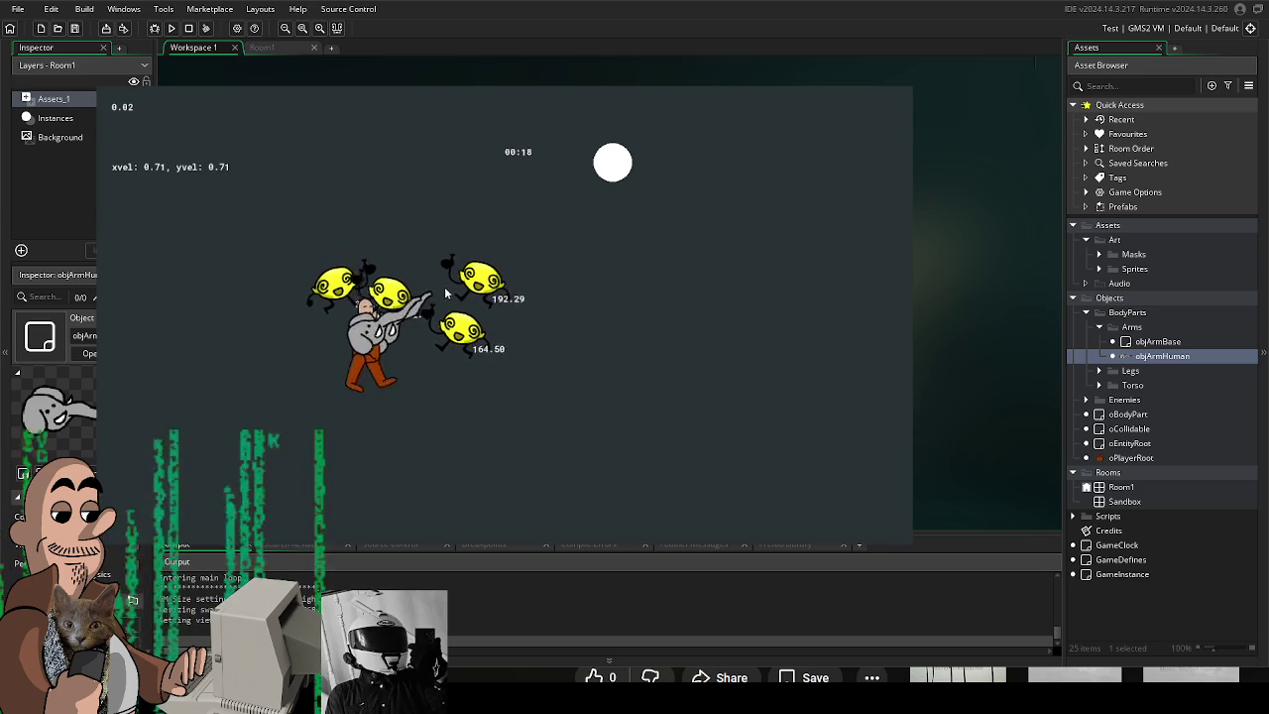
key("s")
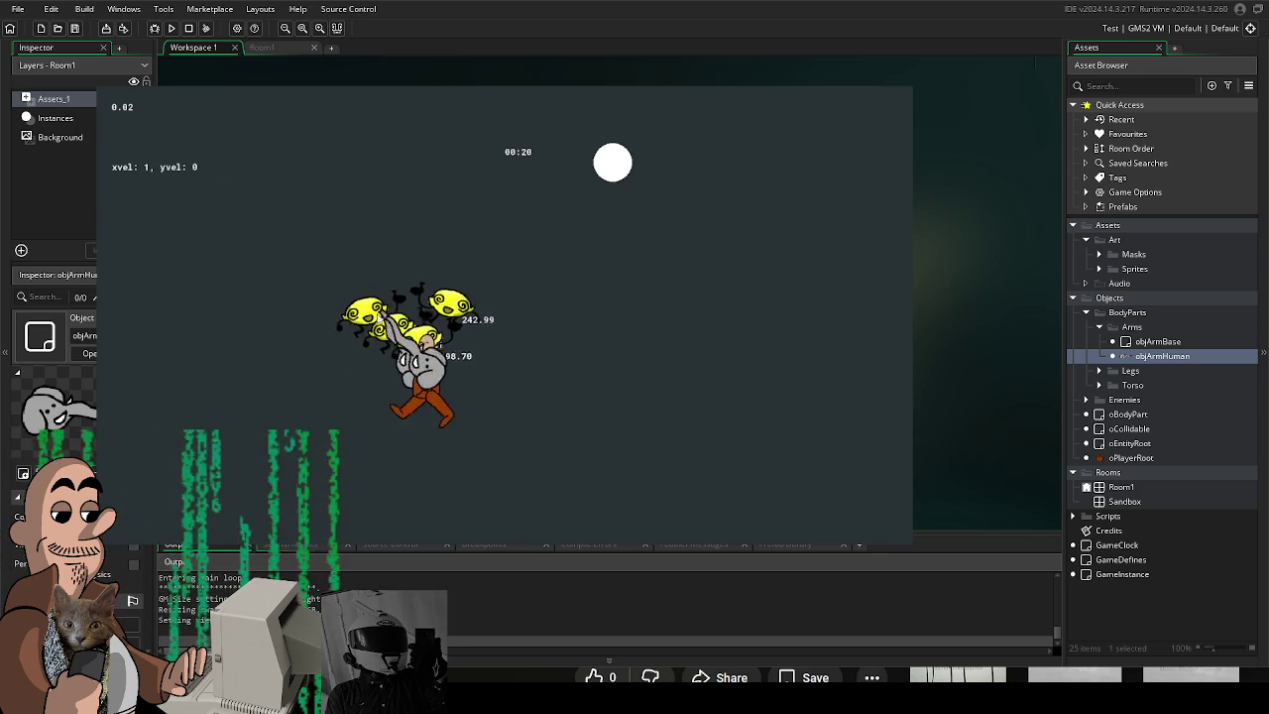
key("w")
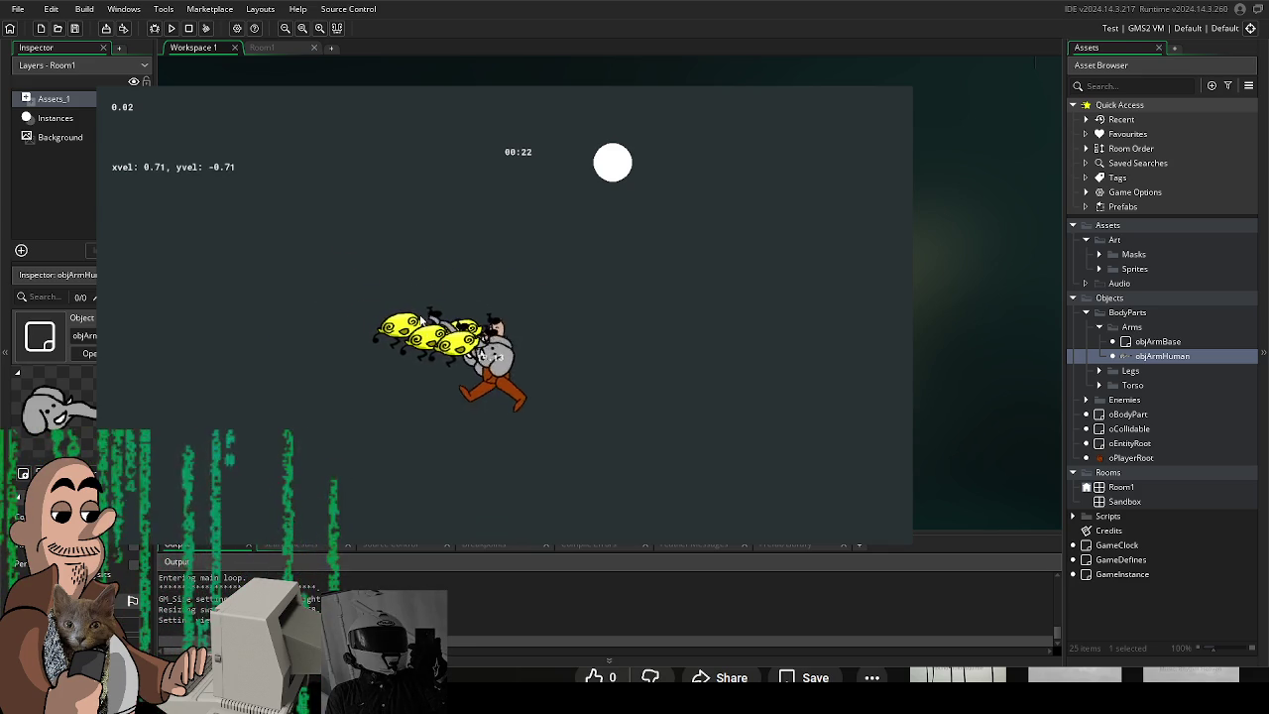
key("w")
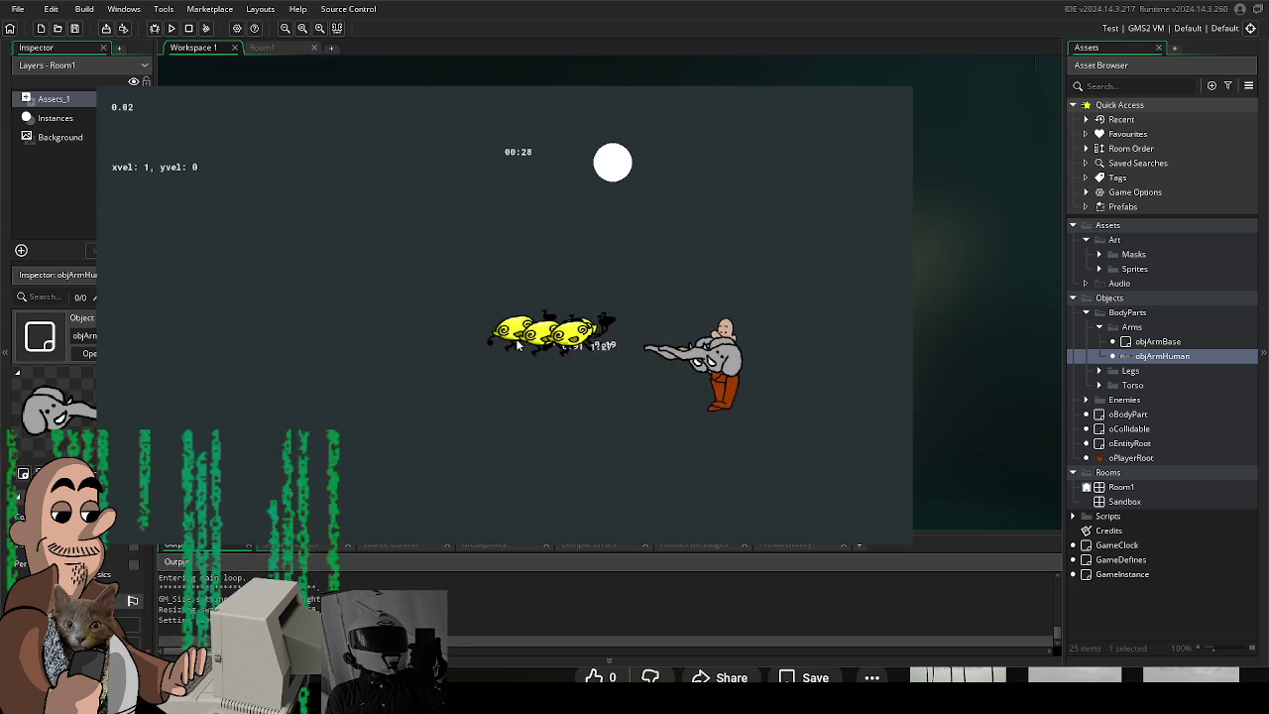
Walk the player left toward the enemies, then quit the test with Escape.
key("a")
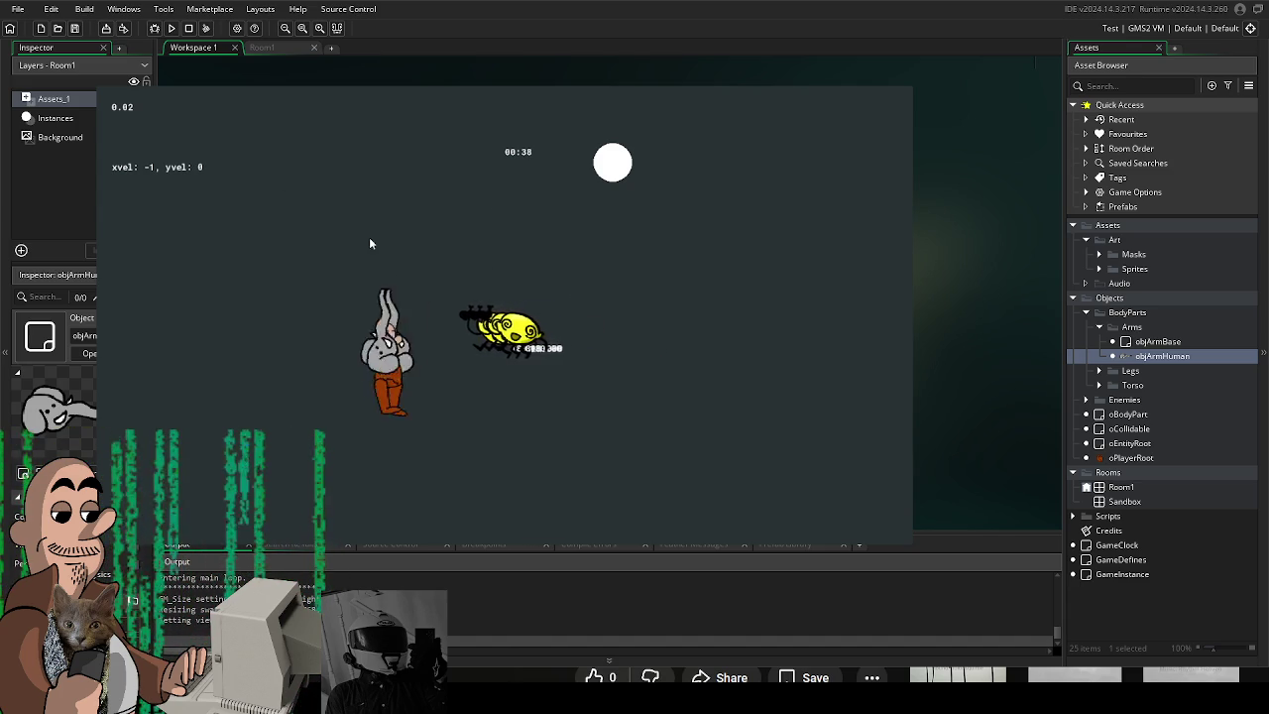
key("w")
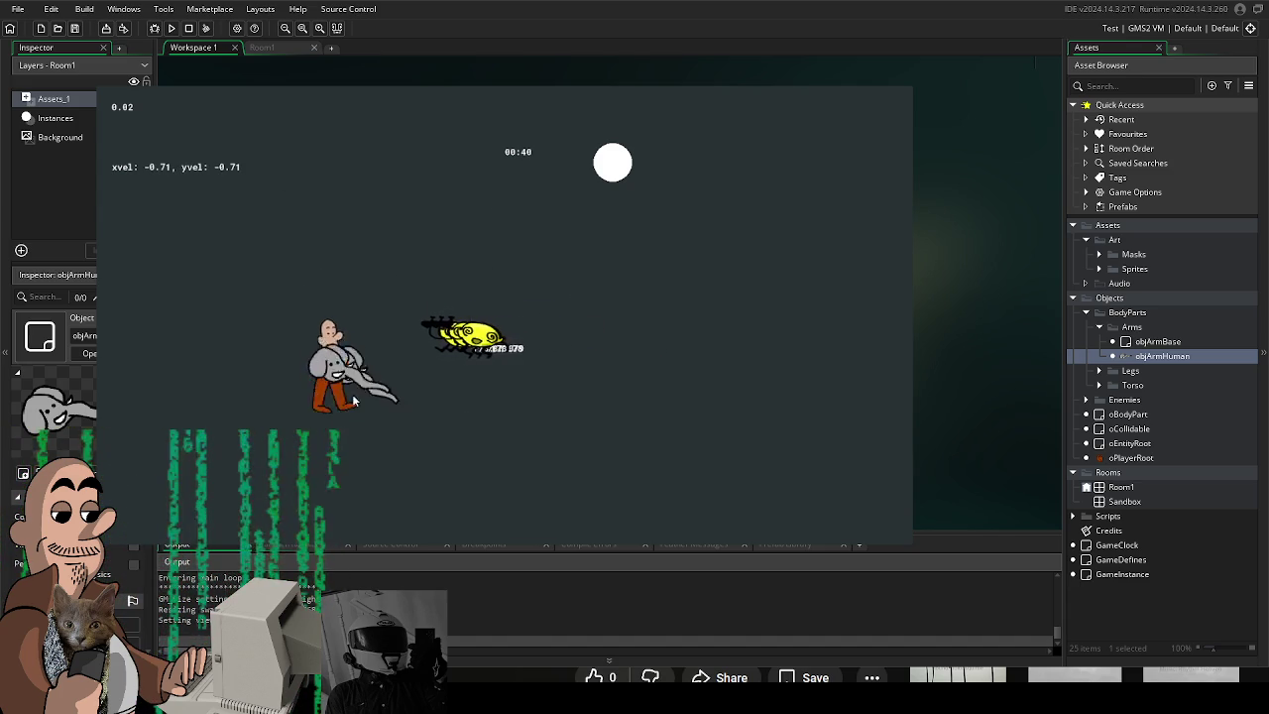
key("a")
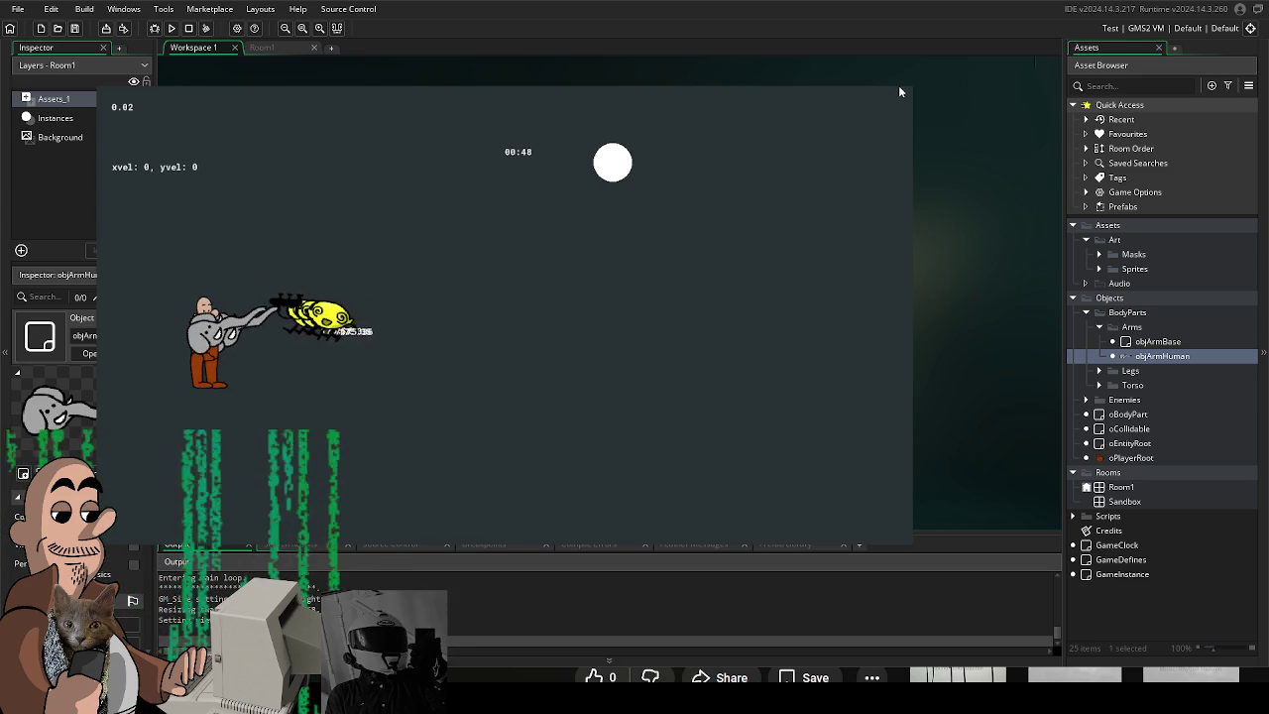
key("Escape")
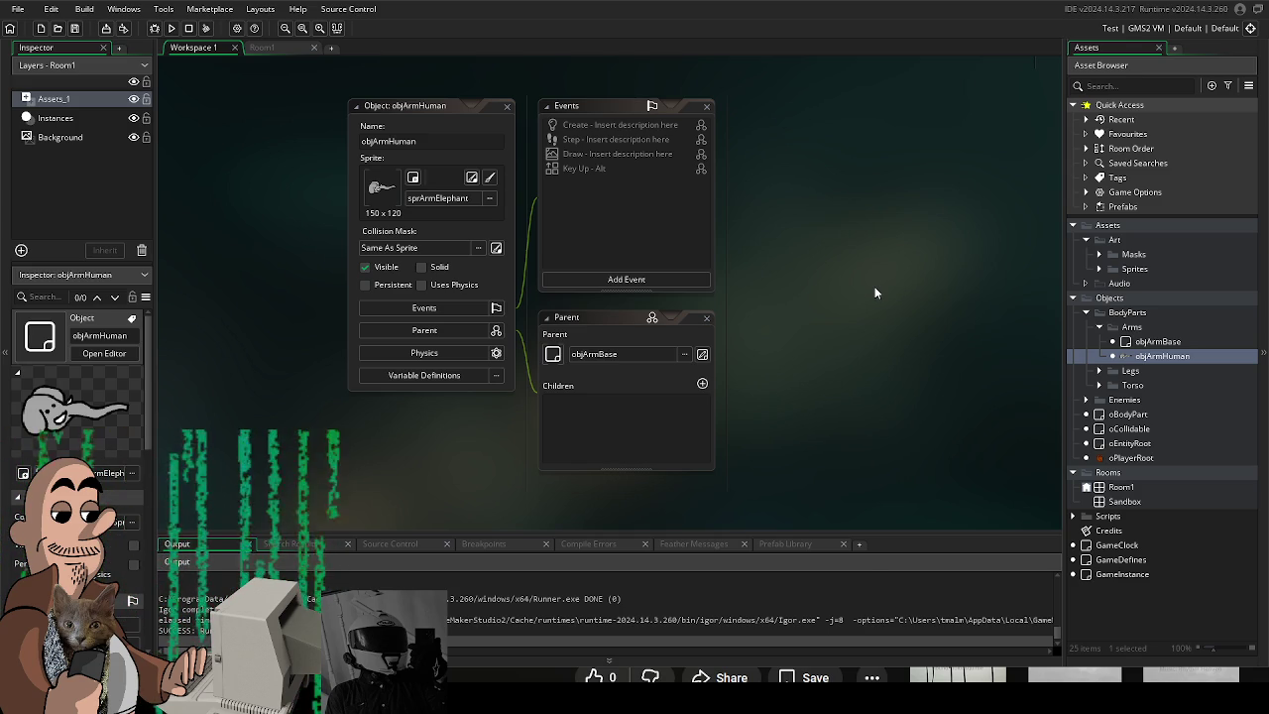
Close and reopen the objArmHuman object editor.
double_click(1082, 358)
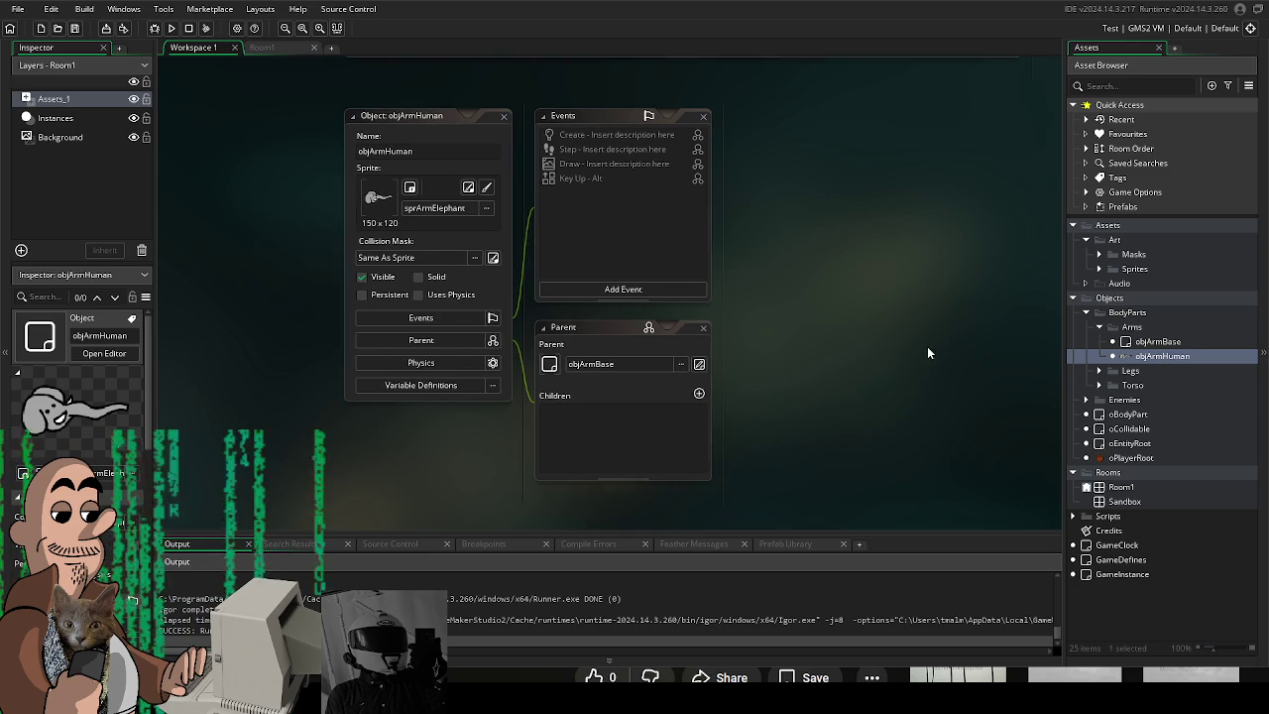
left_click(503, 116)
scroll(839, 306, "up", 5)
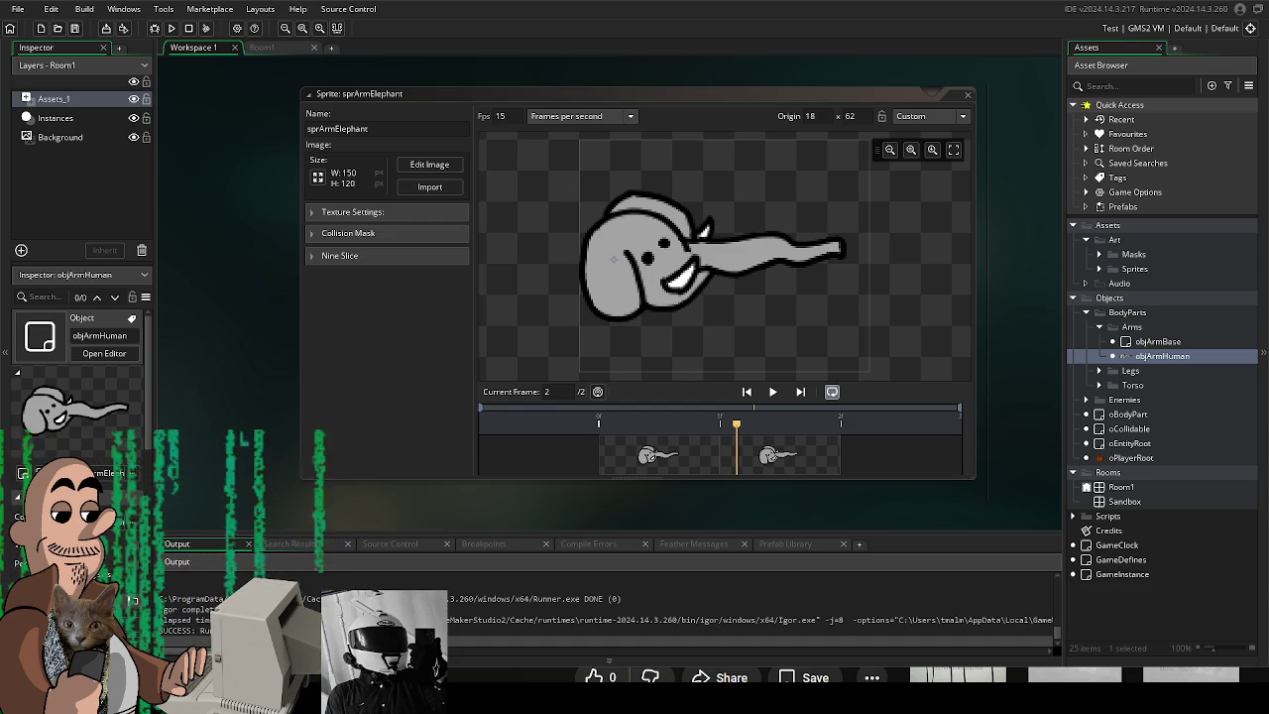
double_click(1161, 356)
Set objArmHuman's sprite to the 80 x 80 sprArmDrezel from Body > Arms.
left_click(407, 201)
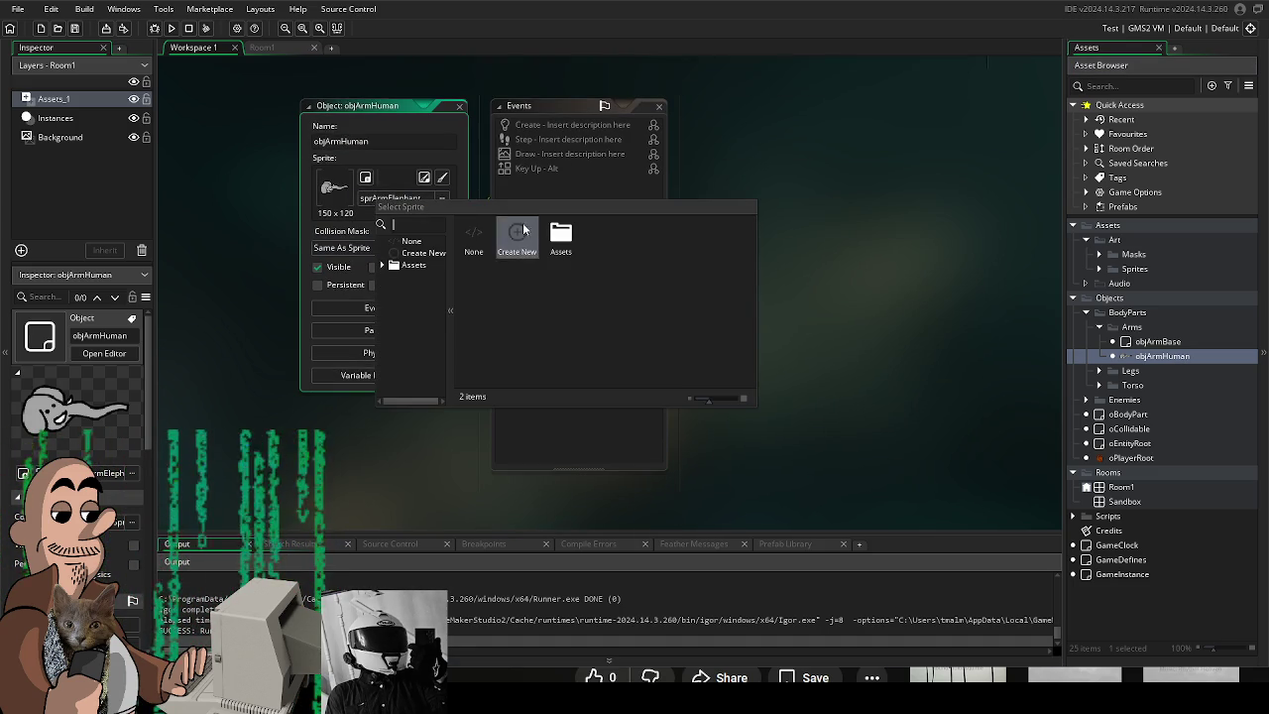
double_click(561, 236)
double_click(561, 233)
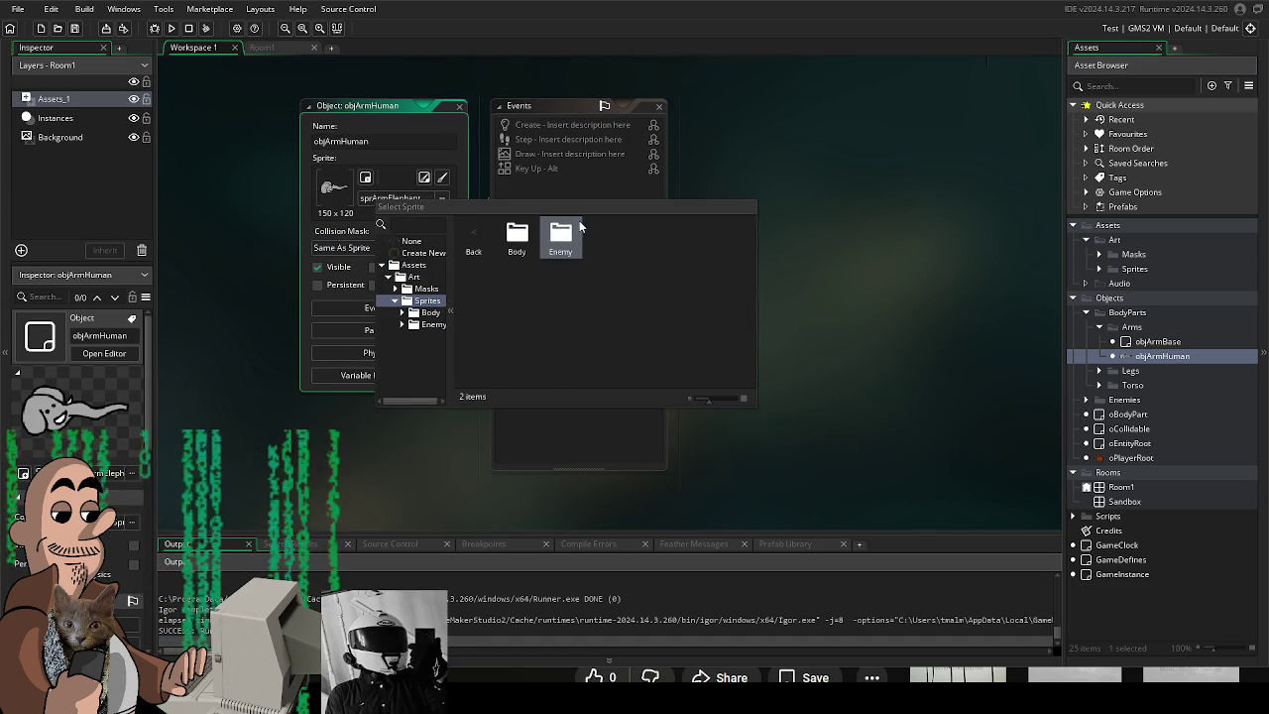
double_click(479, 242)
double_click(516, 238)
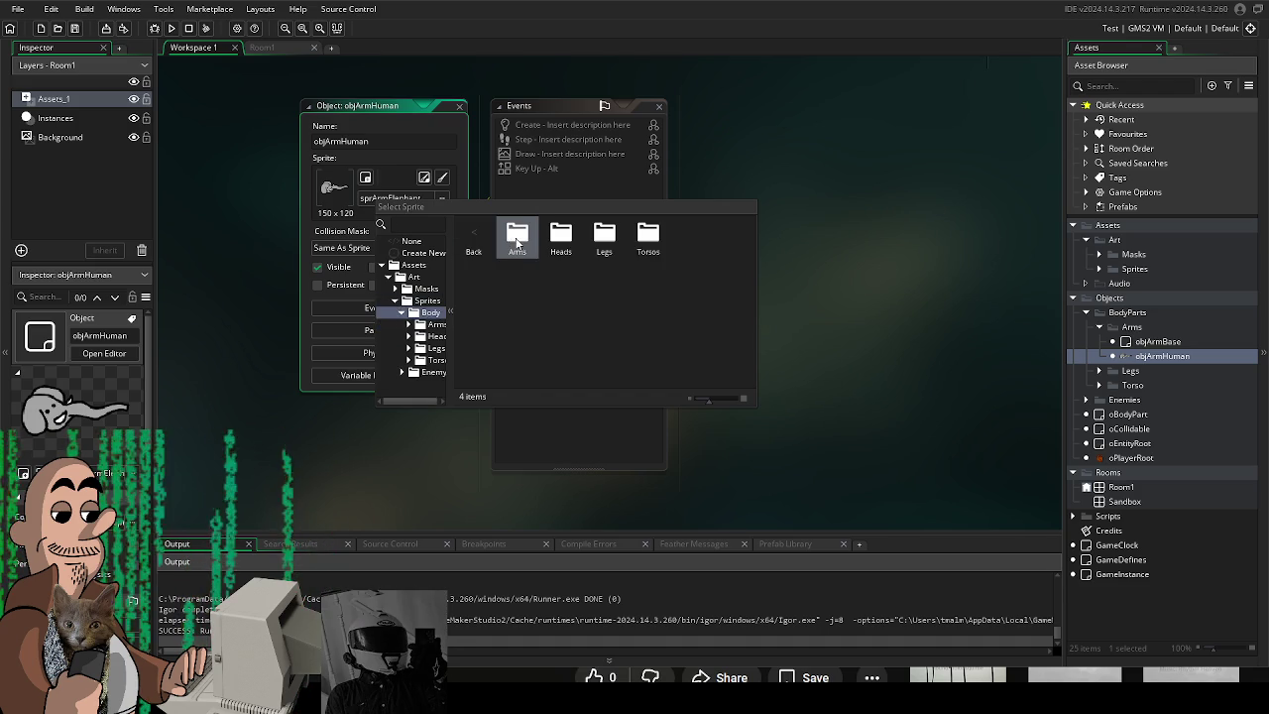
double_click(530, 236)
double_click(517, 238)
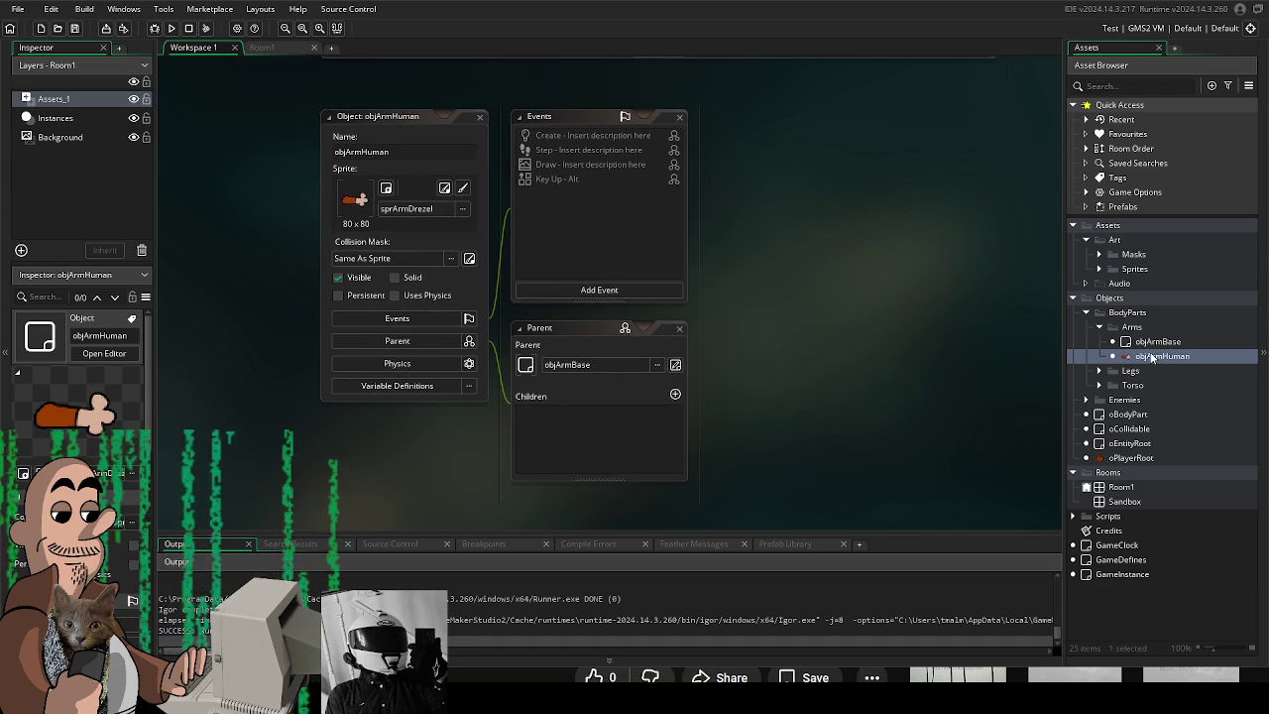
Duplicate objArmHuman and name the copy objArmElephant.
right_click(1152, 357)
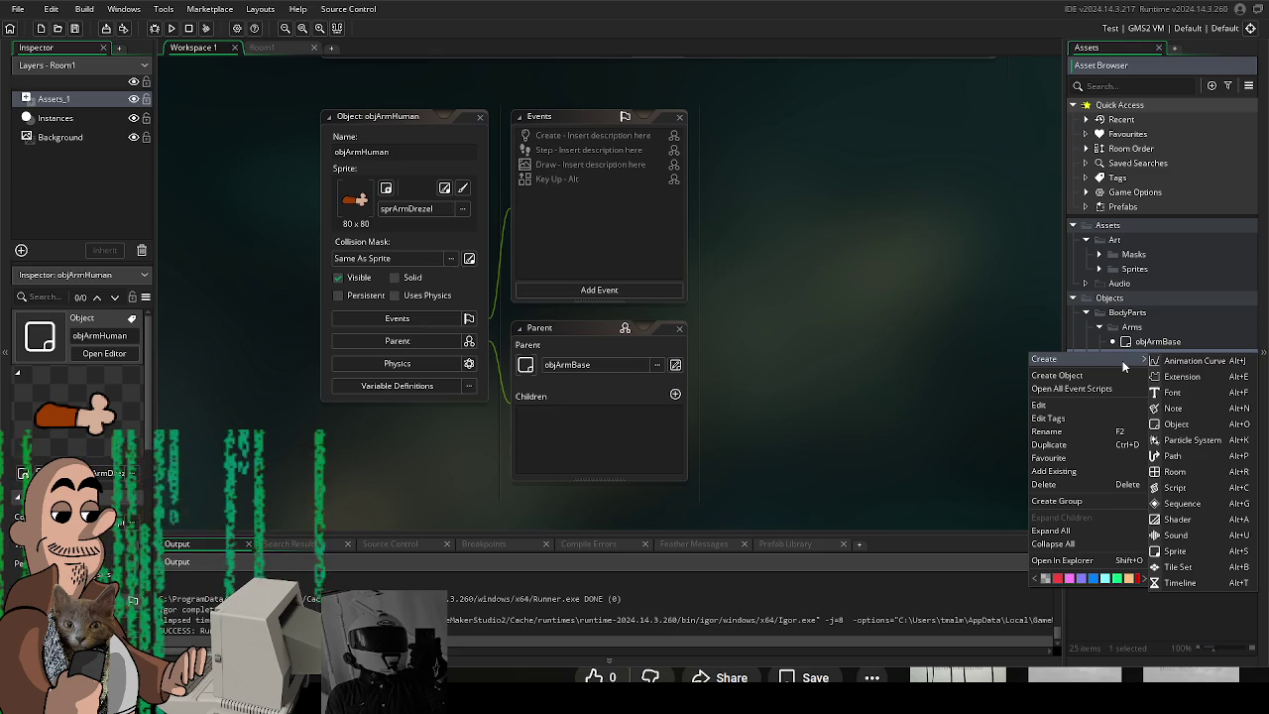
left_click(1129, 329)
right_click(1130, 330)
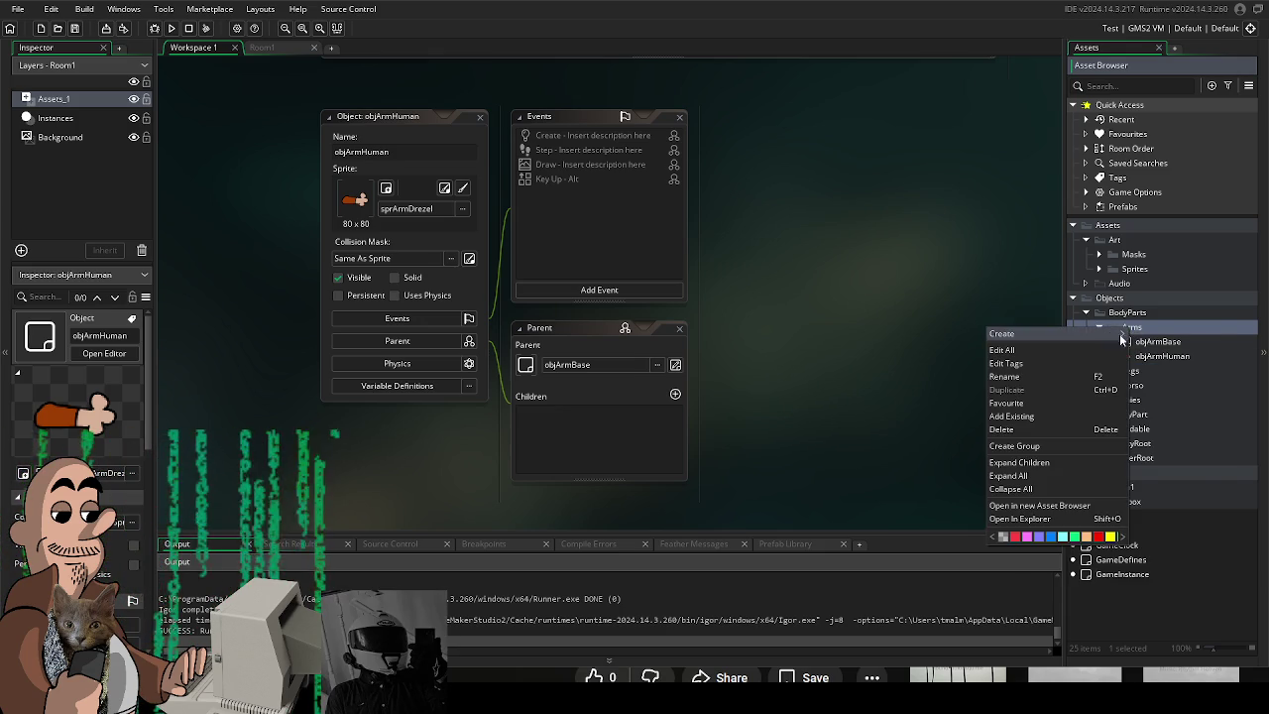
left_click(1167, 304)
left_click(1162, 359)
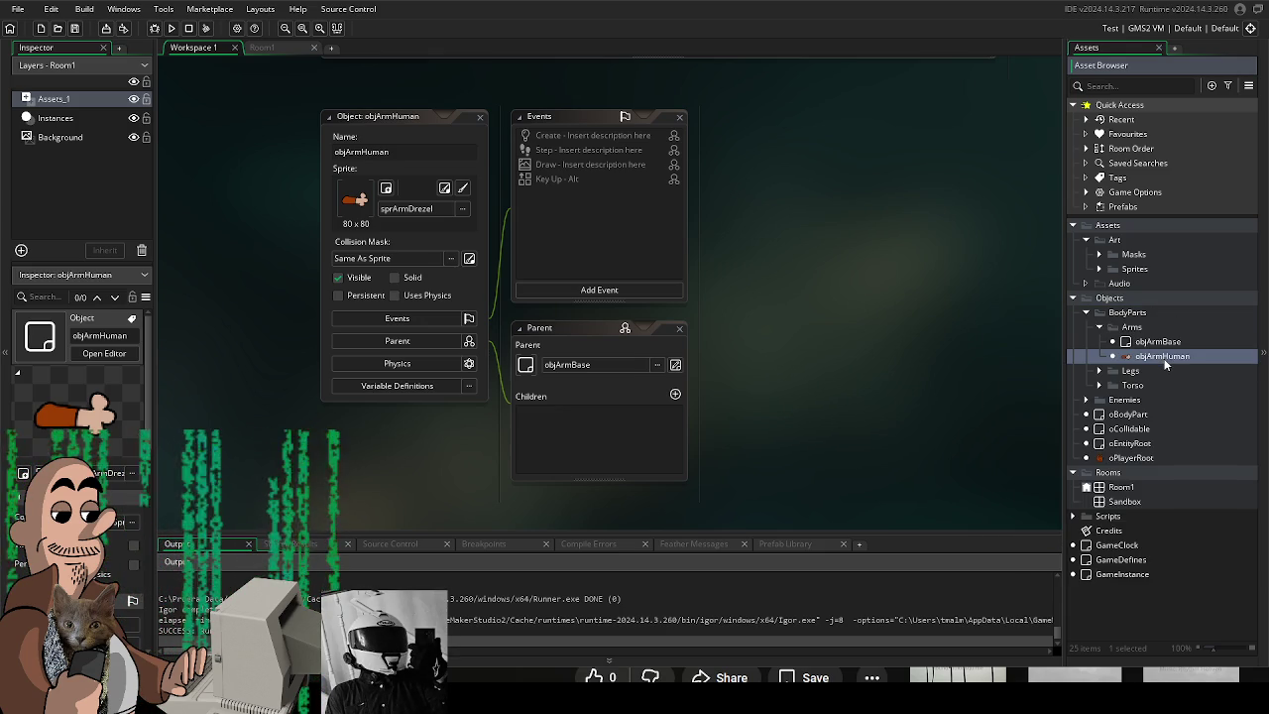
right_click(1165, 360)
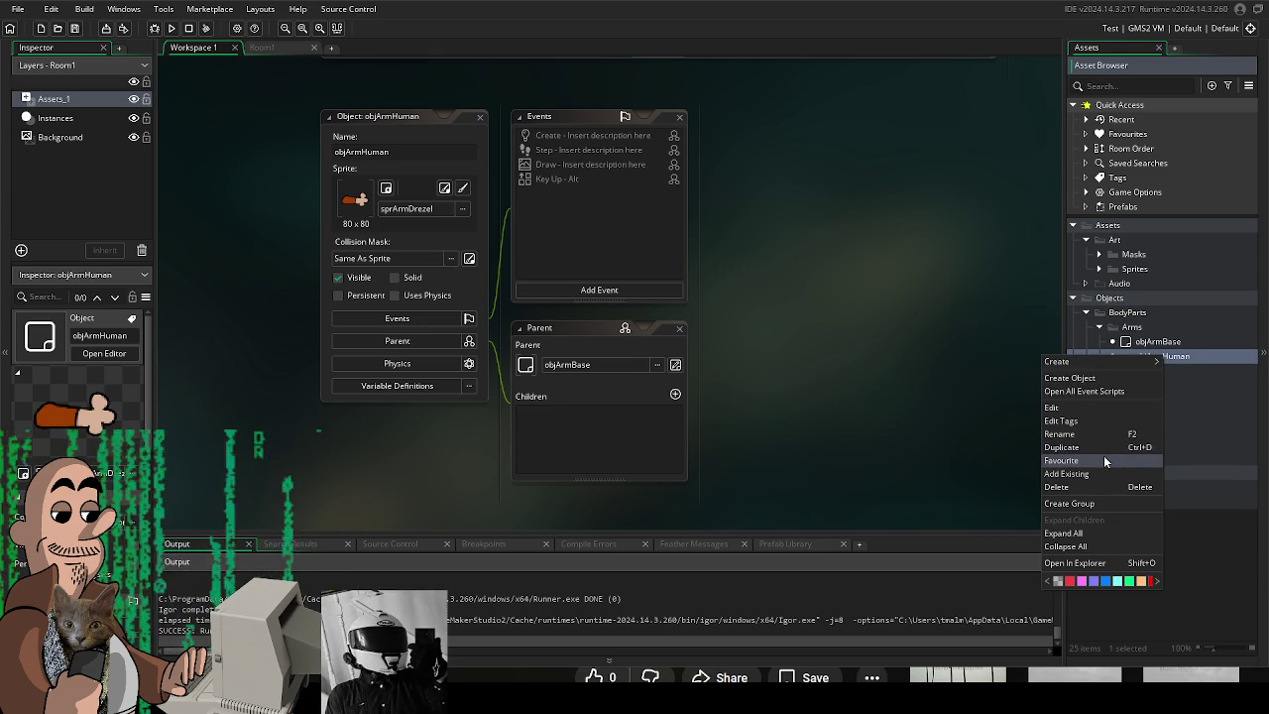
left_click(1104, 447)
type("objArmElephant")
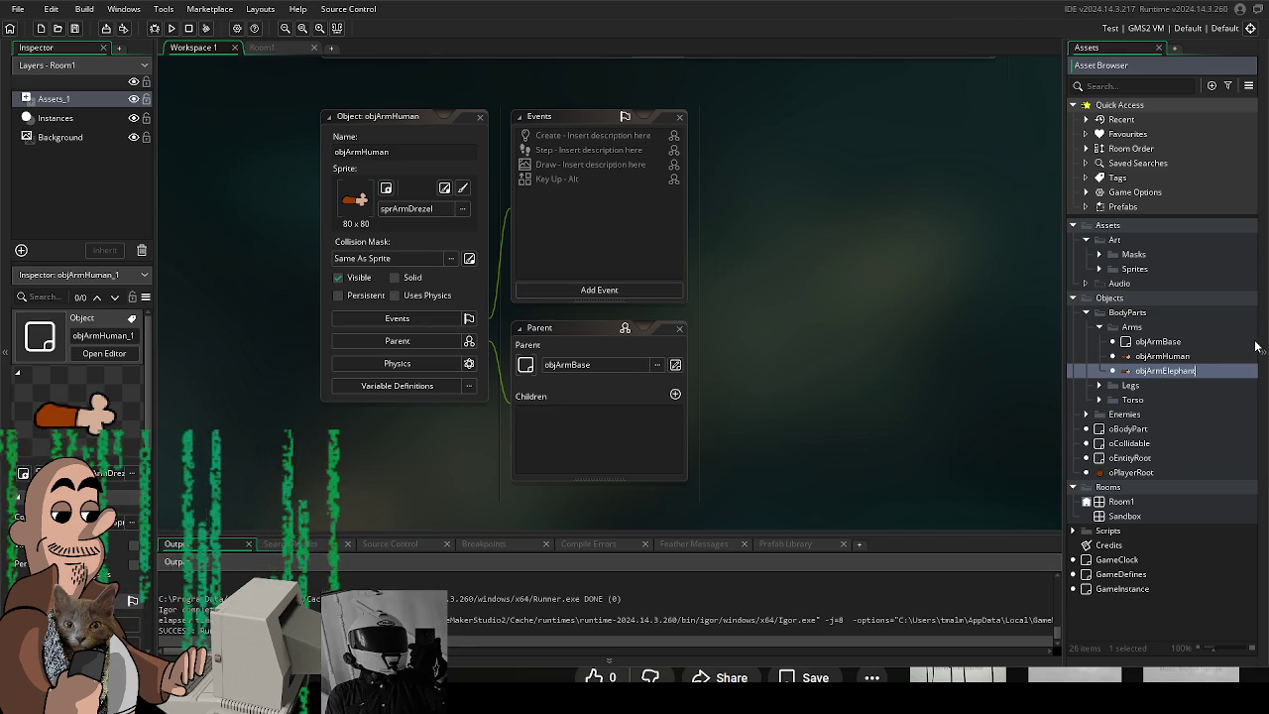
key("Return")
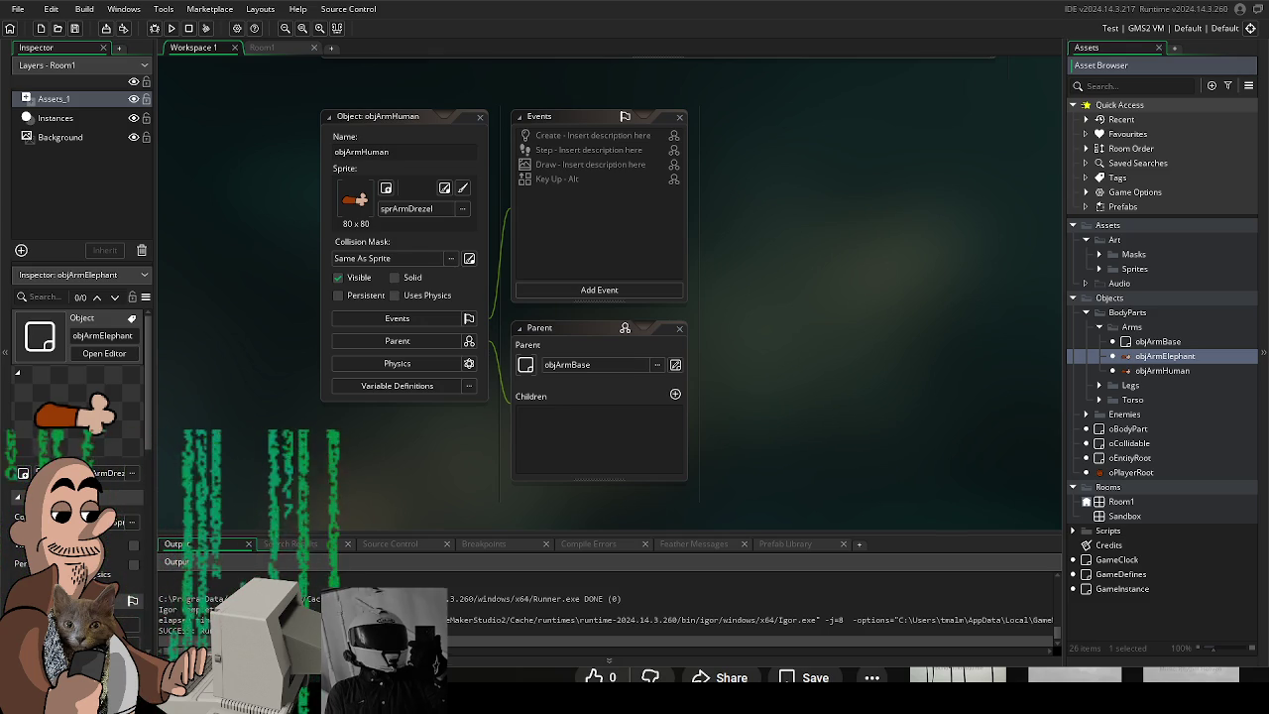
double_click(1180, 371)
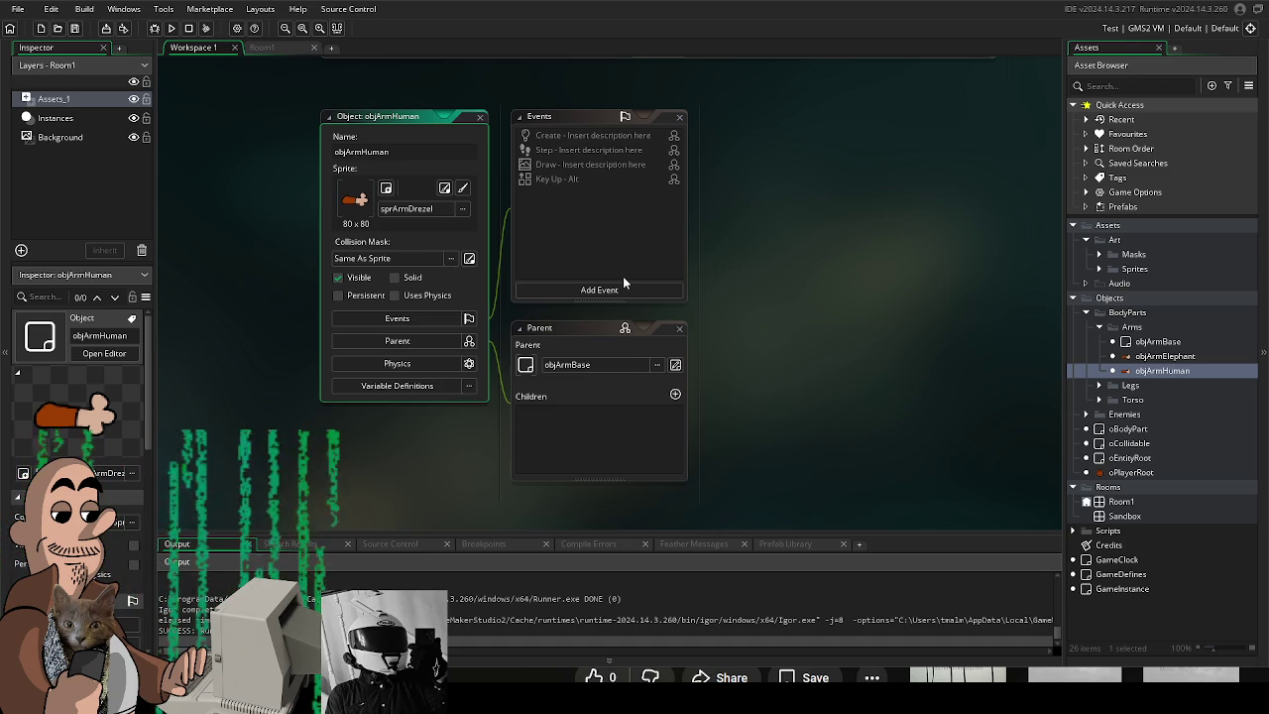
Switch objArmHuman's sprite back to the 150 x 120 sprArmElephant.
left_click_drag(761, 368, 749, 394)
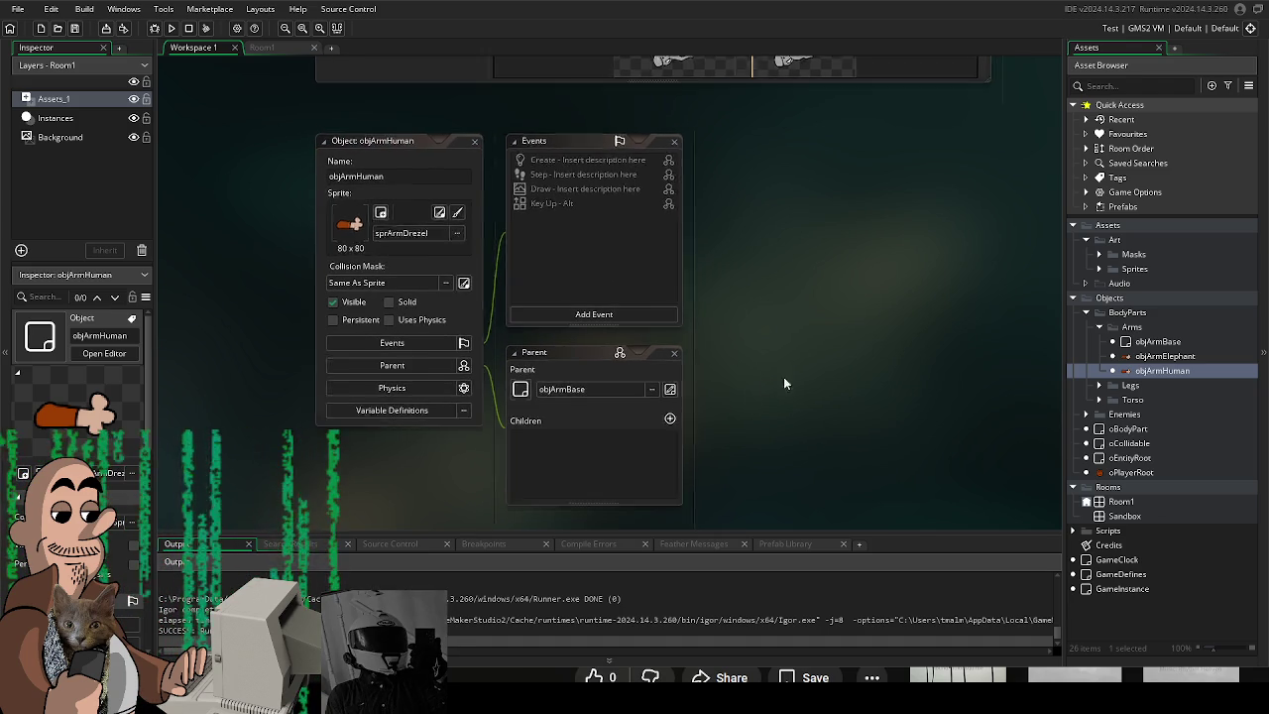
left_click(440, 217)
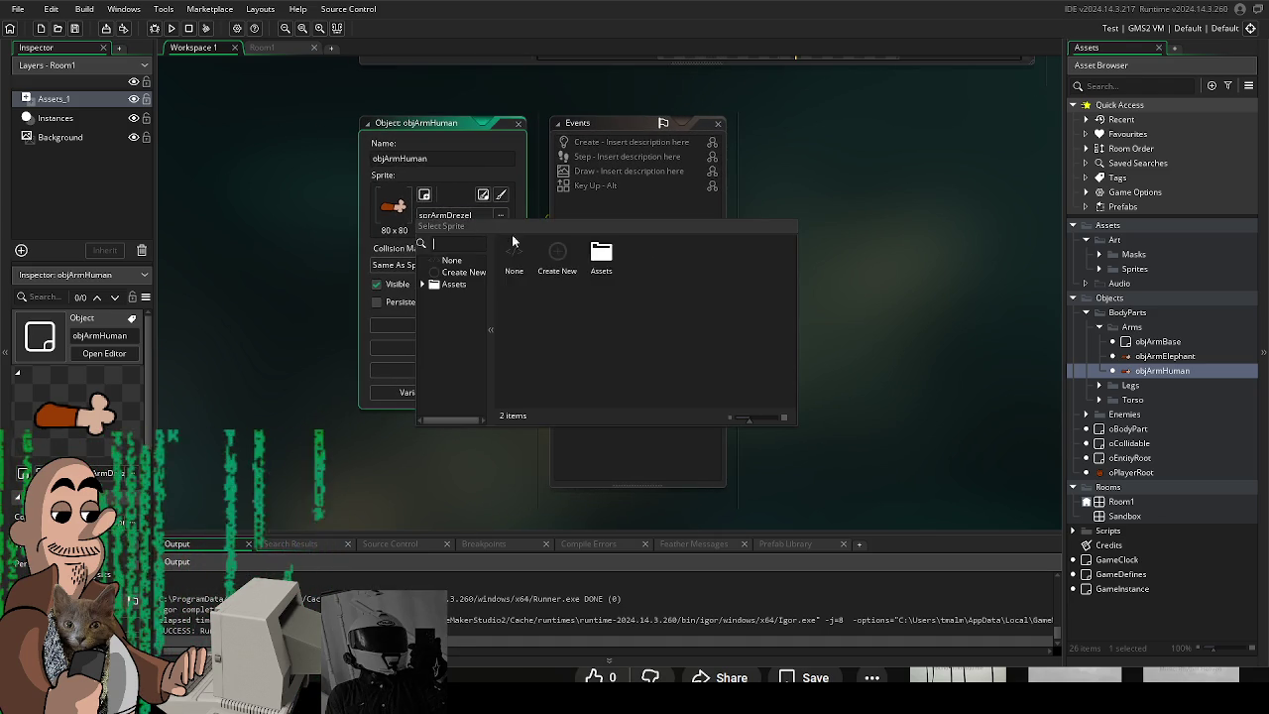
double_click(596, 253)
double_click(552, 256)
double_click(600, 256)
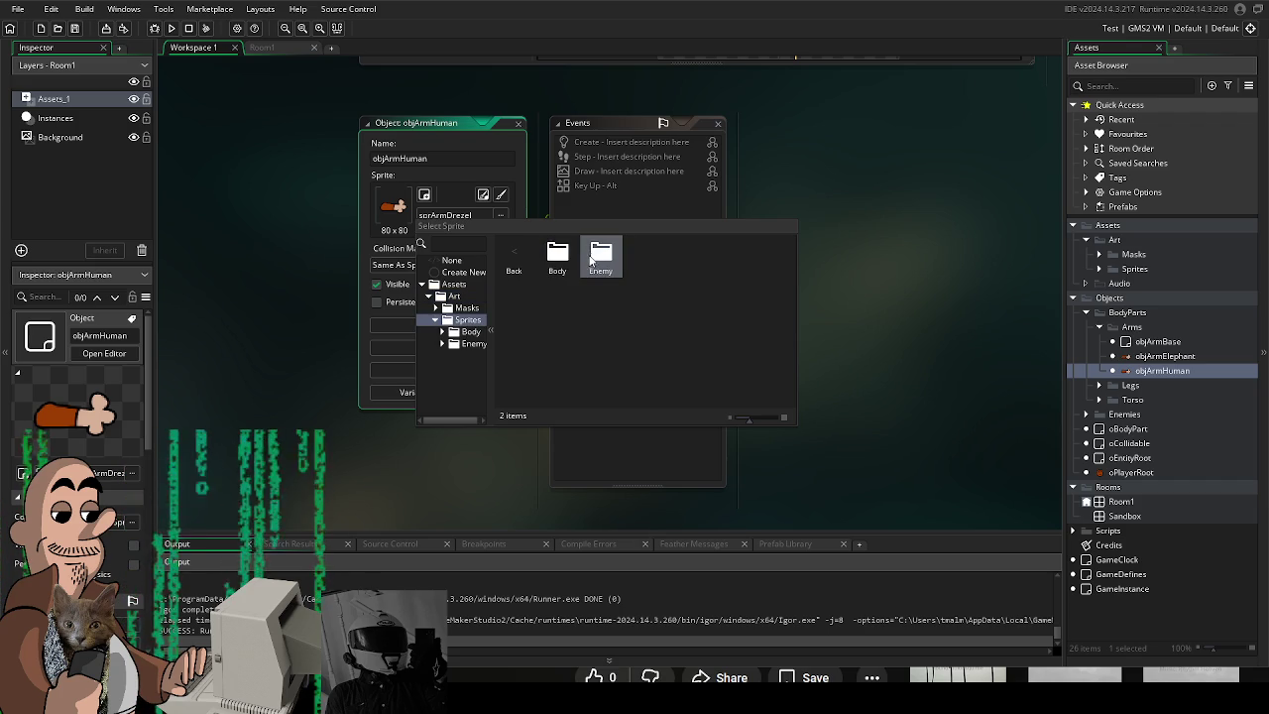
double_click(570, 256)
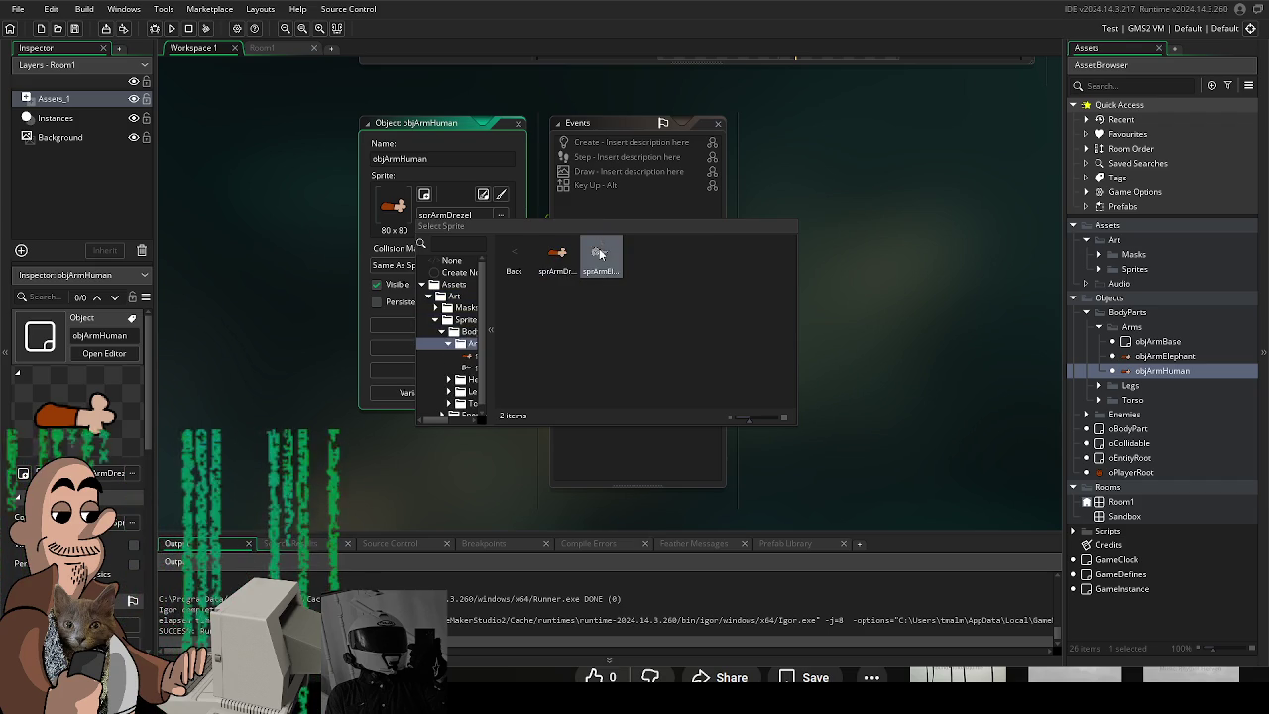
double_click(601, 256)
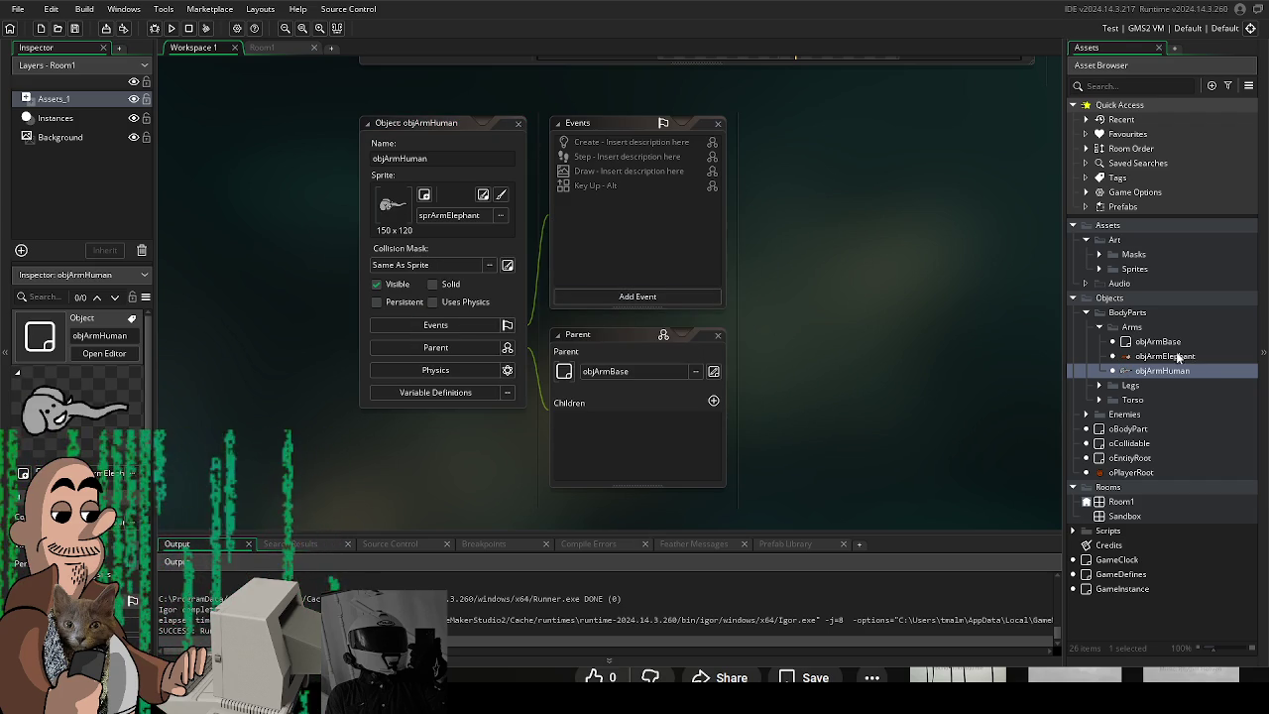
left_click(1164, 342)
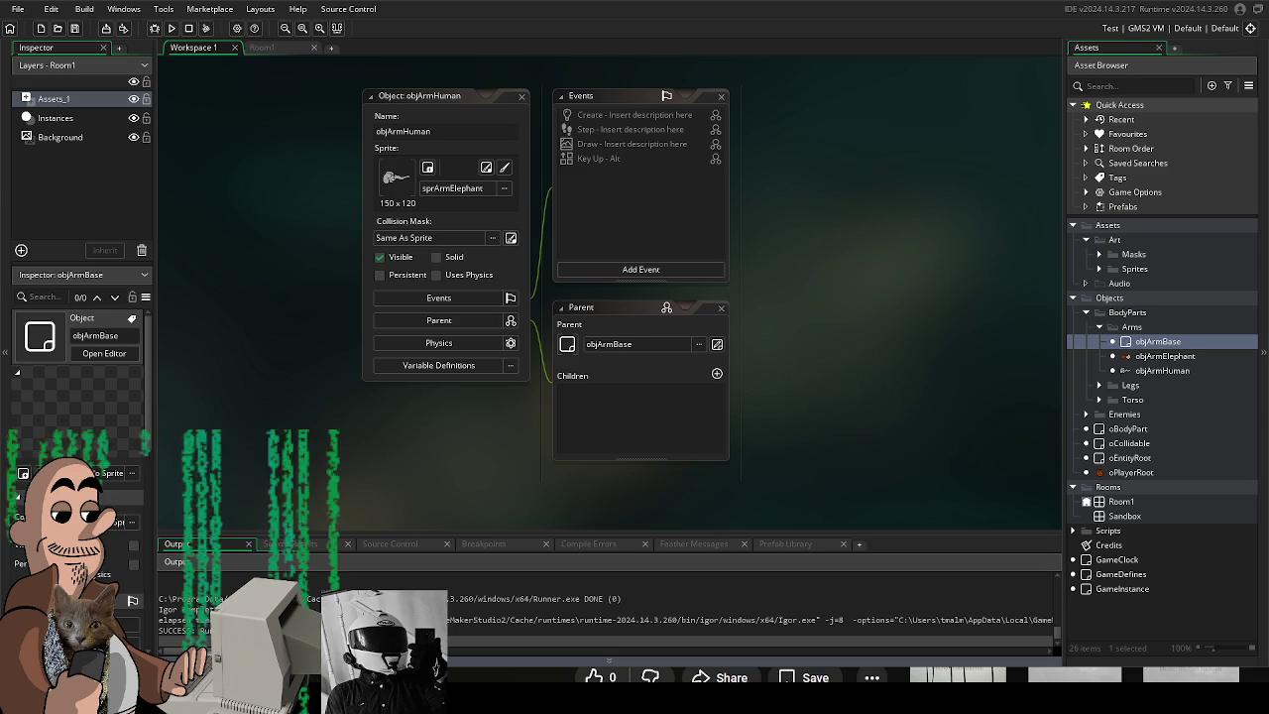
Rename the duplicate to objArmElephants to free up the objArmElephant name.
double_click(1180, 371)
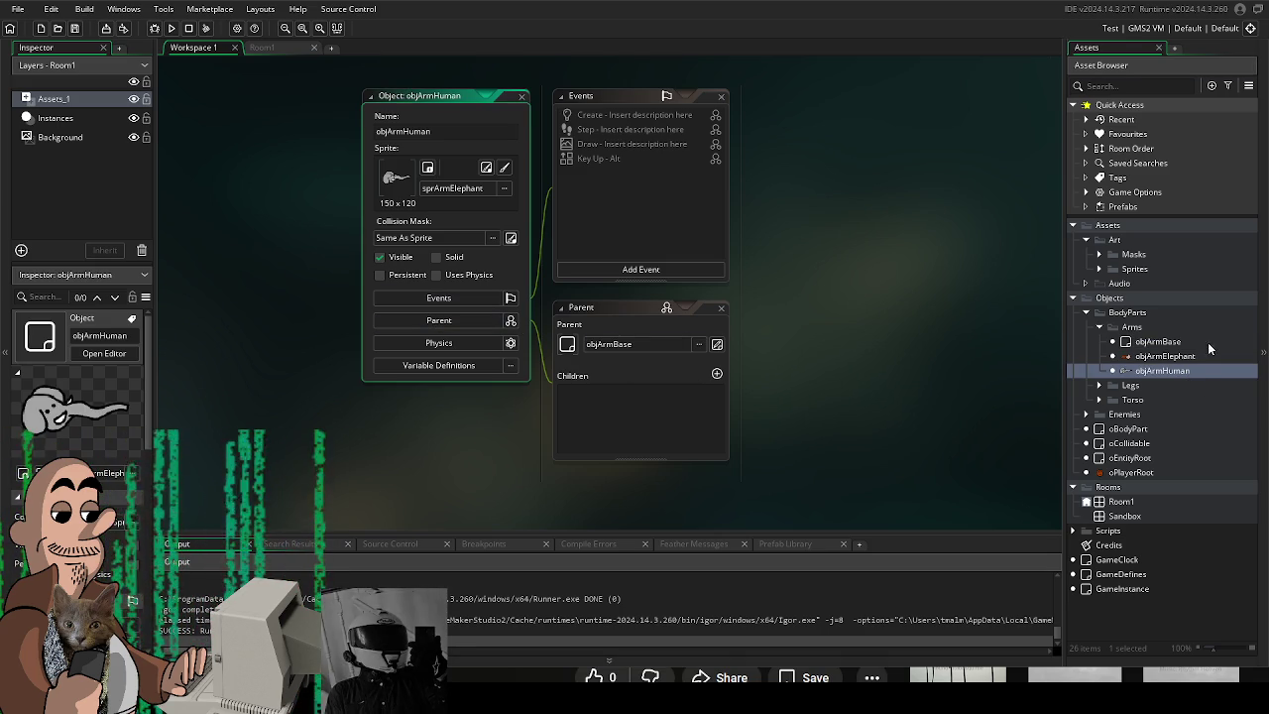
left_click_drag(869, 383, 866, 389)
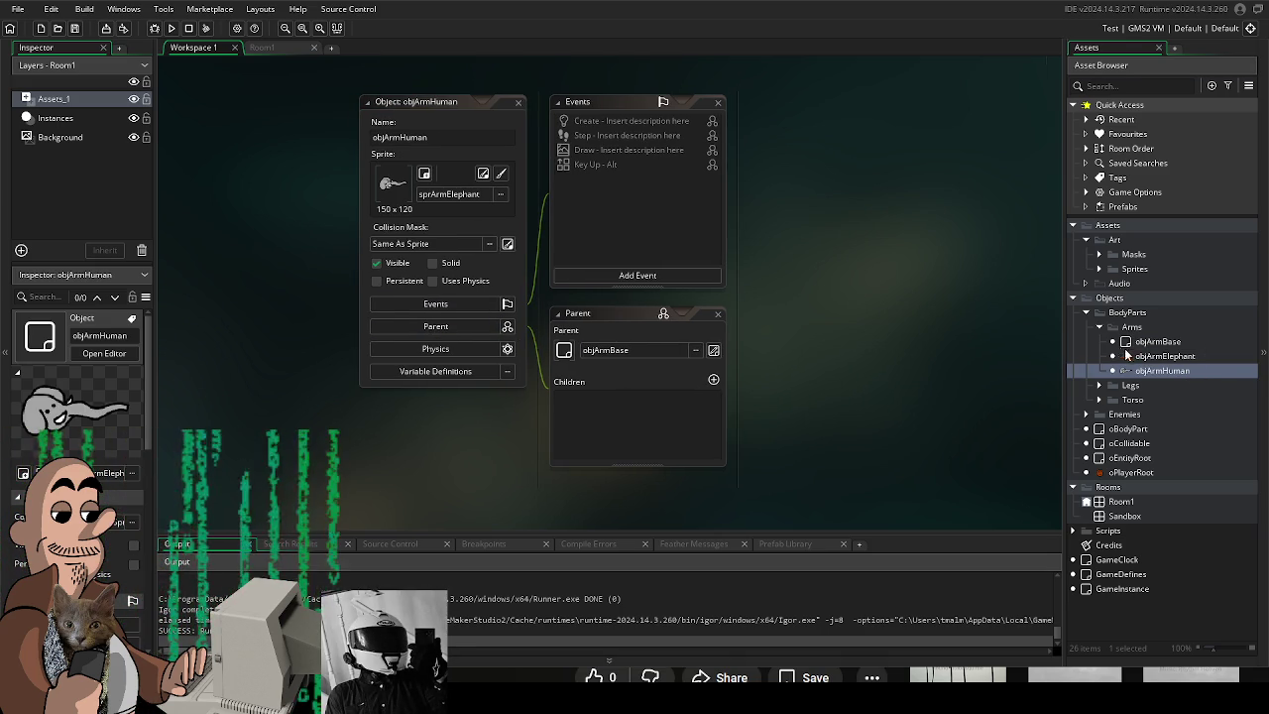
left_click(404, 136)
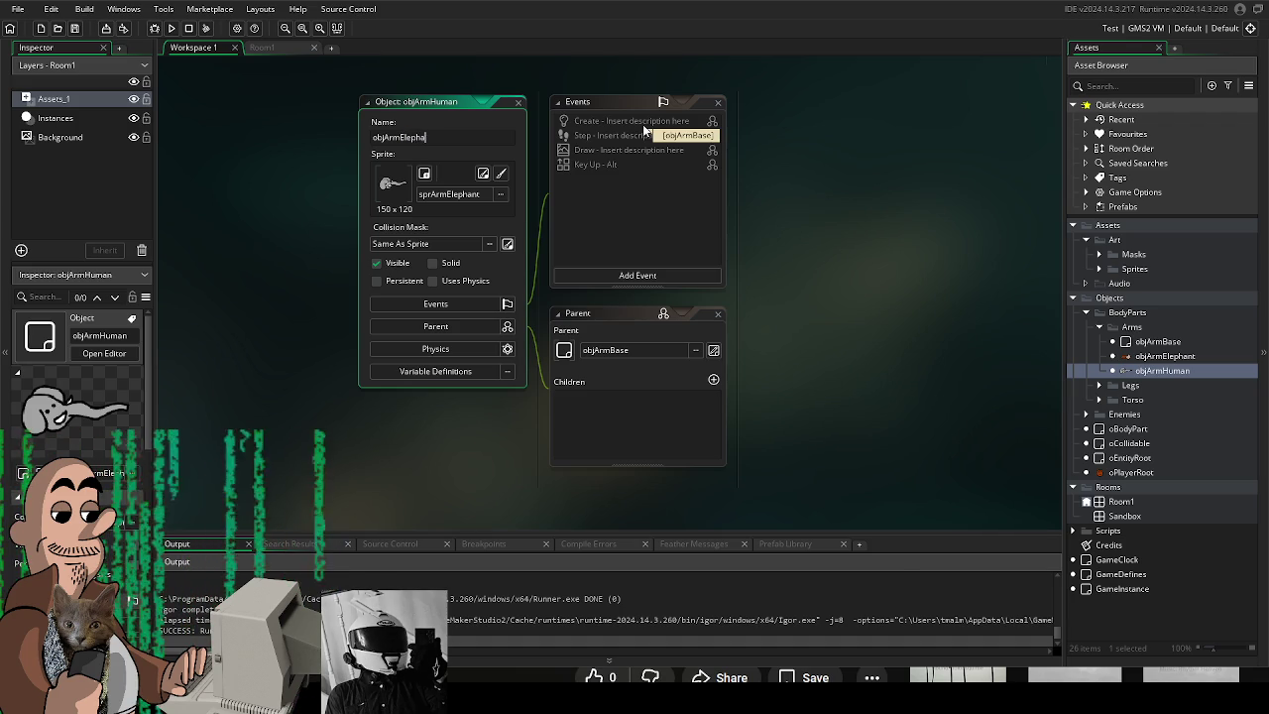
type("nt")
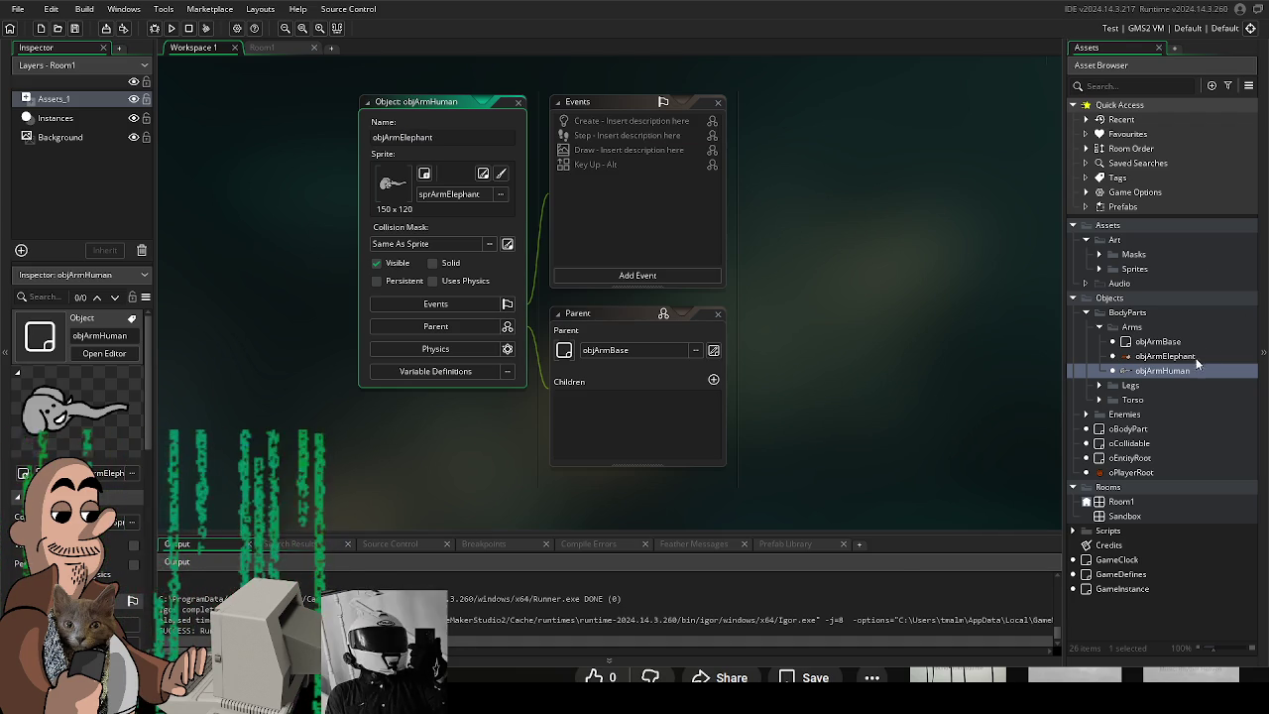
left_click(1195, 358)
left_click(731, 368)
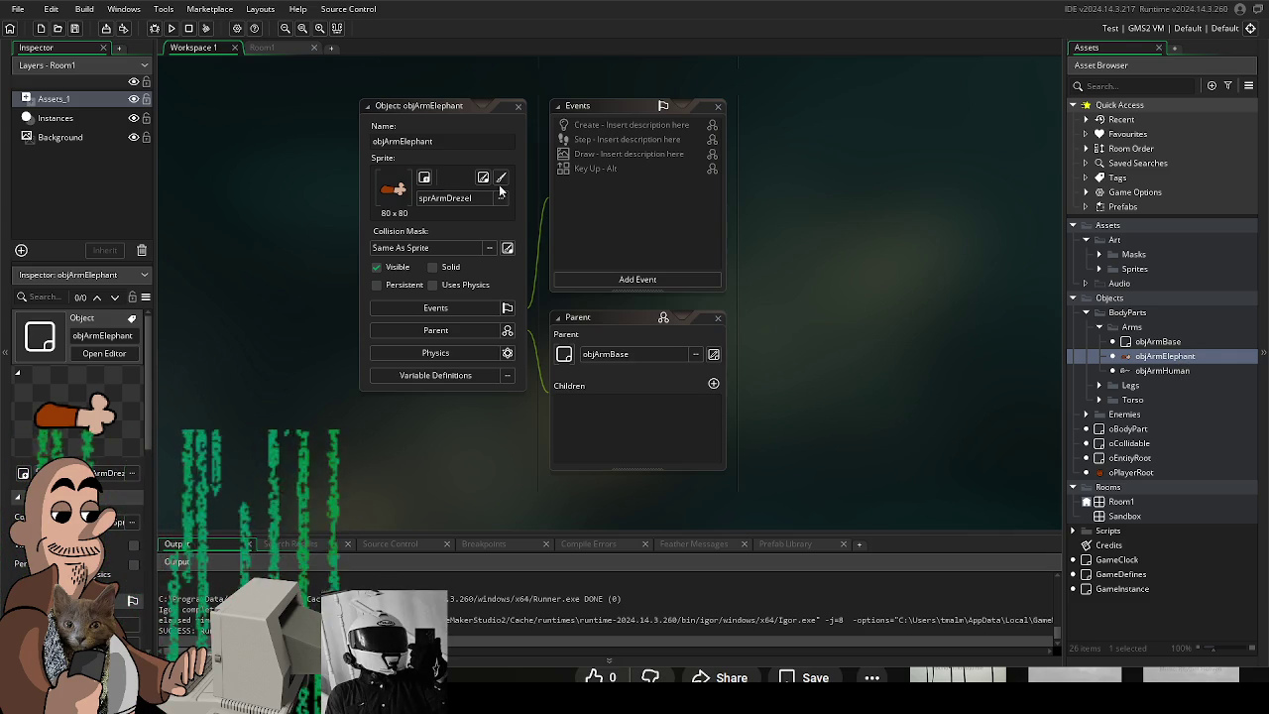
left_click(457, 141)
type("s")
Rename the elephant-sprite object objArmElephant and the former copy objArmHuman.
double_click(1180, 370)
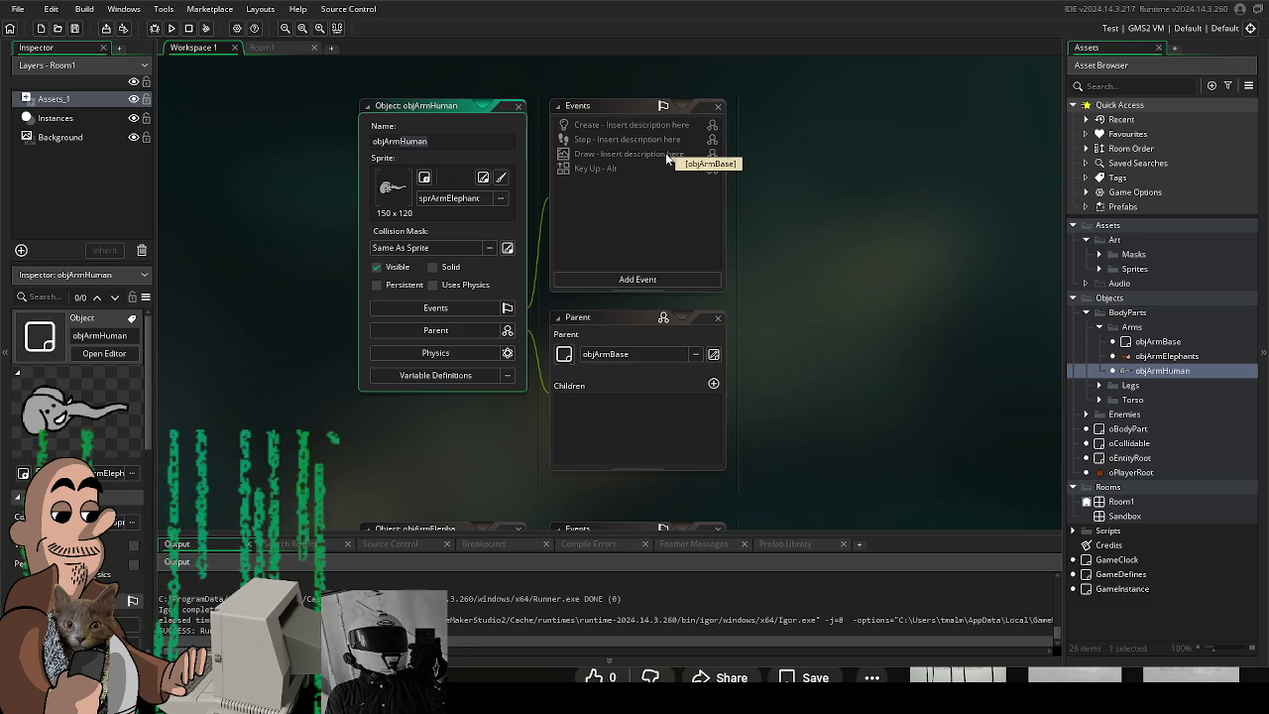
type("phant")
key("Return")
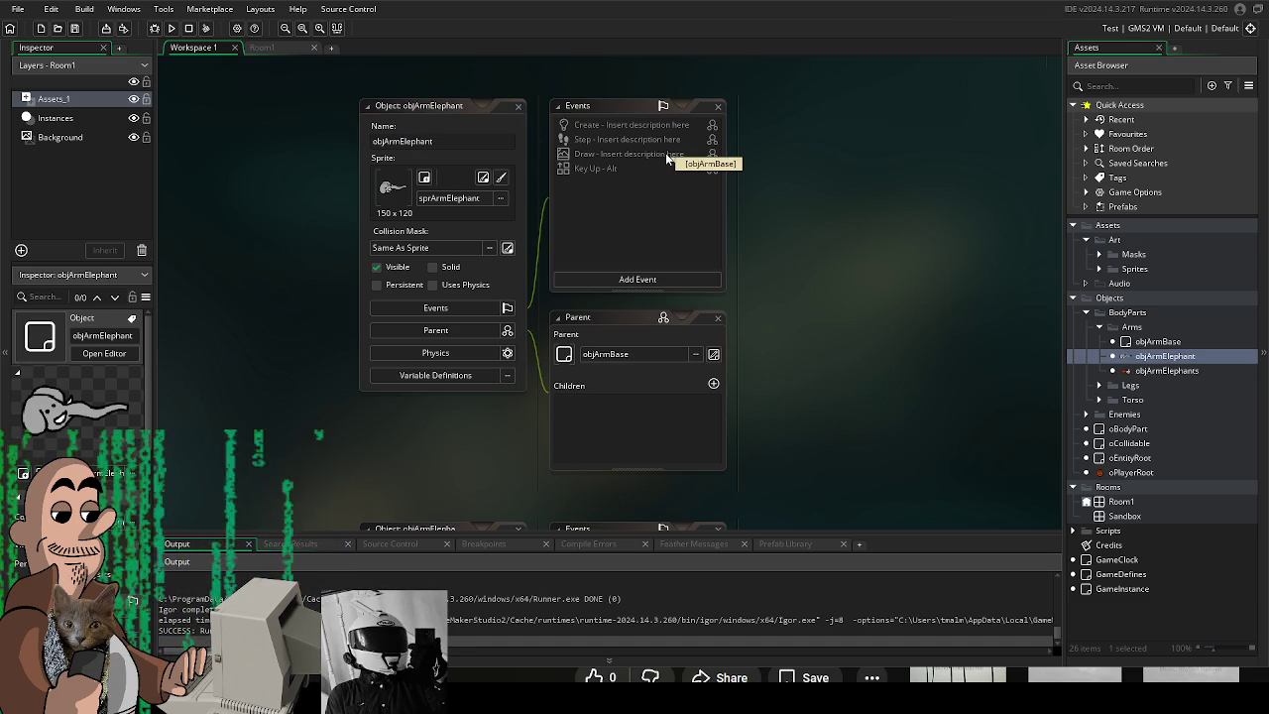
double_click(1165, 371)
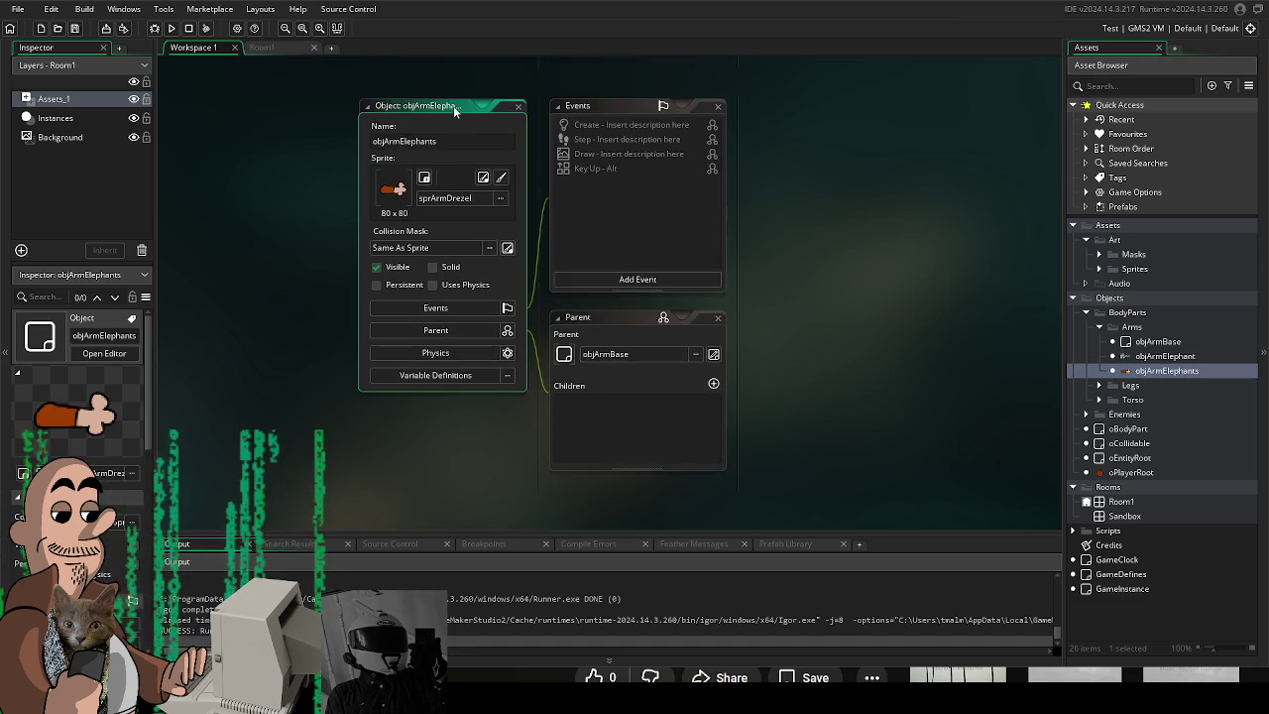
type("objArmH")
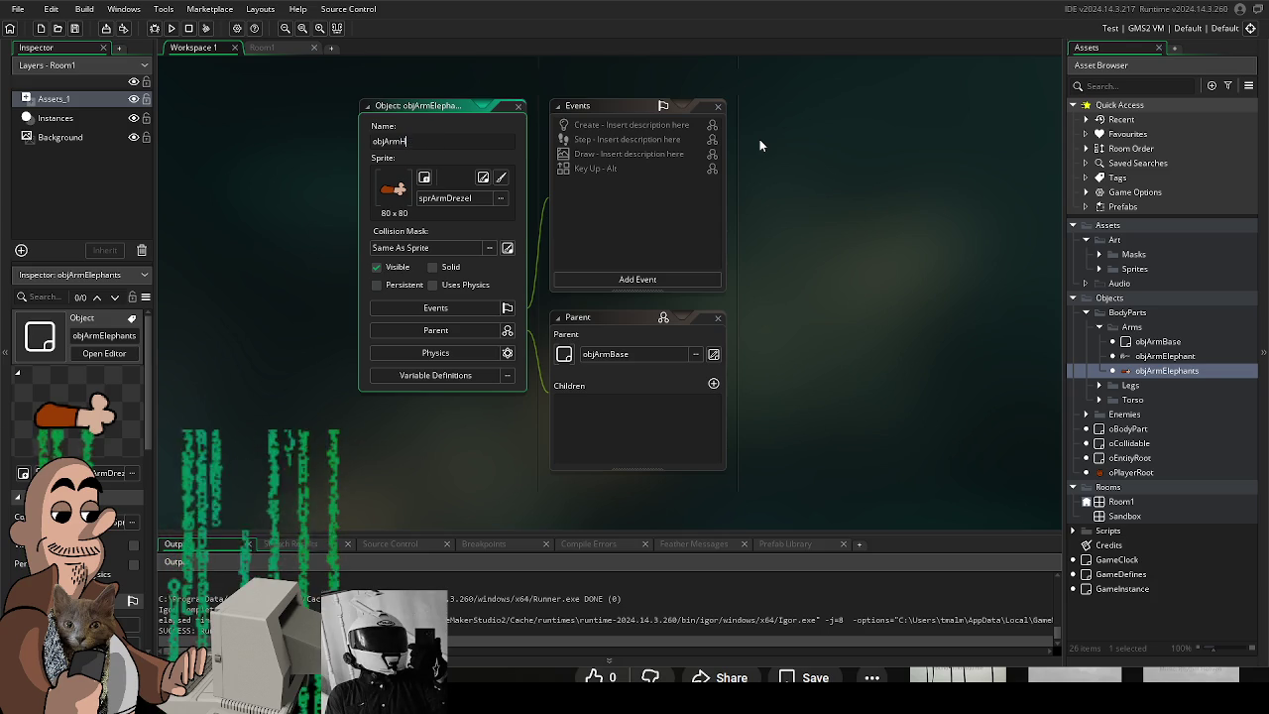
type("uman")
key("Return")
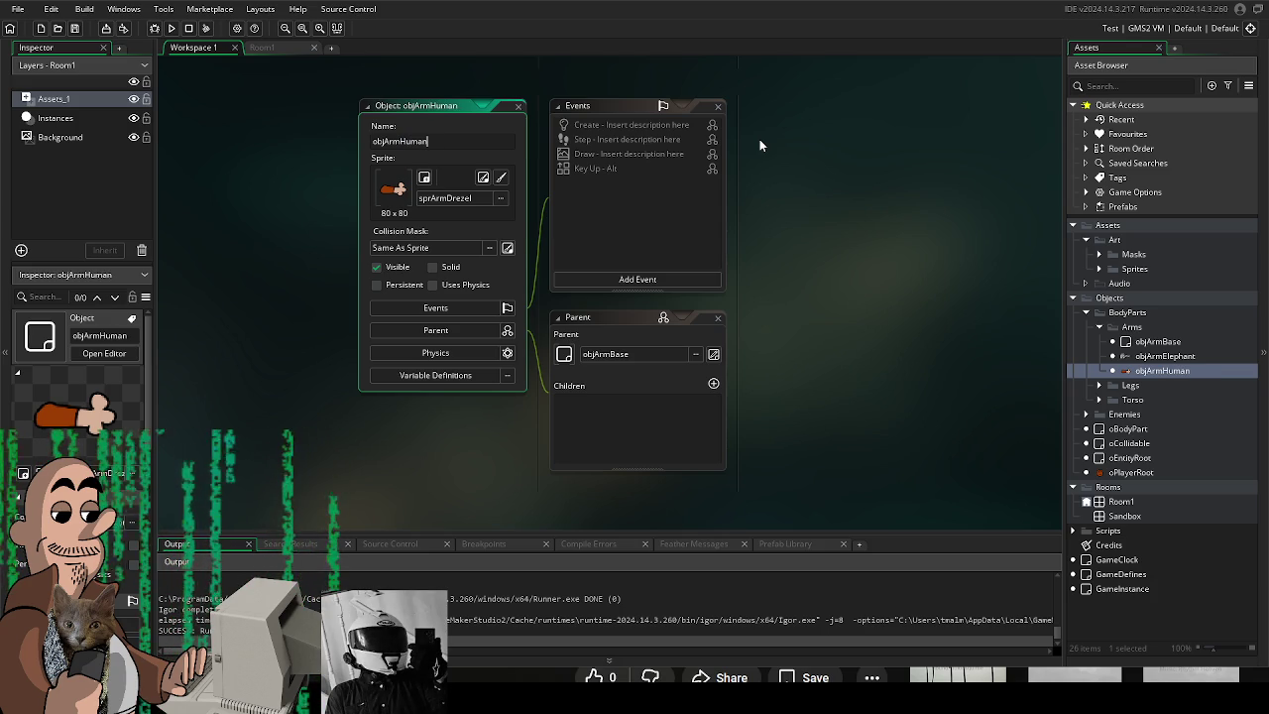
Return to Krita's sheet of finished character sprites.
left_click(876, 459)
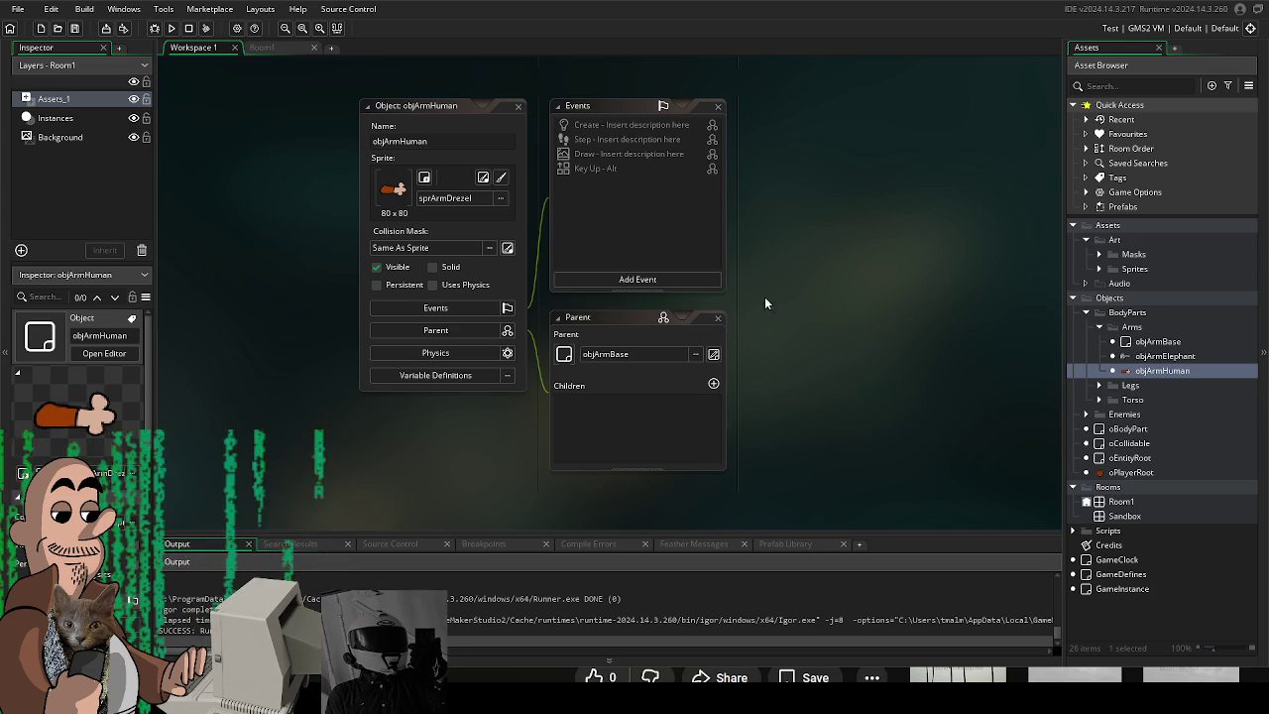
left_click_drag(817, 395, 828, 410)
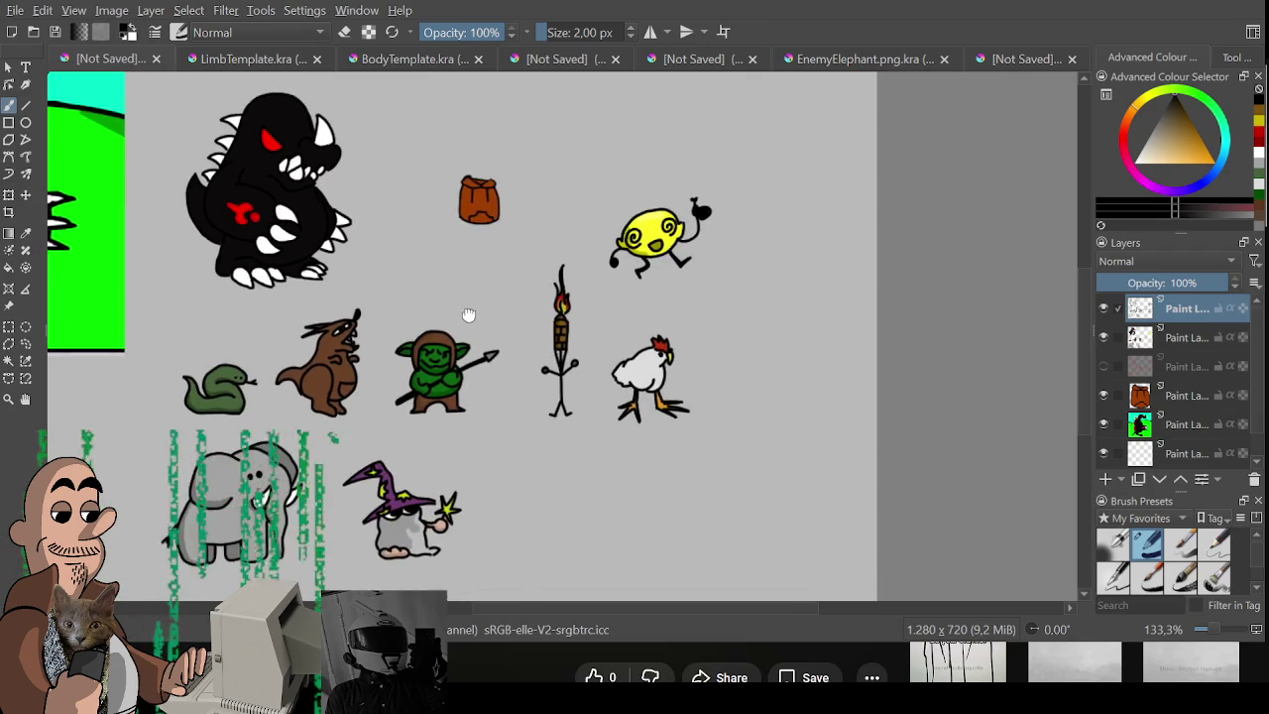
left_click(407, 61)
In the LimbTemplate document, show the Anchor layer's crosshair guides.
left_click(556, 58)
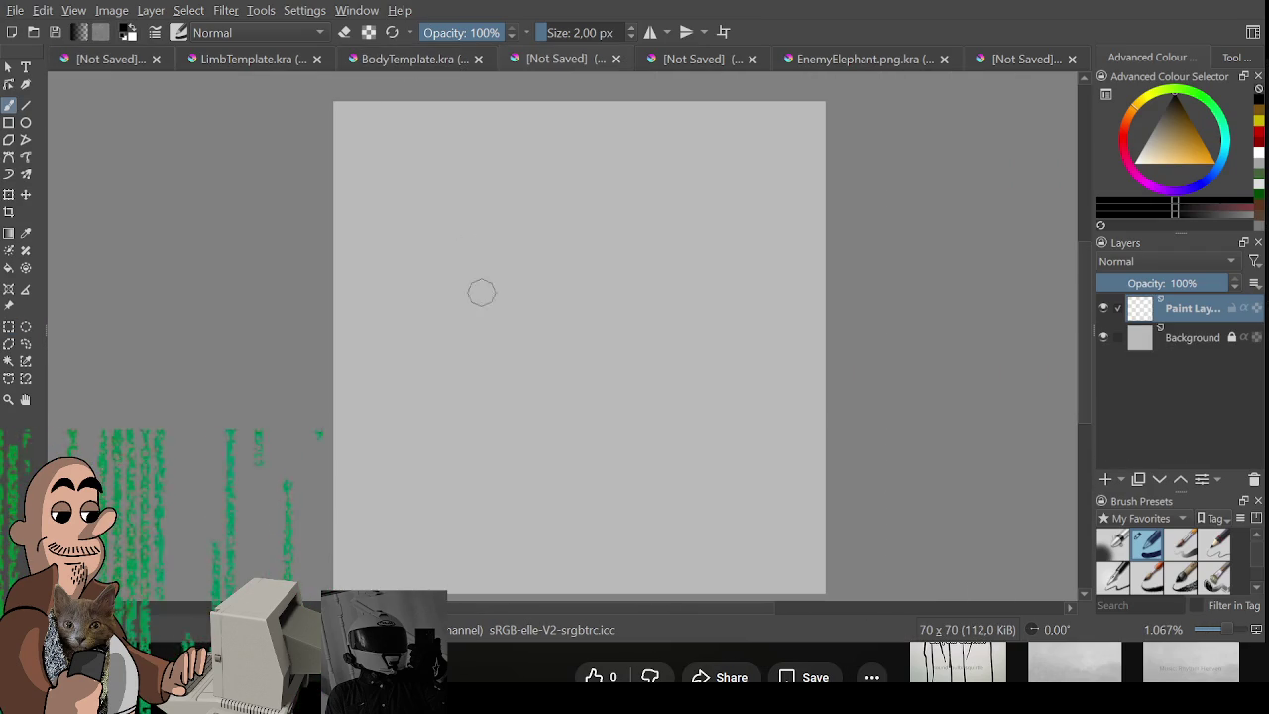
left_click(229, 60)
left_click_drag(387, 337, 653, 365)
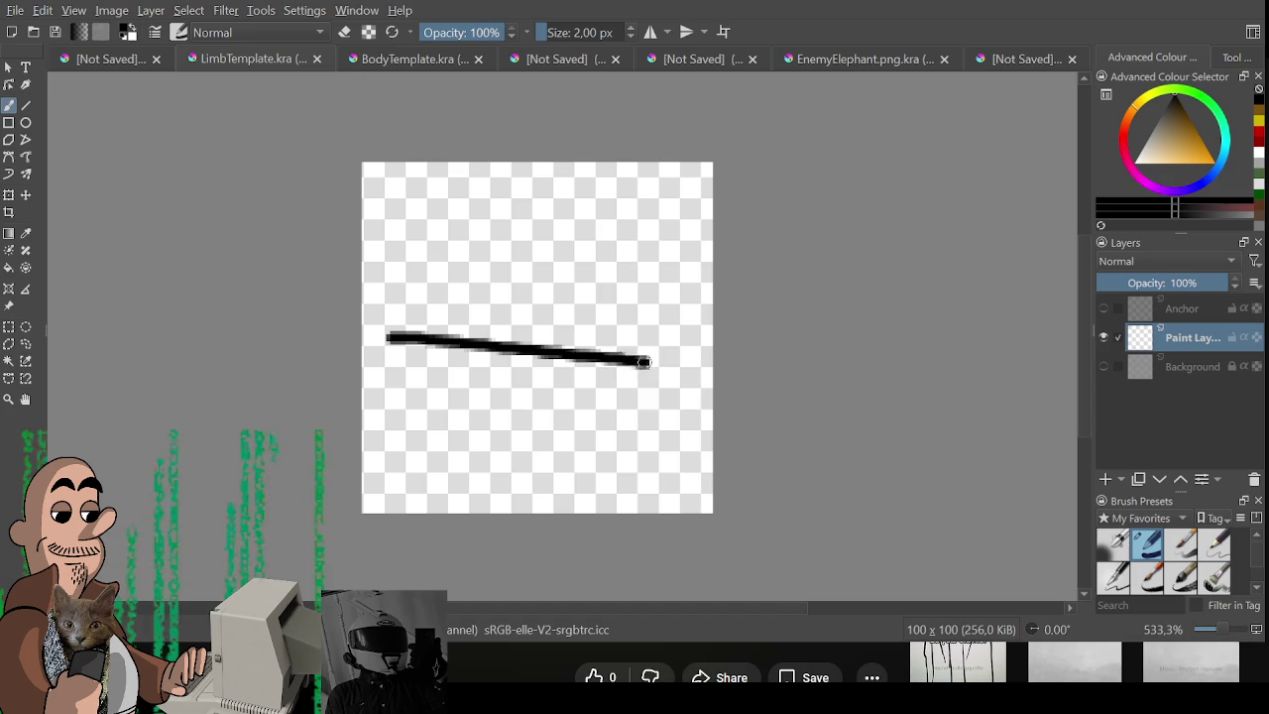
key("Delete")
left_click(1104, 308)
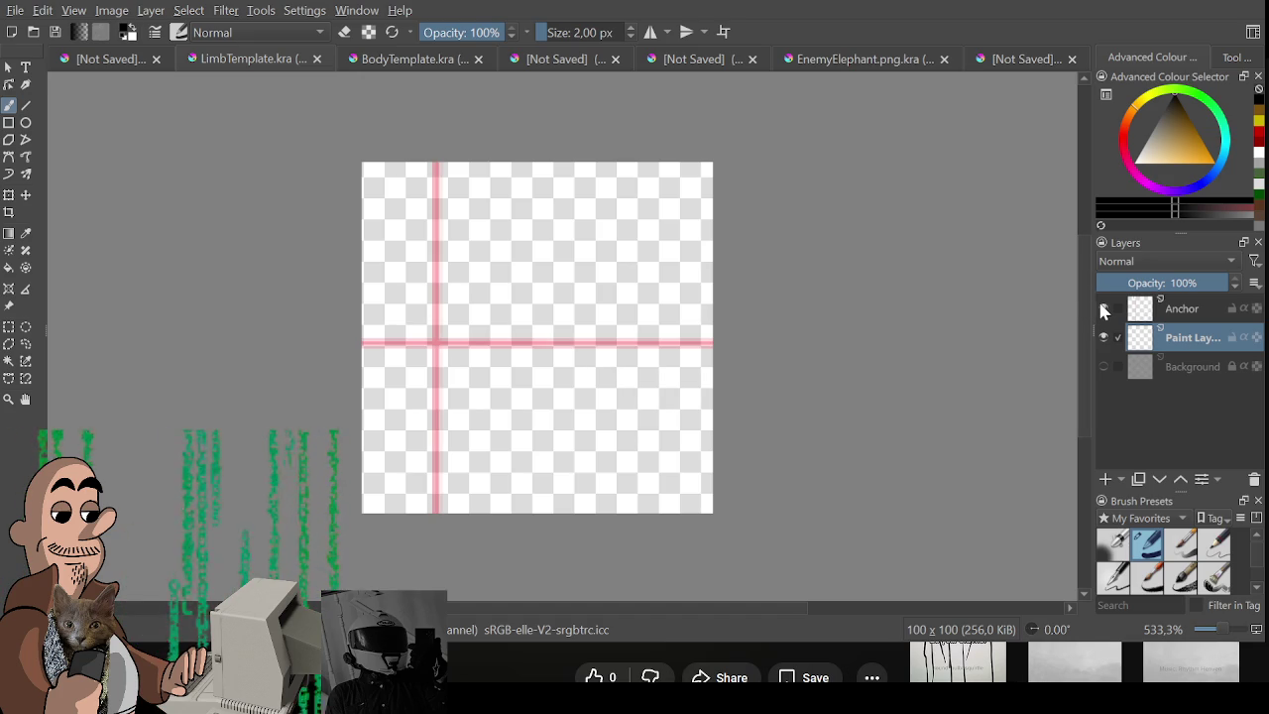
mouse_move(544, 288)
left_mouse_down()
mouse_move(518, 315)
mouse_move(505, 232)
left_mouse_up()
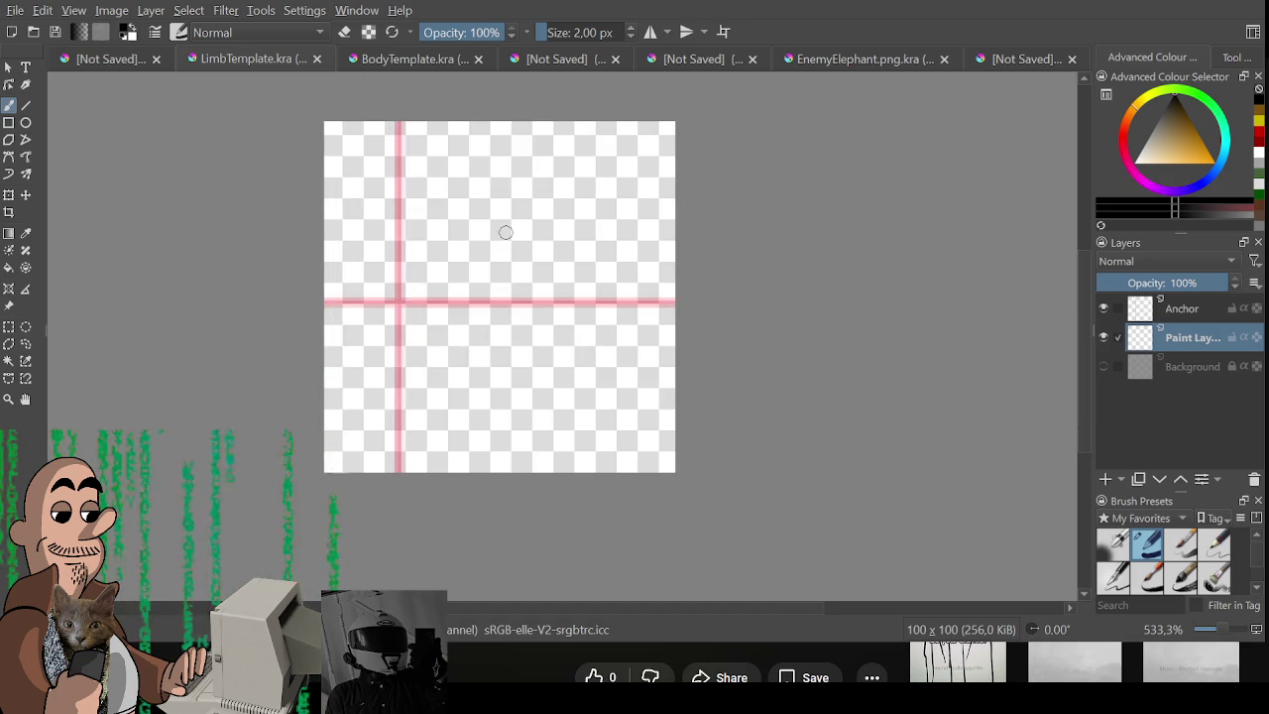
scroll(505, 231, "up", 1)
Draw the head's top arc and the arm outline in black, closing the head loop.
left_click_drag(262, 295, 645, 311)
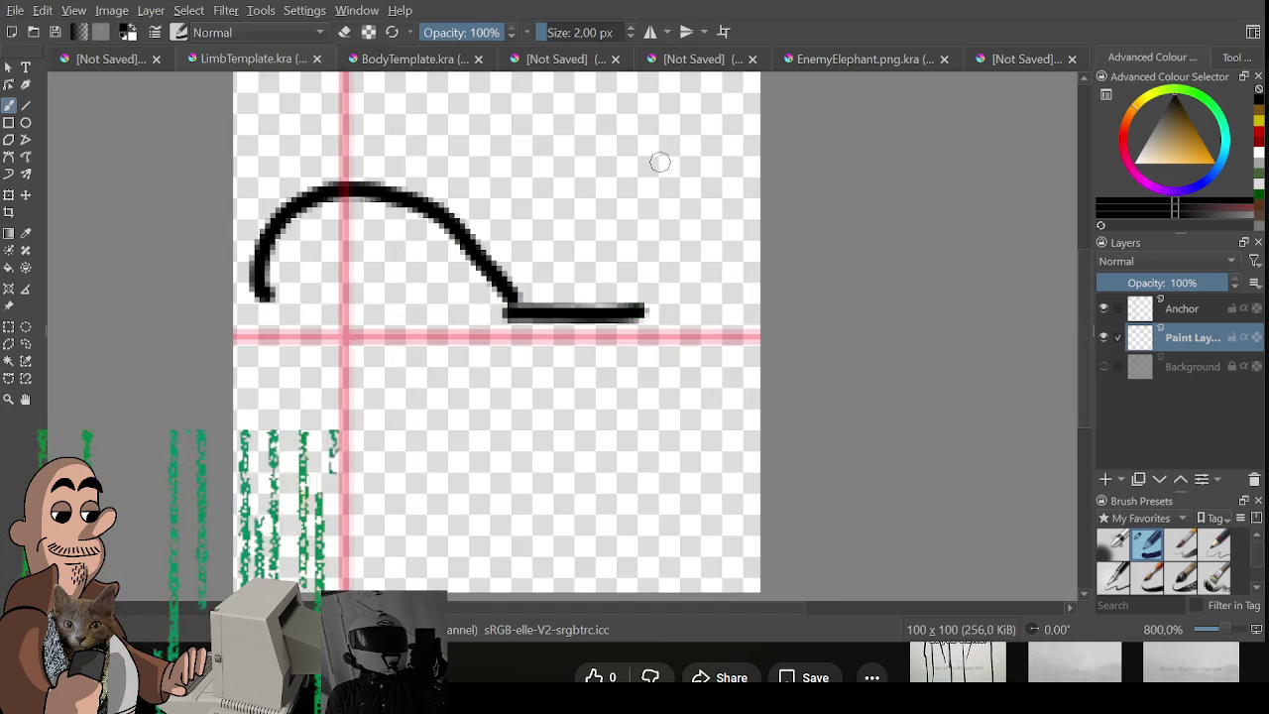
left_click_drag(676, 203, 615, 310)
key("ctrl+z")
mouse_move(432, 427)
left_mouse_down()
mouse_move(587, 427)
mouse_move(602, 197)
mouse_move(587, 431)
mouse_move(655, 211)
mouse_move(624, 436)
mouse_move(551, 224)
mouse_move(556, 193)
mouse_move(565, 331)
mouse_move(621, 432)
mouse_move(621, 470)
left_mouse_up()
key("ctrl+z")
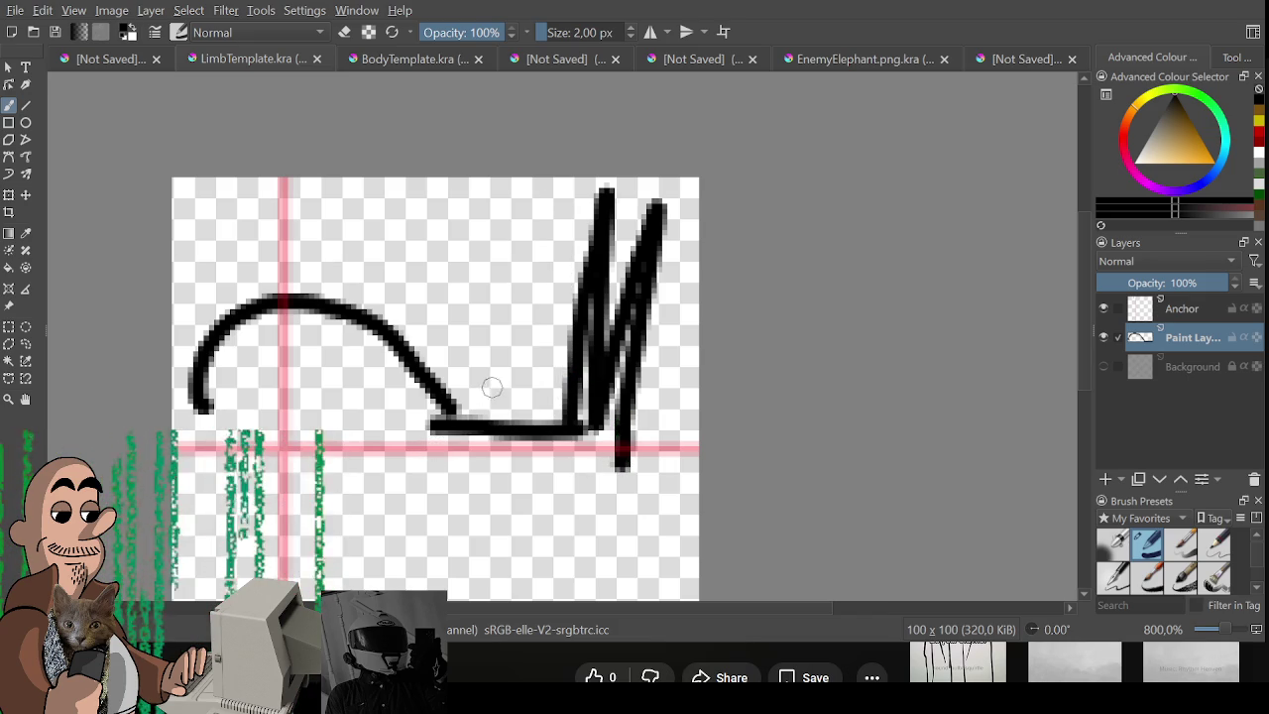
left_click_drag(431, 439, 618, 466)
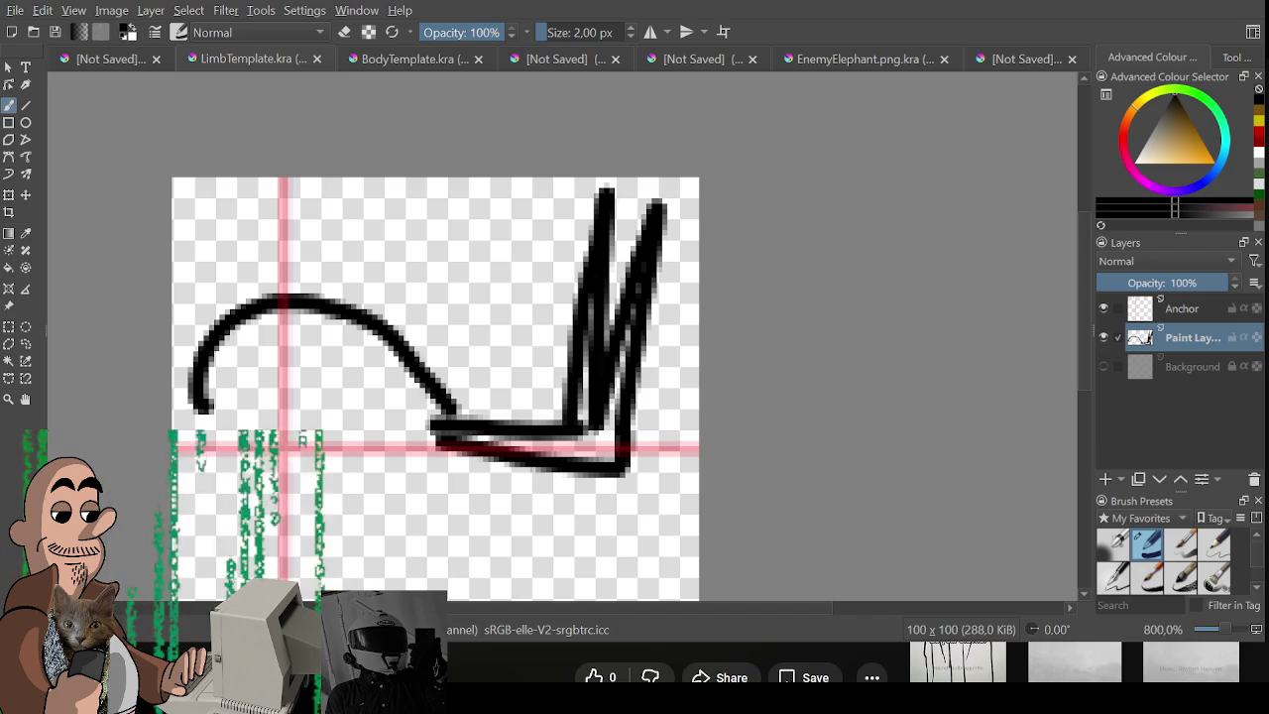
key("e")
mouse_move(201, 401)
left_mouse_down()
mouse_move(204, 352)
mouse_move(188, 434)
left_mouse_up()
key("e")
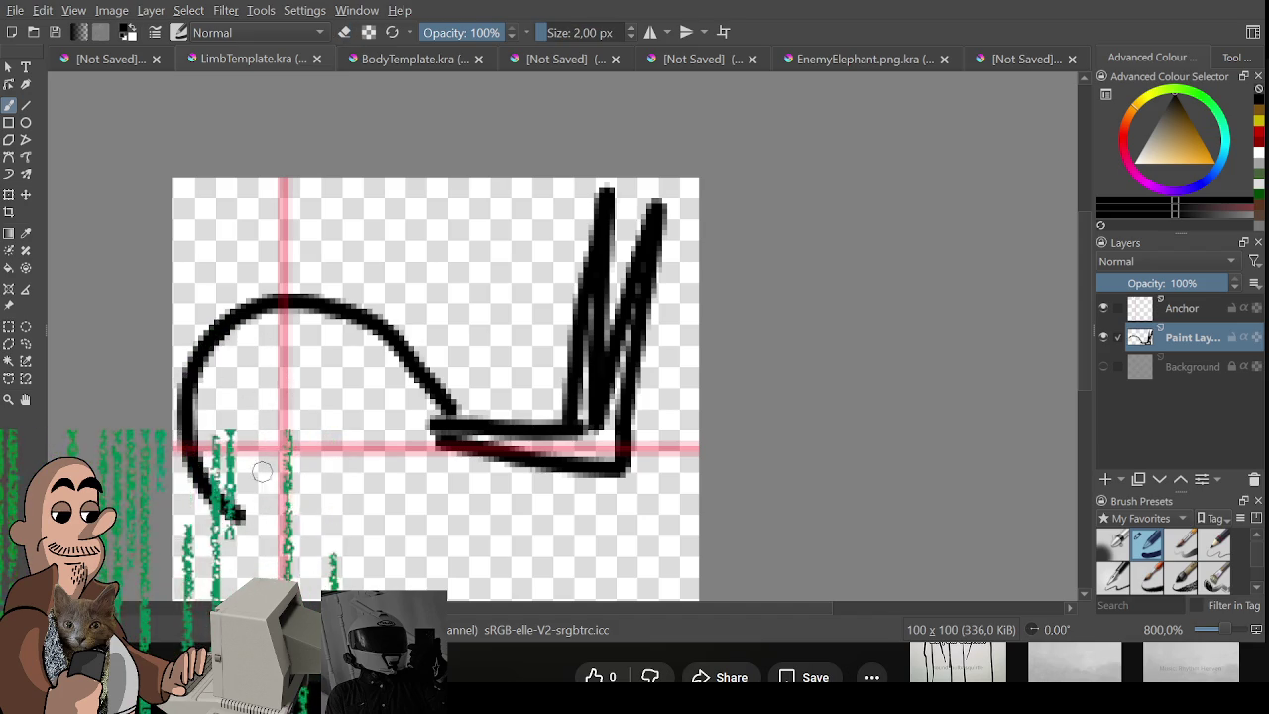
key("ctrl+z")
left_click_drag(355, 508, 462, 448)
left_click_drag(465, 516, 453, 507)
Add zigzag claw spikes, rework the hook and curl, and add an empty layer below.
mouse_move(558, 412)
left_mouse_down()
mouse_move(551, 228)
mouse_move(580, 394)
left_mouse_up()
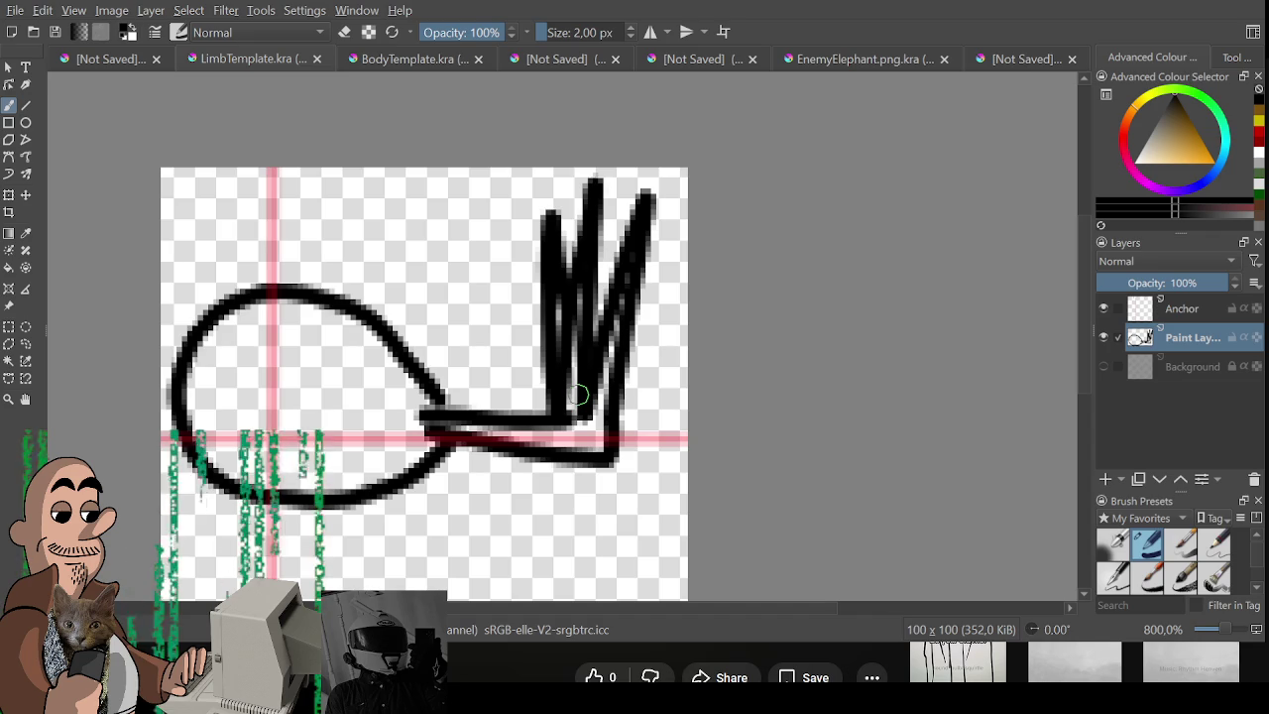
left_click_drag(519, 355, 532, 307)
key("e")
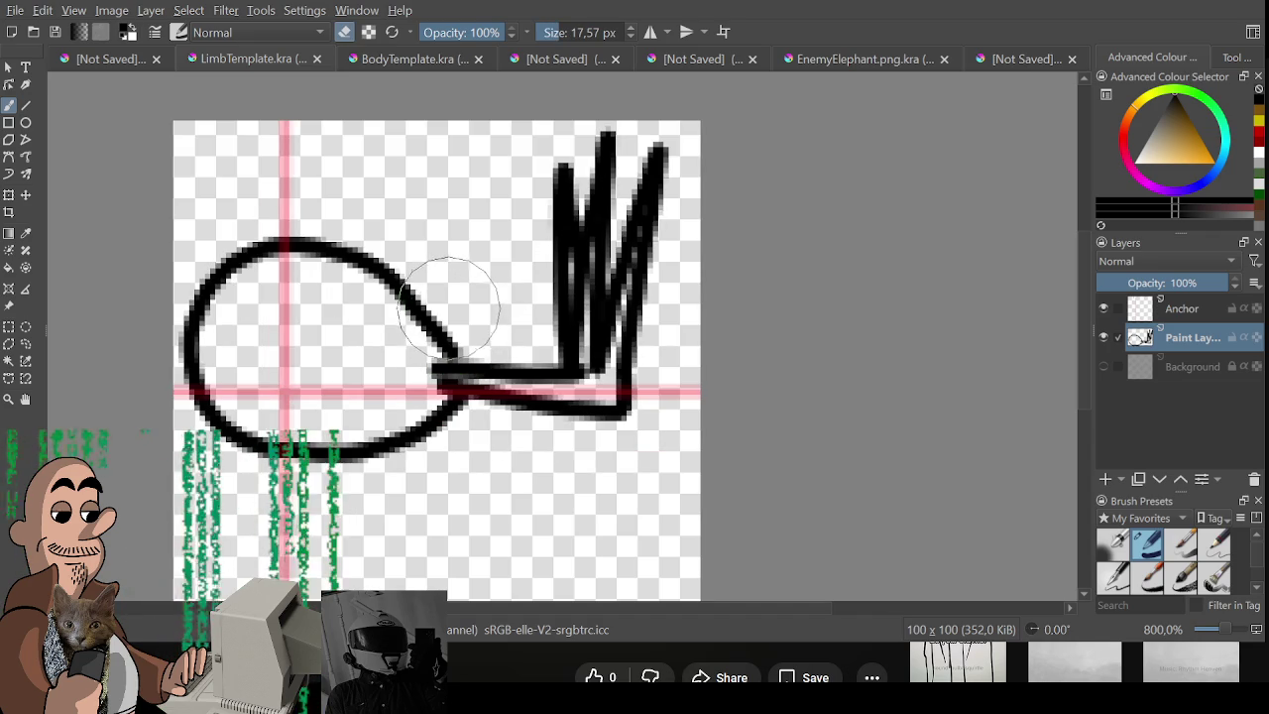
left_click_drag(448, 325, 375, 284)
key("e")
mouse_move(327, 246)
left_mouse_down()
mouse_move(397, 247)
mouse_move(391, 309)
left_mouse_up()
left_click(481, 332)
key("ctrl+z")
key("ctrl+z")
key("ctrl+z")
mouse_move(322, 248)
left_mouse_down()
mouse_move(446, 297)
mouse_move(390, 320)
mouse_move(451, 342)
mouse_move(436, 369)
mouse_move(451, 453)
mouse_move(387, 459)
mouse_move(392, 421)
mouse_move(446, 419)
mouse_move(418, 393)
left_mouse_up()
key("e")
key("e")
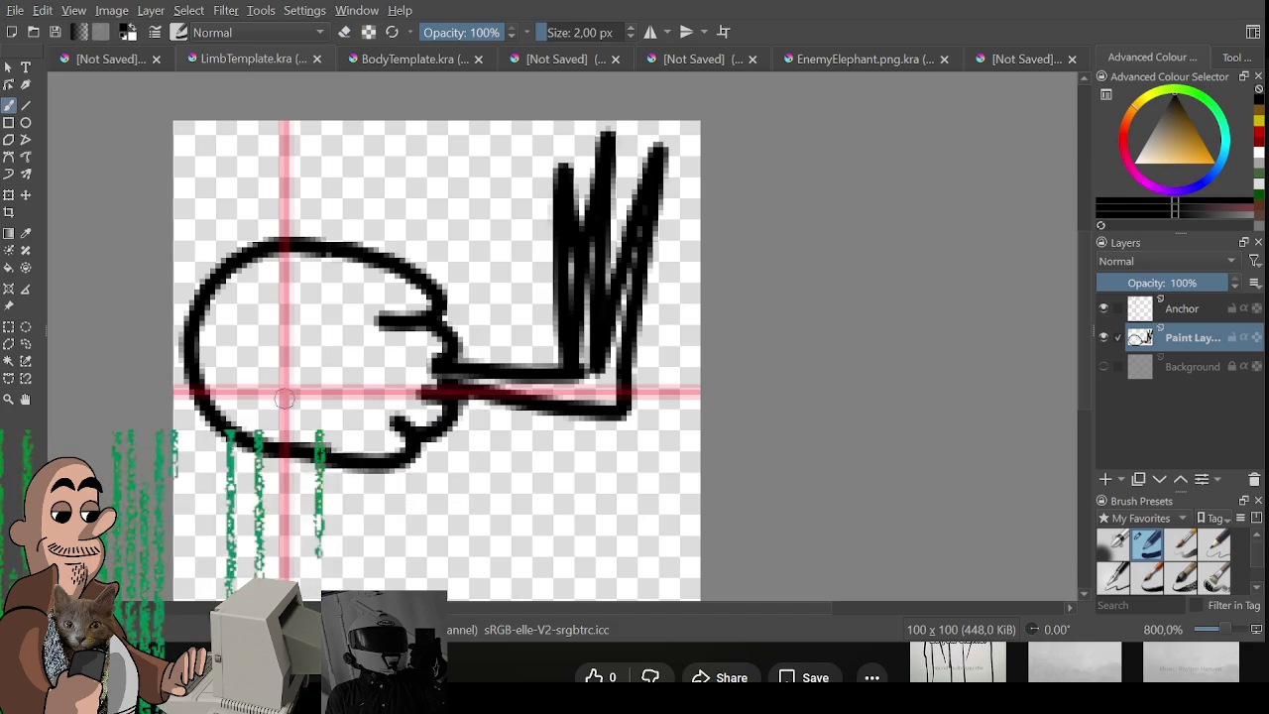
left_click_drag(322, 448, 343, 369)
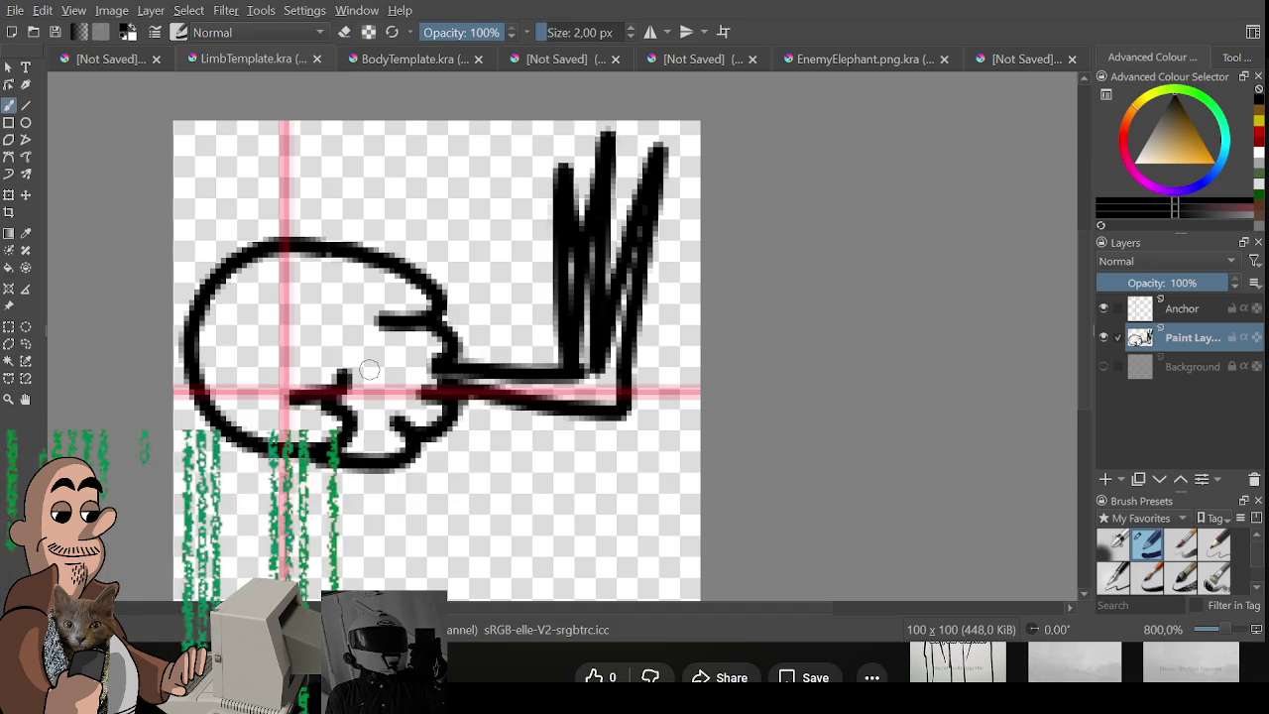
left_click(1108, 480)
left_click_drag(1190, 342, 1189, 369)
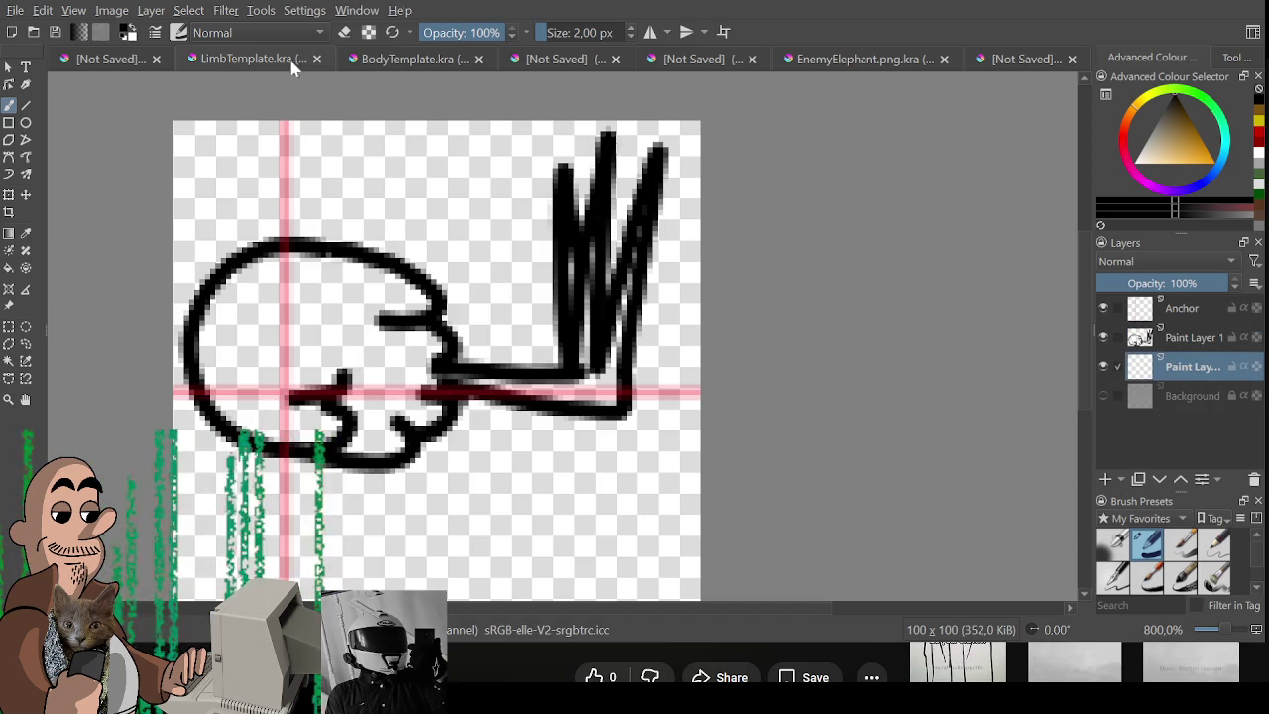
Pick the chicken foot's orange and paint the beak and arm orange.
left_click(95, 59)
scroll(608, 350, "up", 5)
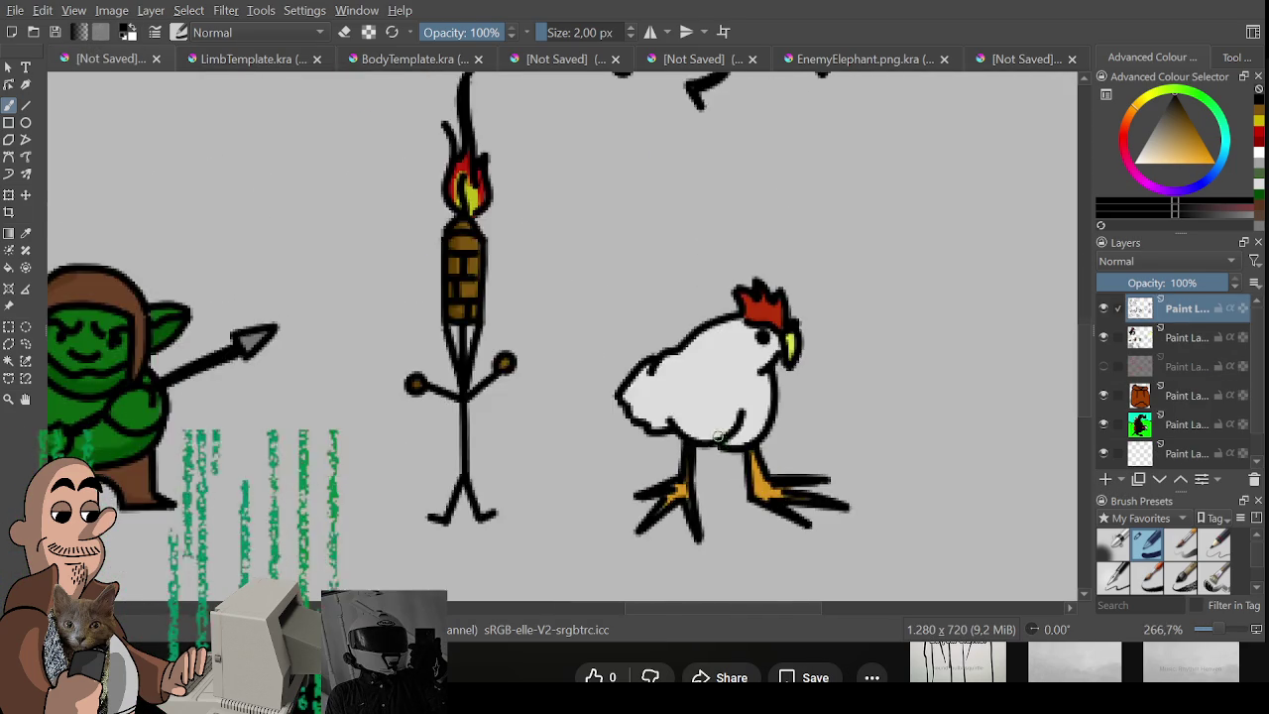
right_click(759, 422)
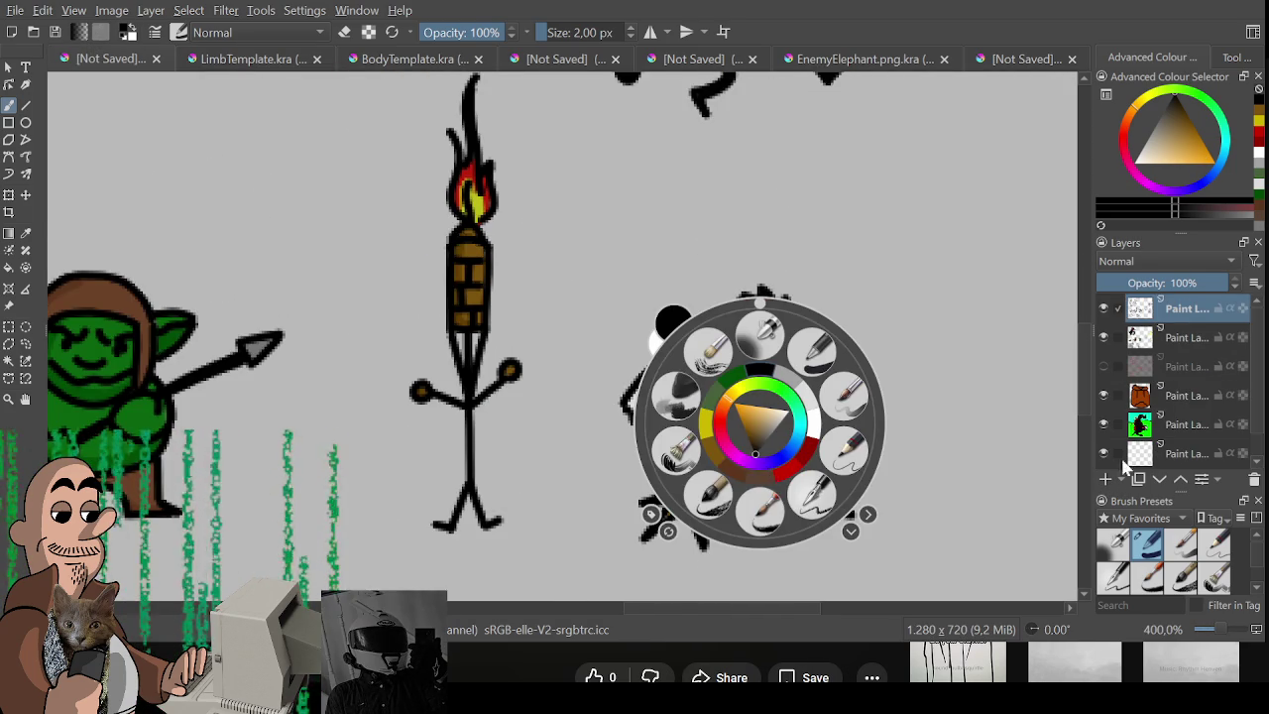
right_click(765, 449)
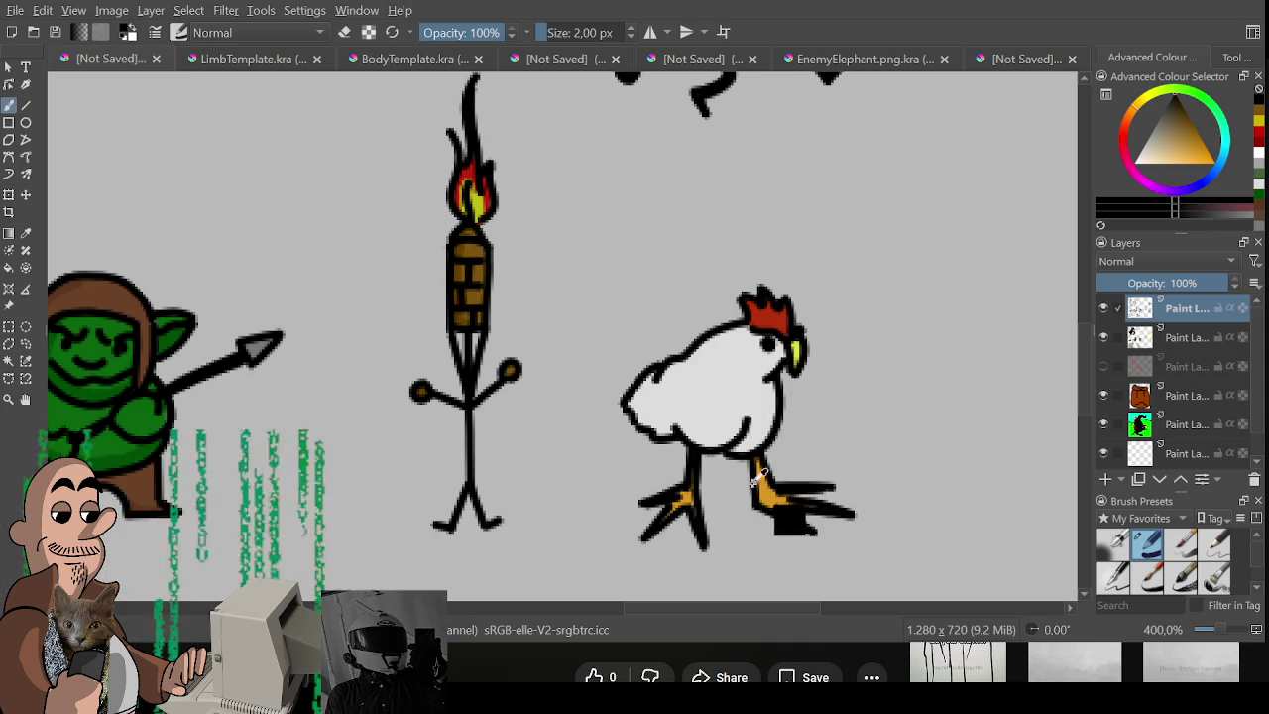
left_click(778, 491, "ctrl")
left_click(220, 61)
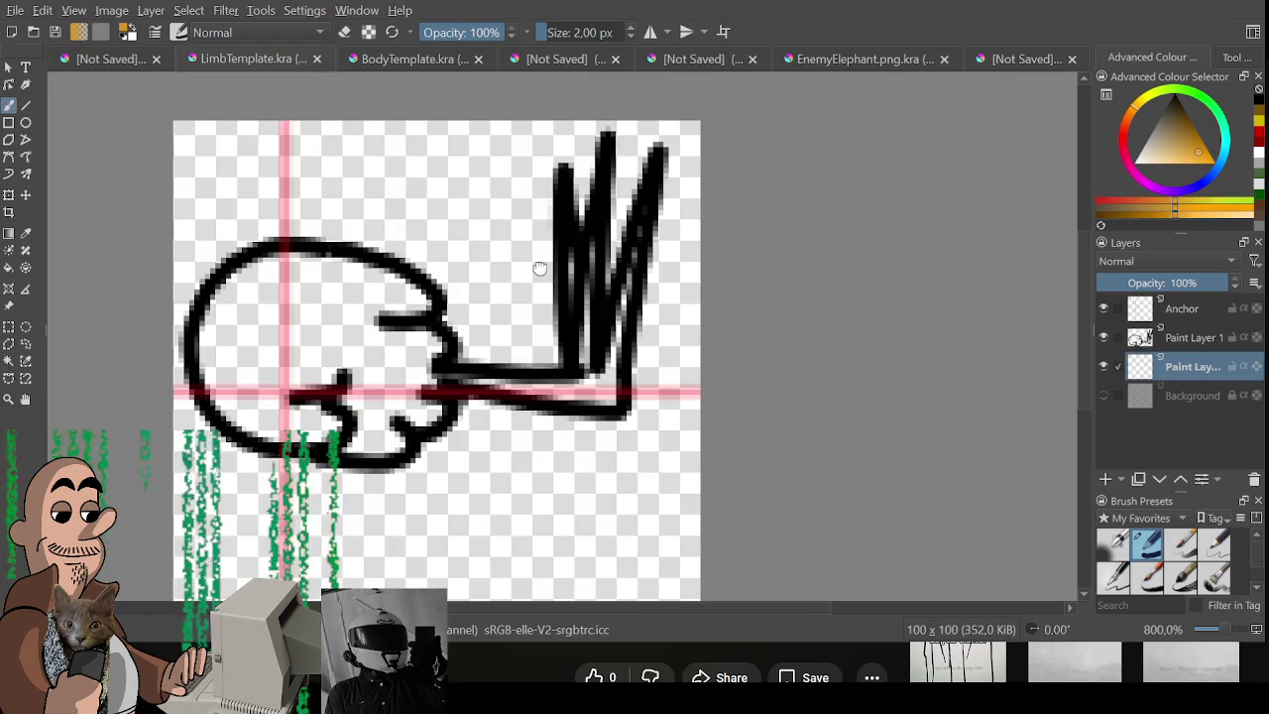
left_click_drag(591, 238, 593, 389)
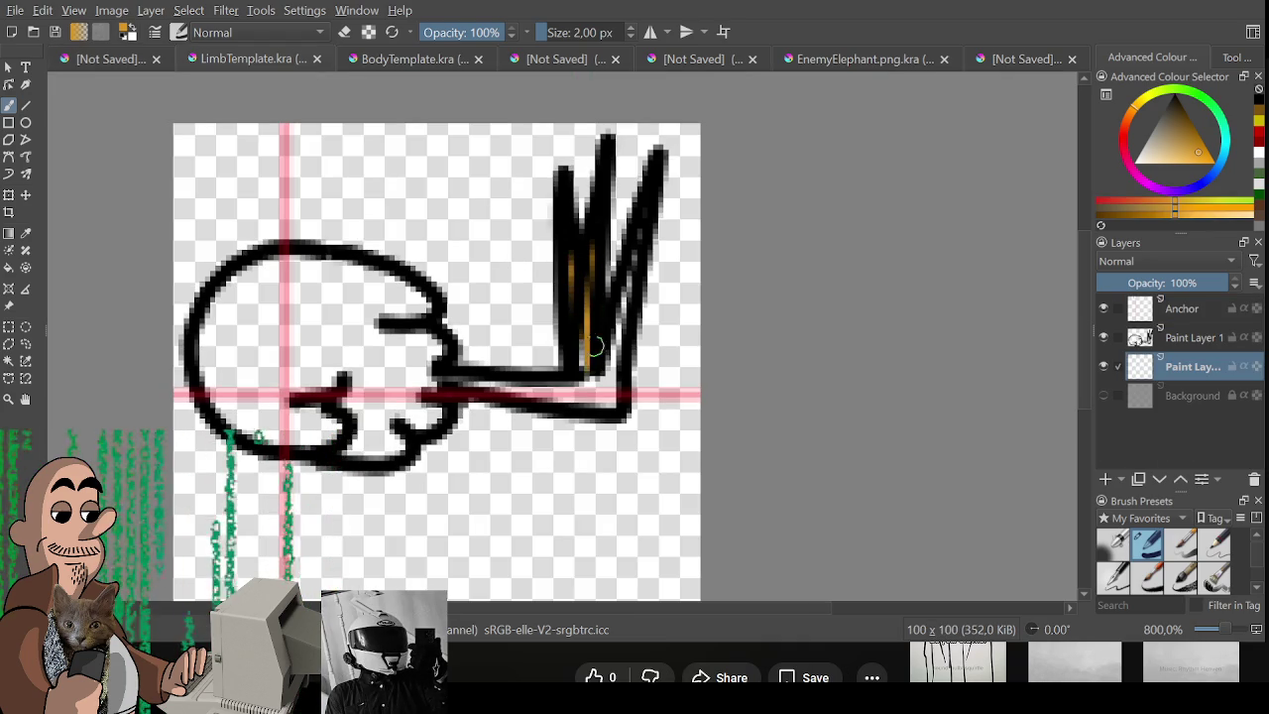
mouse_move(614, 315)
left_mouse_down()
mouse_move(595, 404)
mouse_move(476, 391)
mouse_move(629, 391)
left_mouse_up()
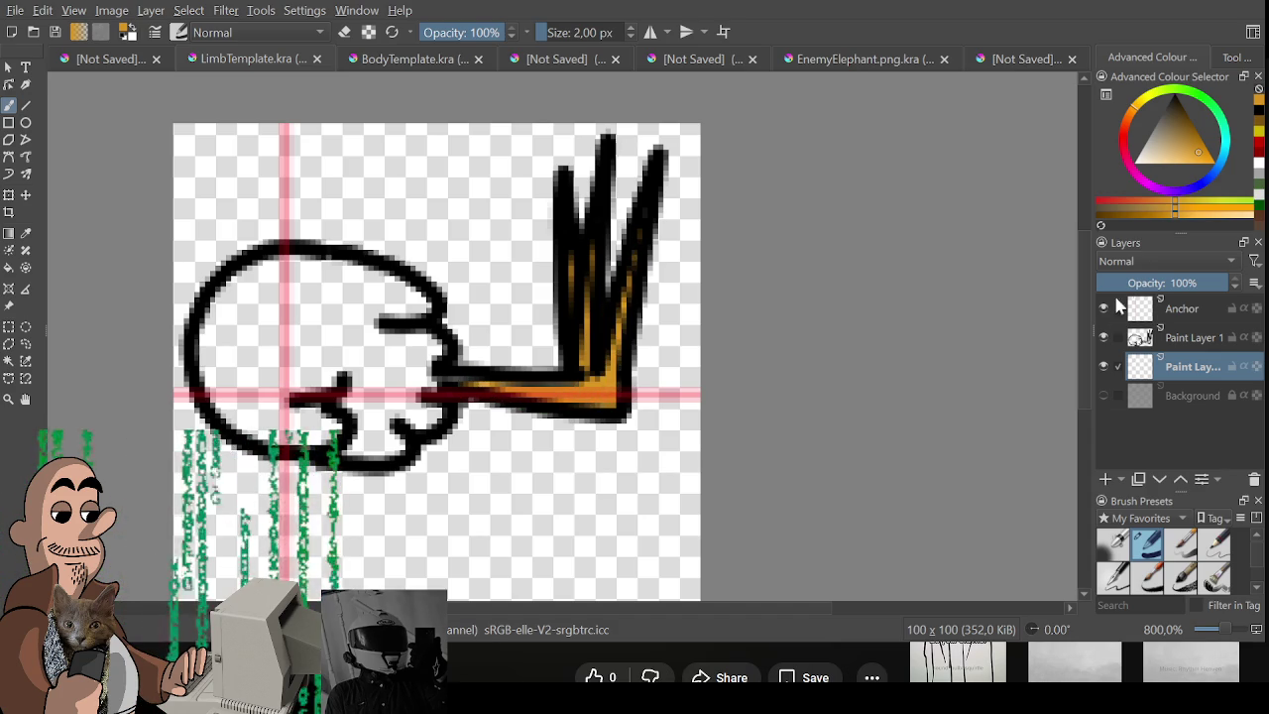
Hide the anchor guides, pick the chicken's light grey body colour, and enlarge the brush.
left_click(1103, 309)
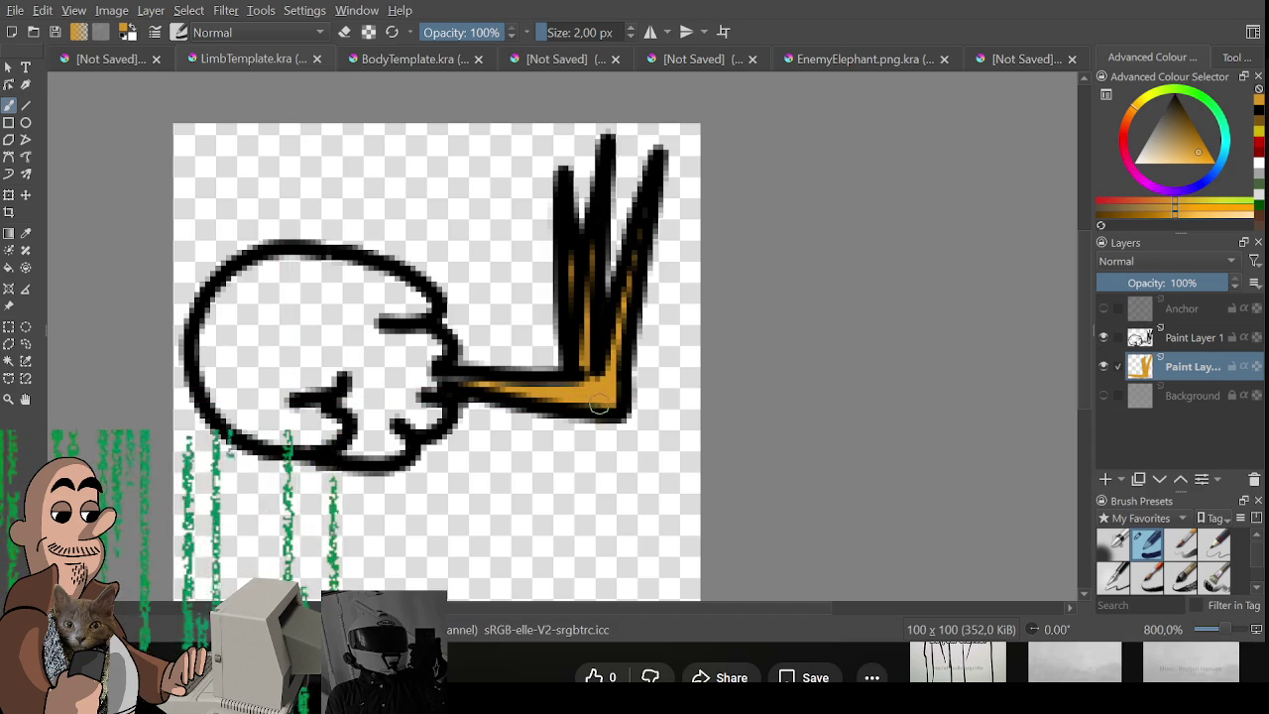
left_click(134, 62)
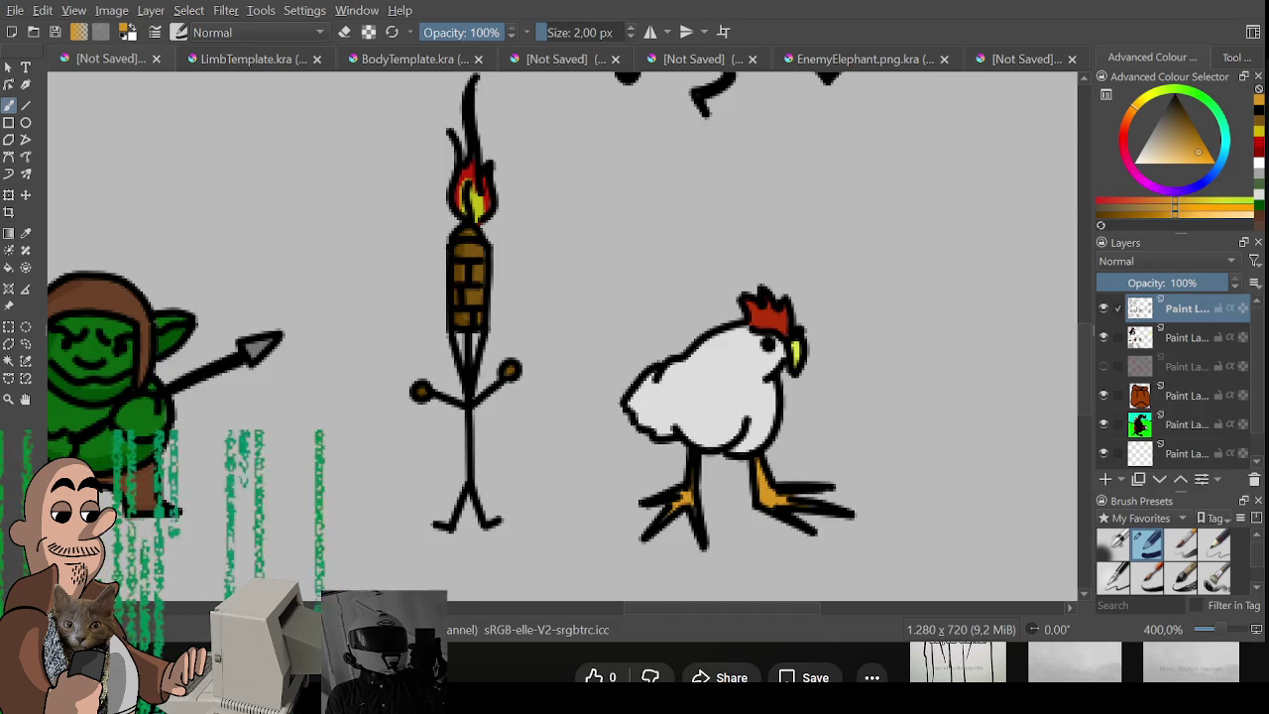
left_click(768, 426, "ctrl")
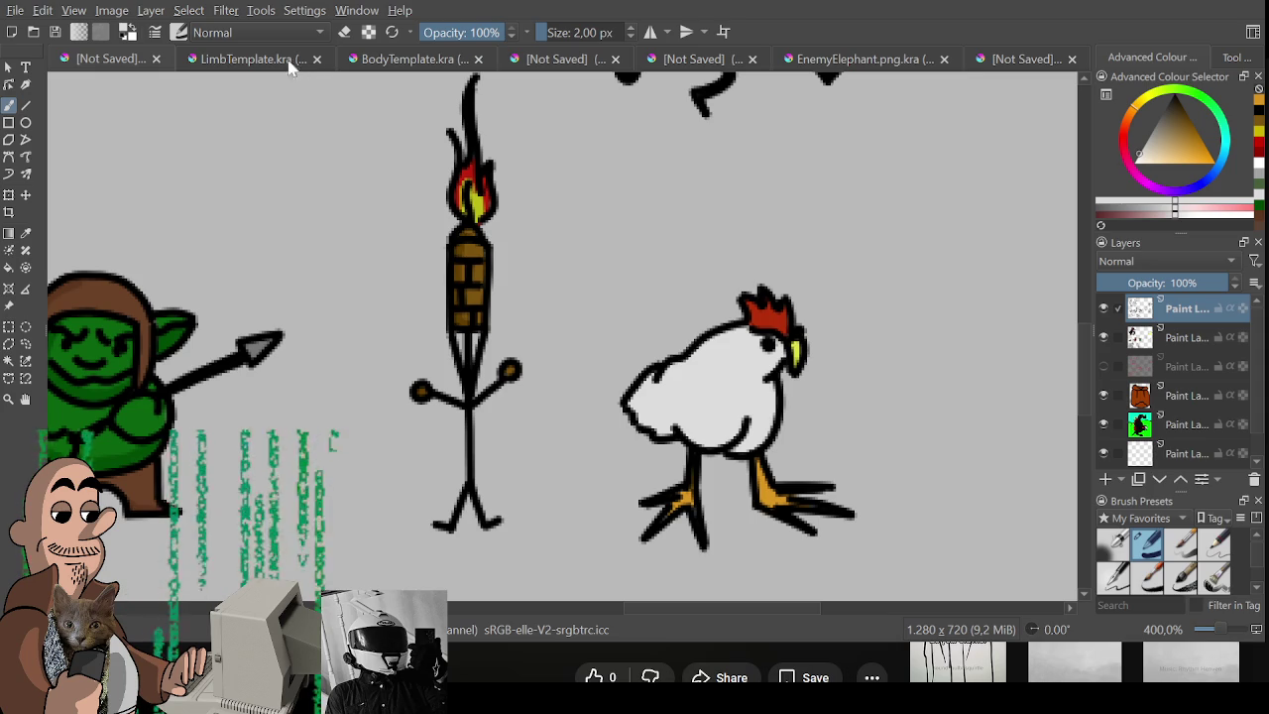
left_click(233, 59)
key("bracketright")
key("bracketright")
key("bracketright")
Paint the head interior light grey, then shift the line art and colour fill layers about 25 px down.
mouse_move(277, 342)
left_mouse_down()
mouse_move(241, 311)
mouse_move(298, 311)
mouse_move(281, 335)
mouse_move(382, 368)
mouse_move(334, 275)
mouse_move(221, 354)
mouse_move(416, 394)
mouse_move(383, 368)
left_mouse_up()
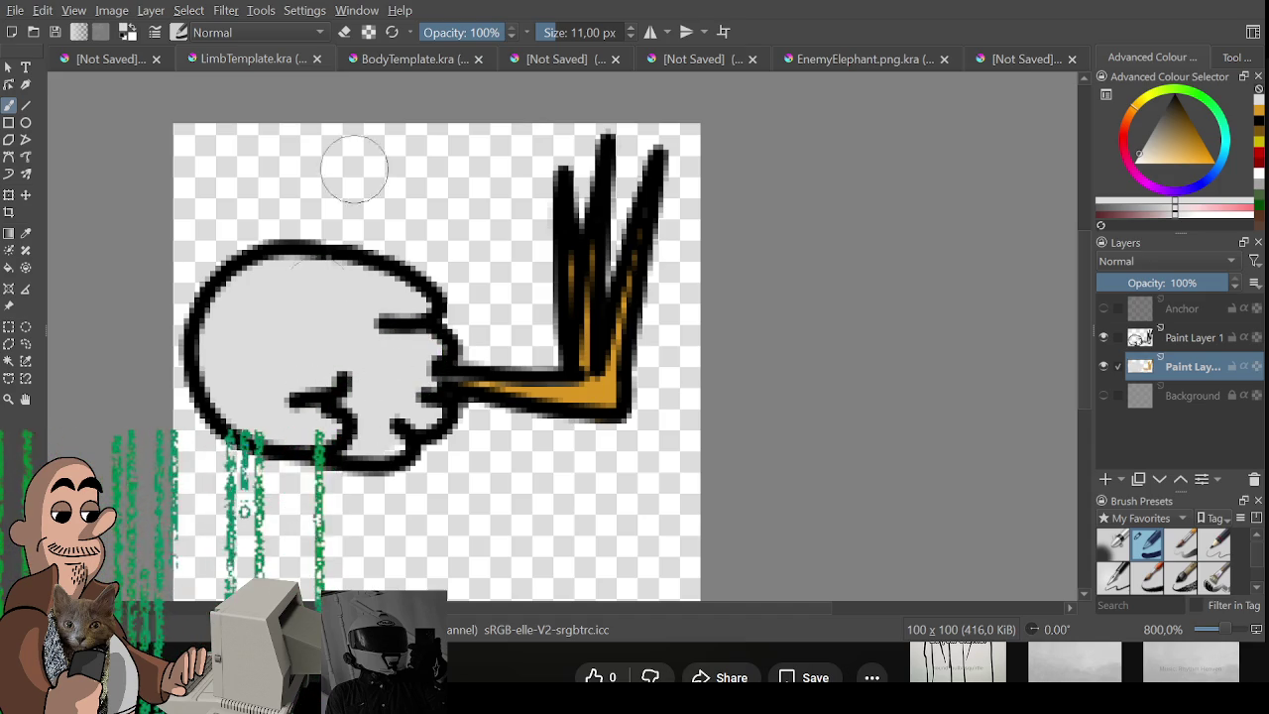
scroll(635, 411, "down", 2)
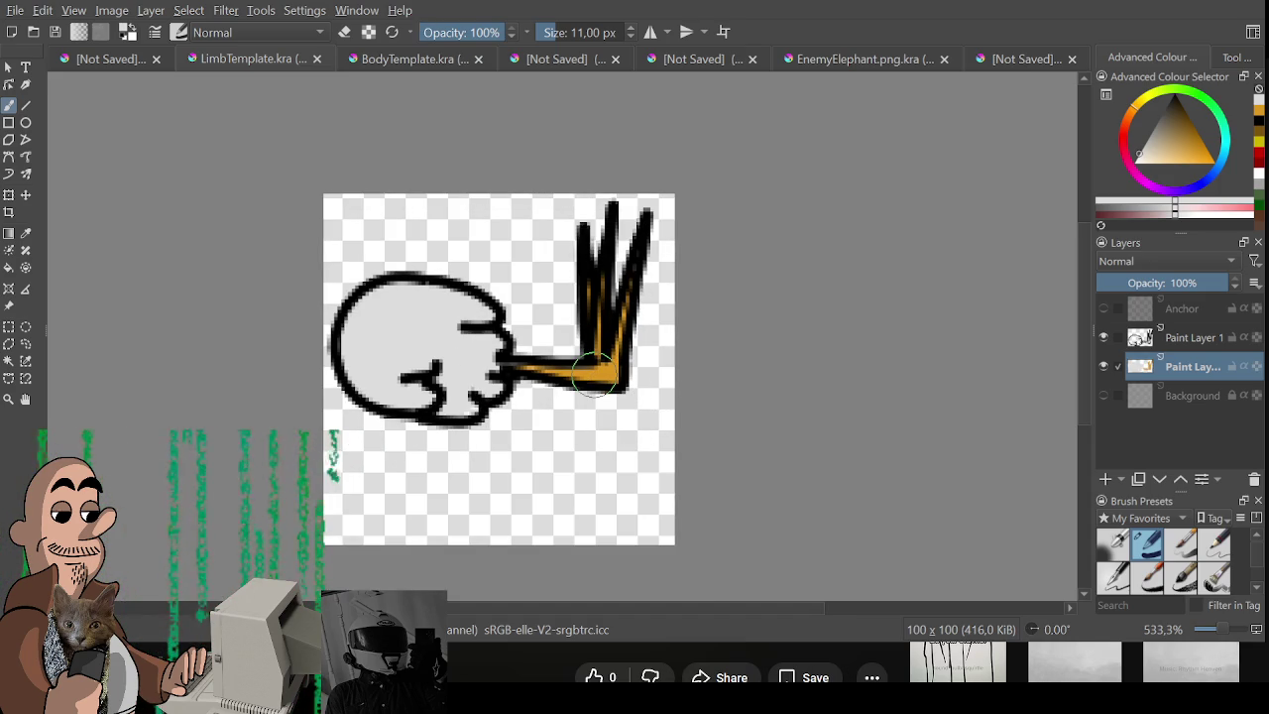
key("ctrl+t")
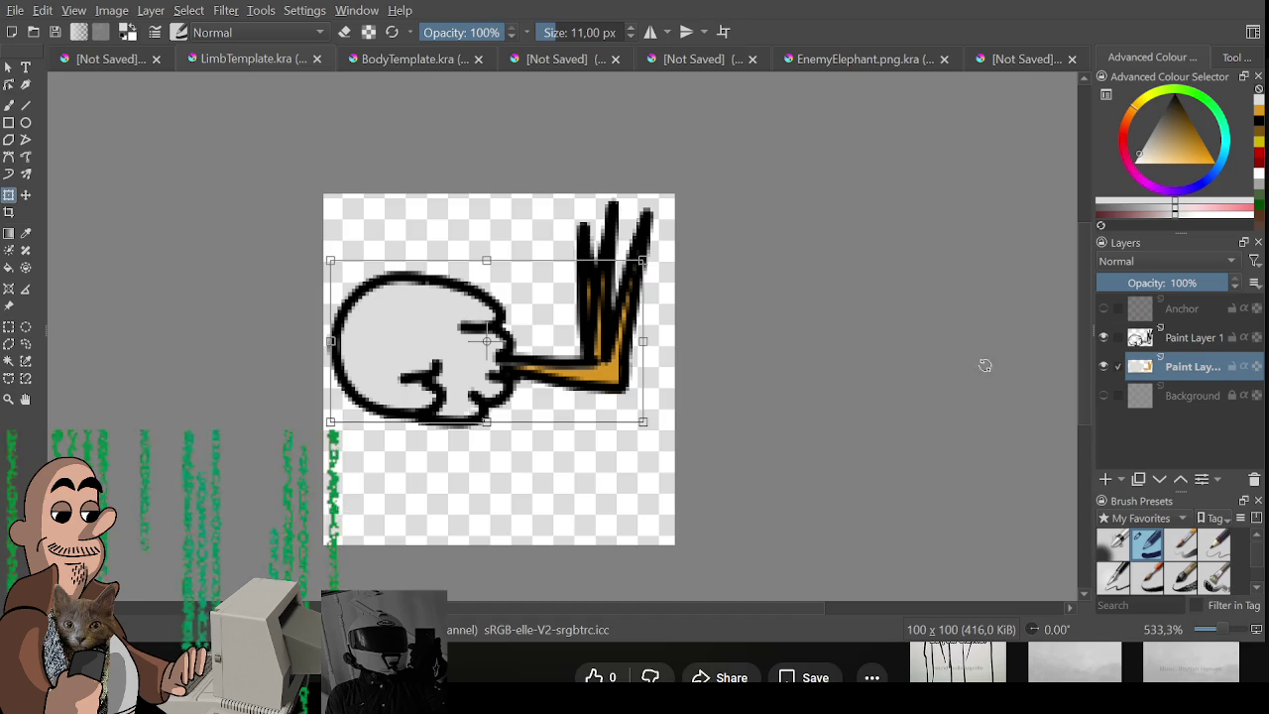
left_click(1165, 347)
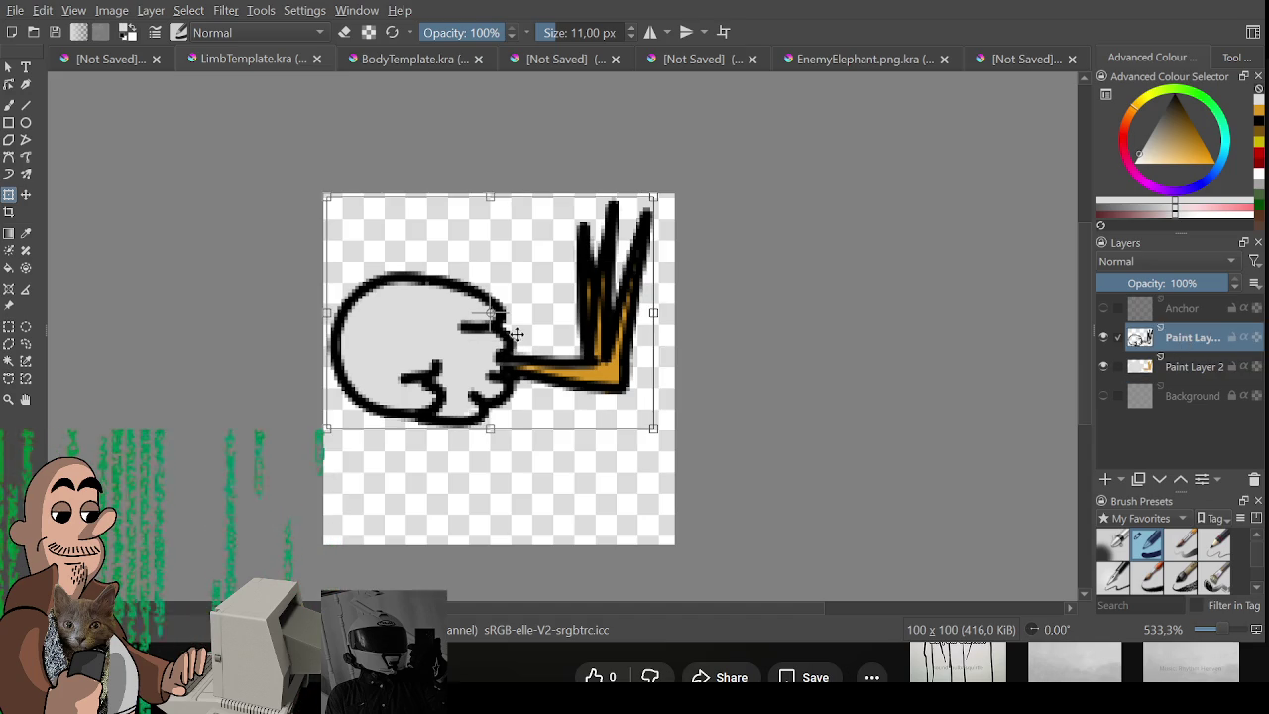
left_click_drag(514, 353, 514, 373)
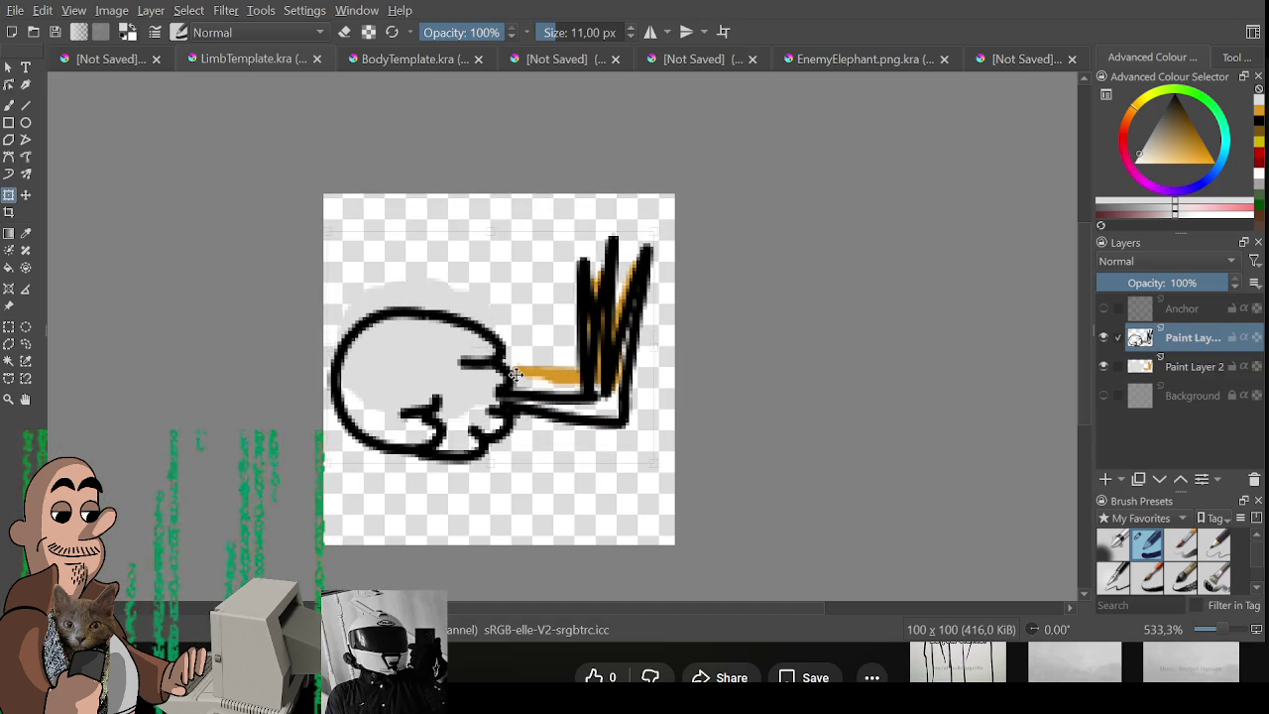
left_click(1198, 366)
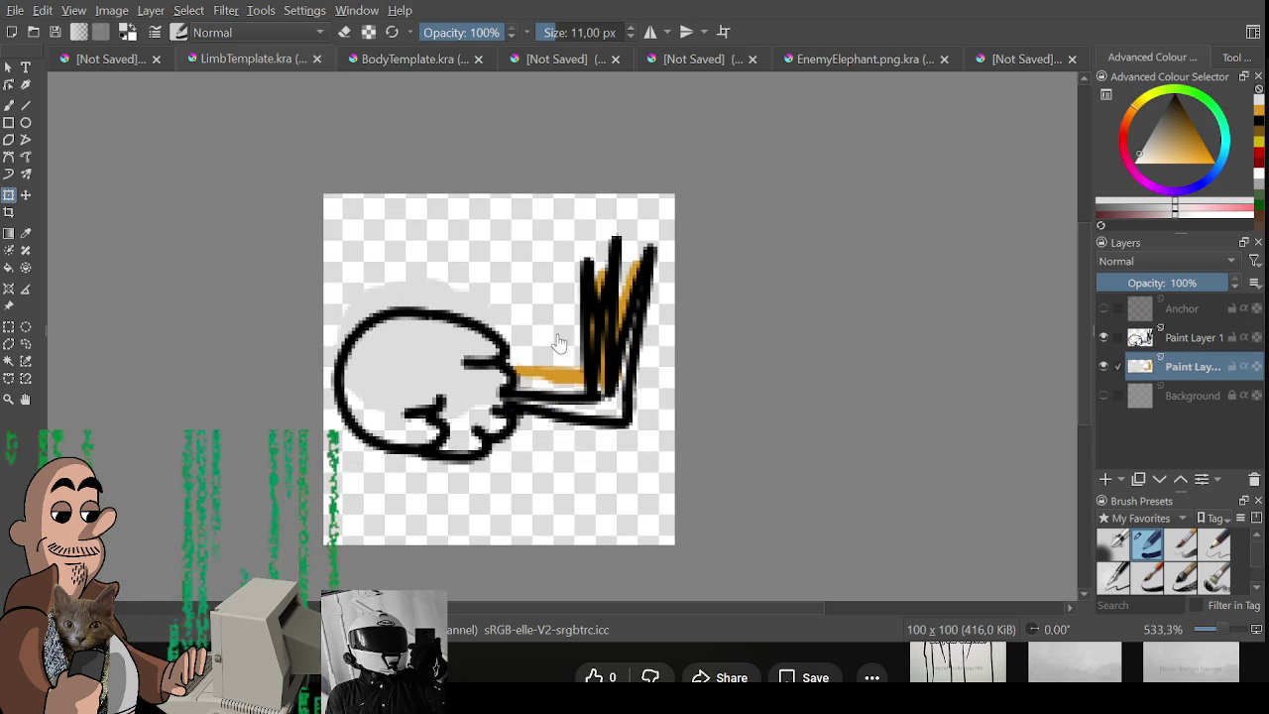
left_click_drag(561, 337, 566, 362)
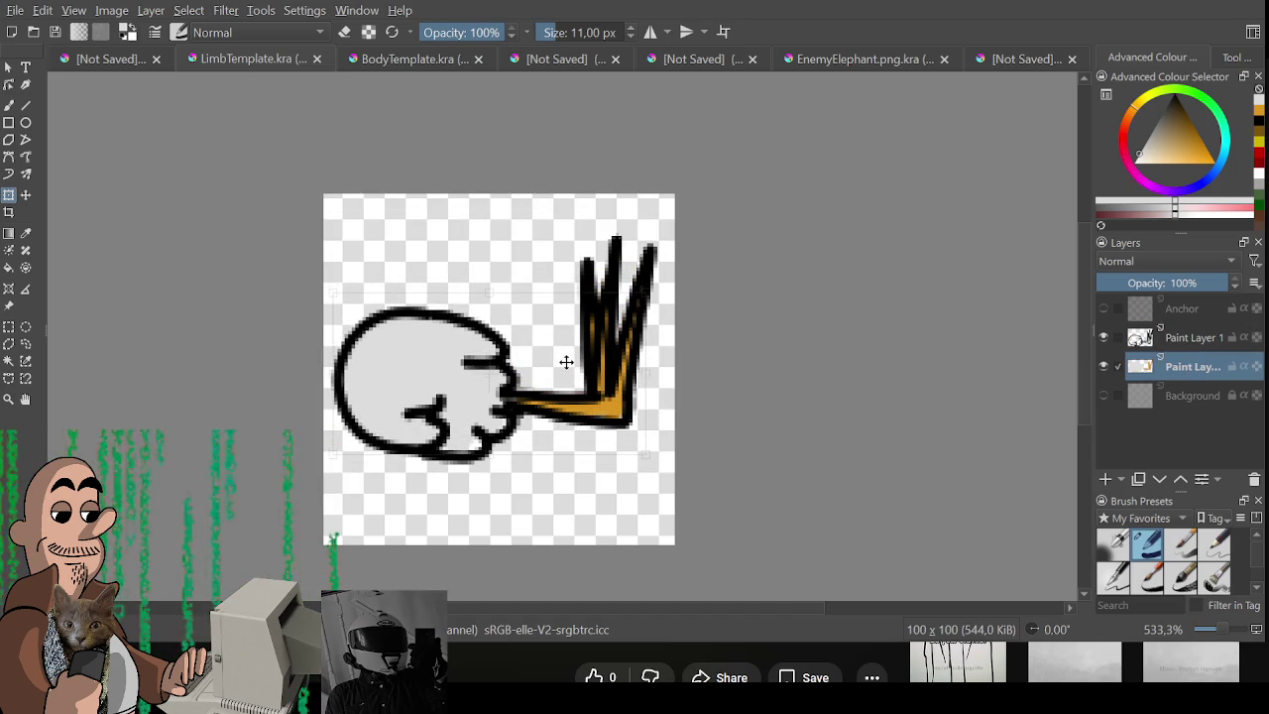
key("ctrl+r")
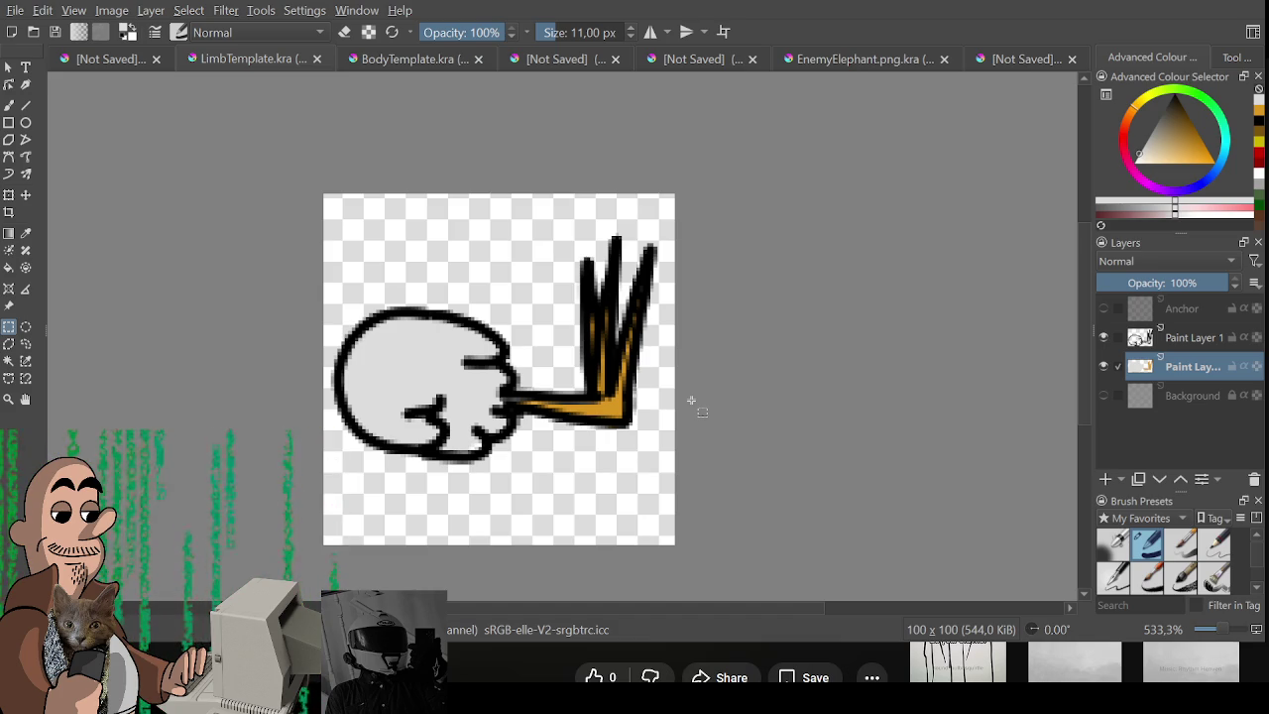
On the line art layer, undo the stray eye arc and the black mark below the leg.
scroll(691, 400, "up", 1)
left_click(1187, 335)
mouse_move(406, 315)
left_mouse_down()
mouse_move(452, 317)
mouse_move(454, 333)
left_mouse_up()
key("b")
key("d")
key("ctrl+z")
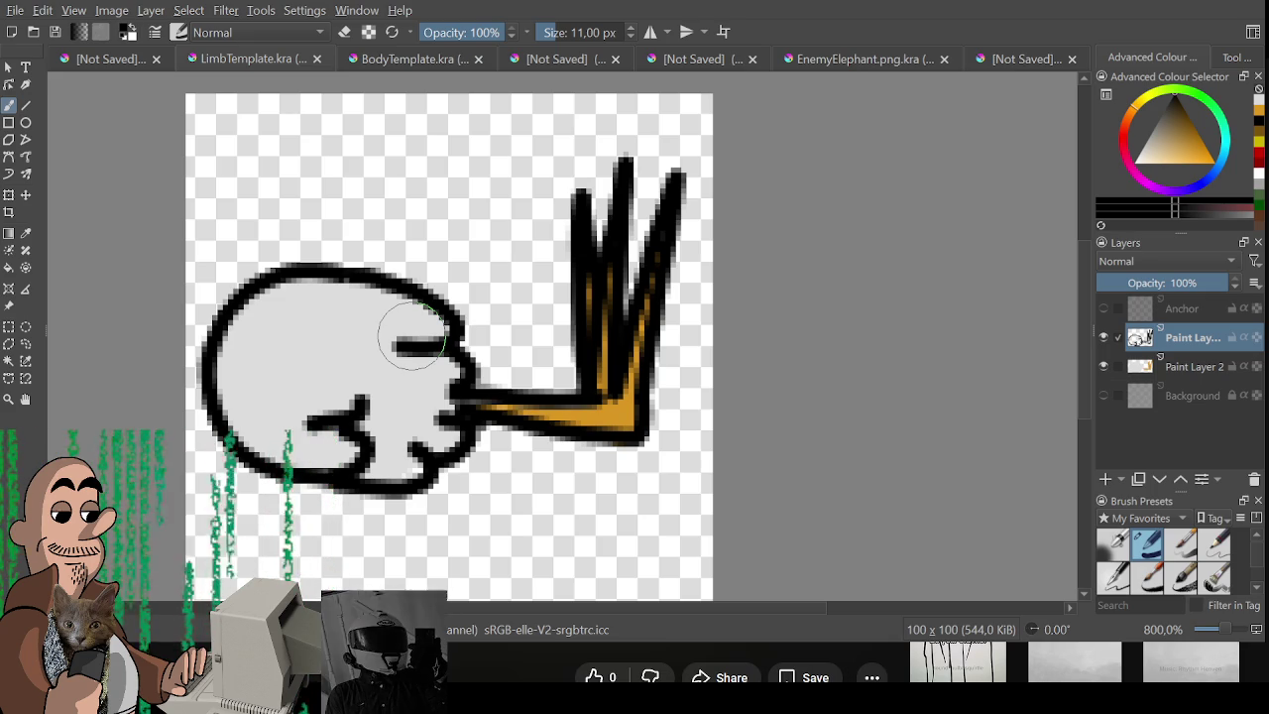
left_click_drag(412, 337, 431, 330)
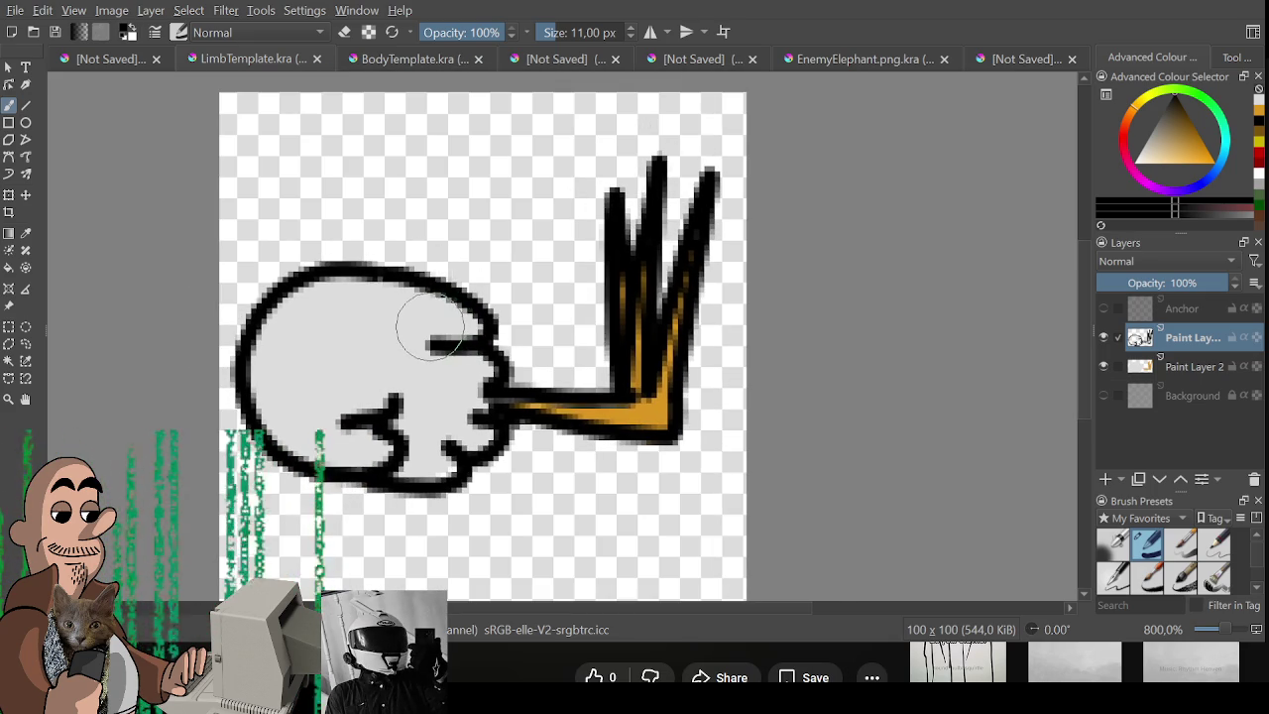
scroll(430, 330, "down", 1)
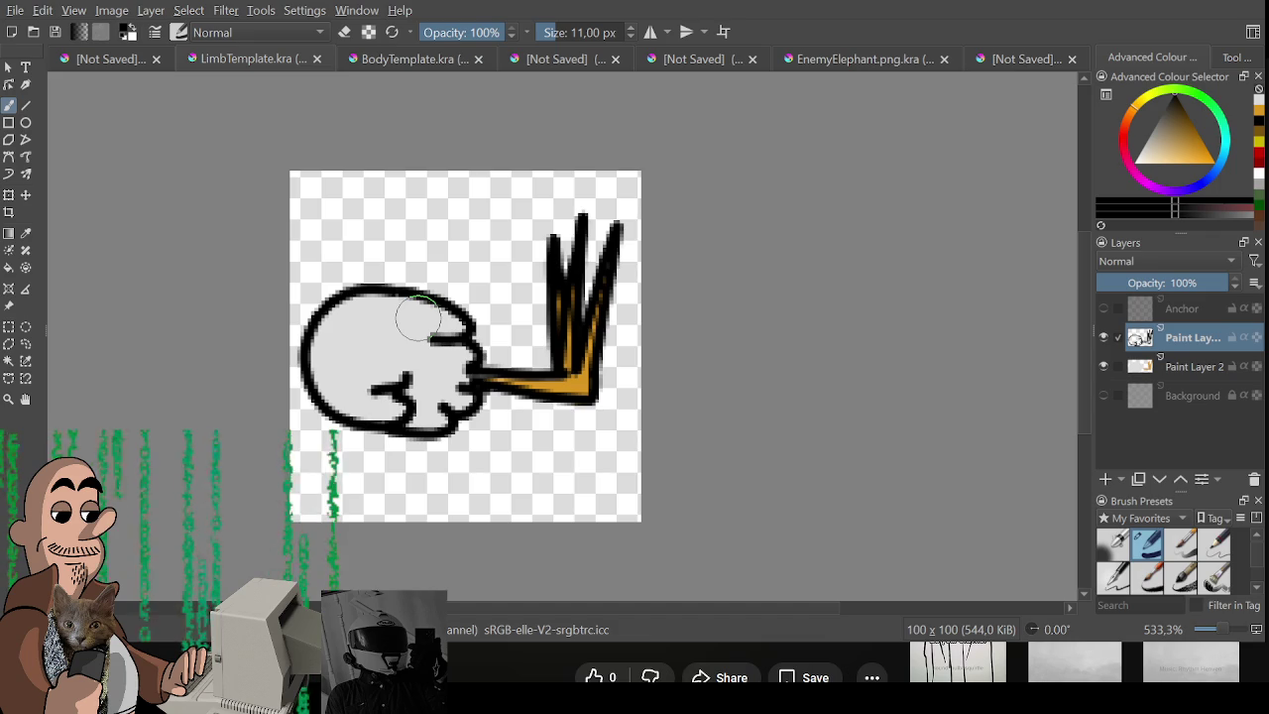
left_click_drag(416, 317, 436, 319)
scroll(476, 381, "up", 1)
key("ctrl+z")
Shrink the brush to about 1 px and export the chicken-head arm sprite as a PNG.
key("bracketleft")
key("bracketleft")
key("bracketleft")
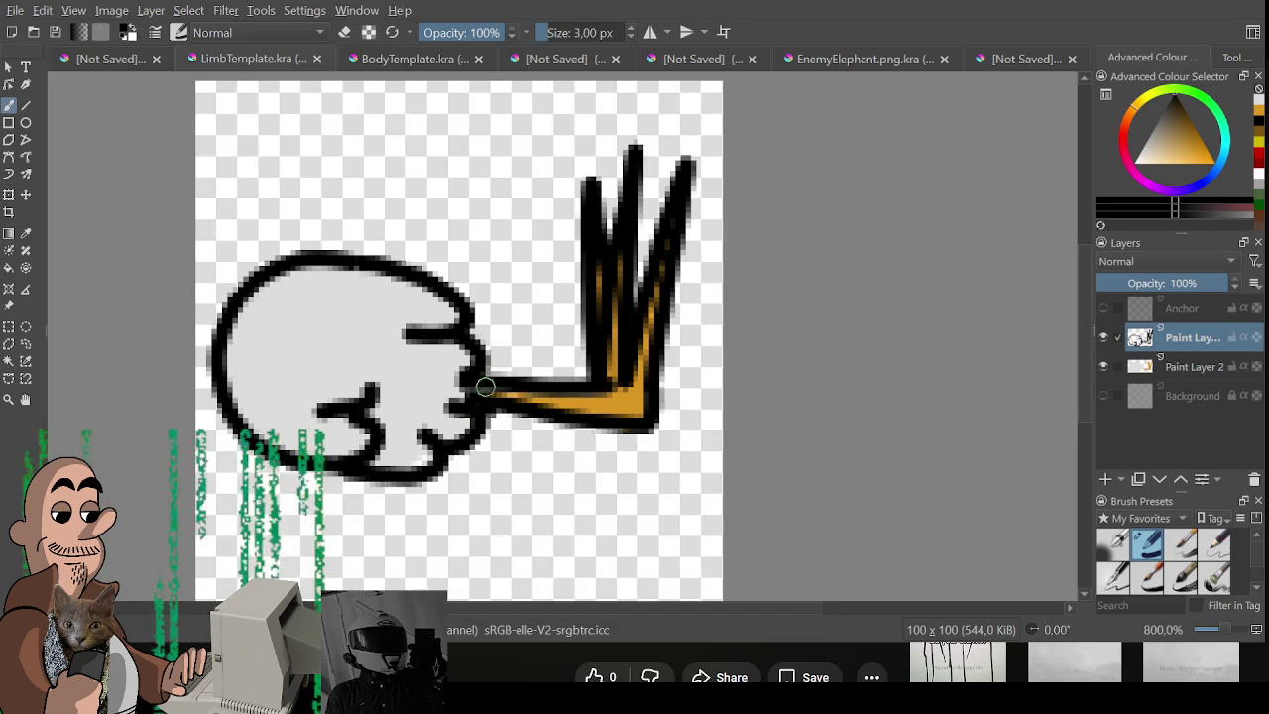
scroll(578, 428, "down", 1)
scroll(560, 445, "down", 1)
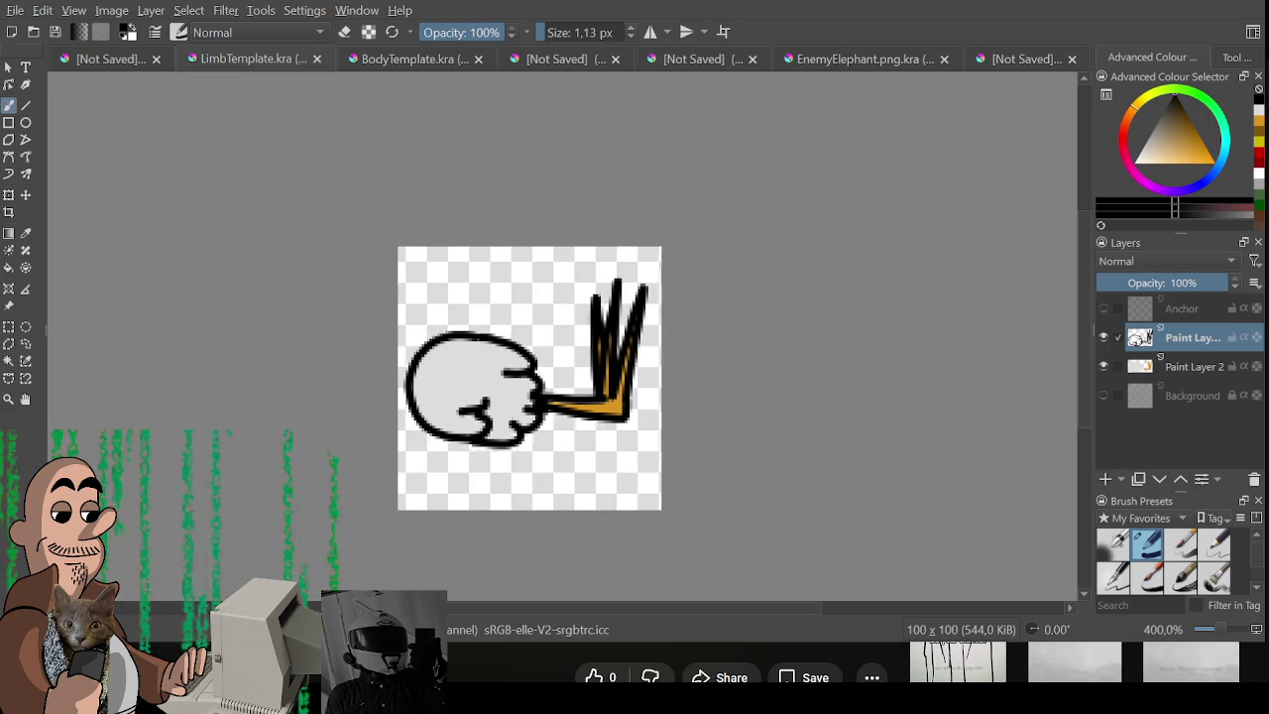
scroll(450, 227, "up", 1)
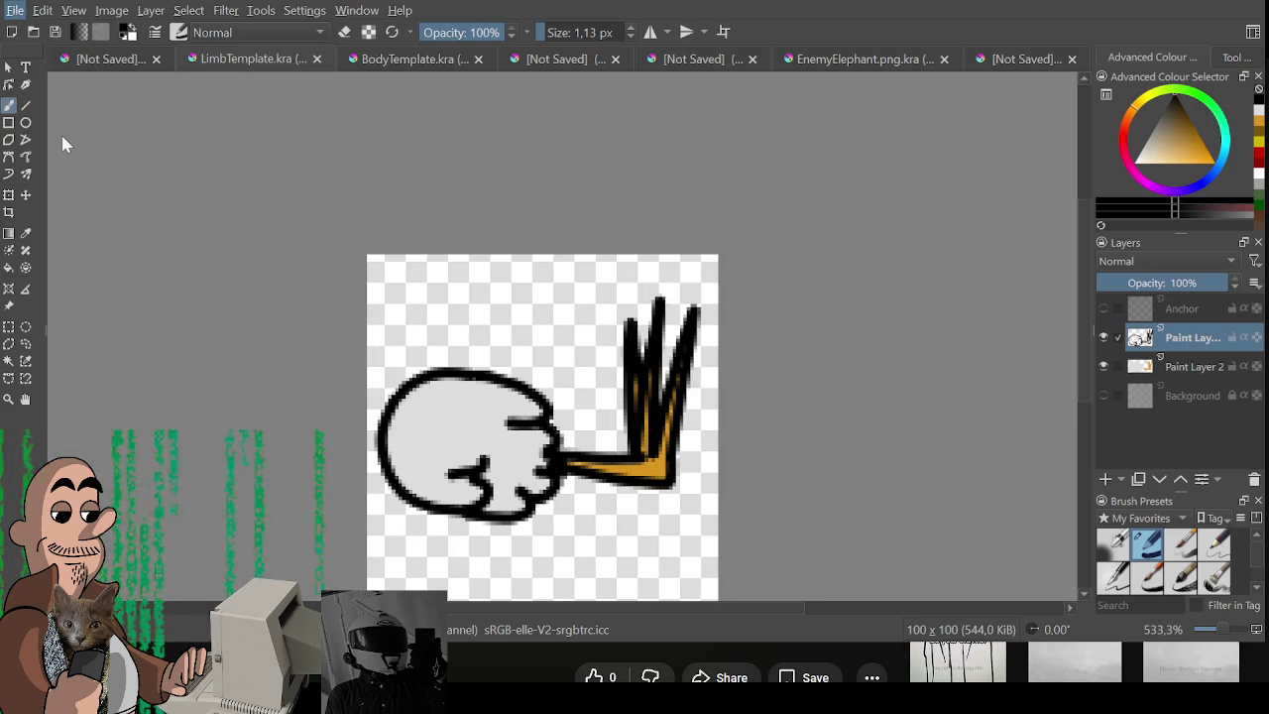
key("alt")
key("Escape")
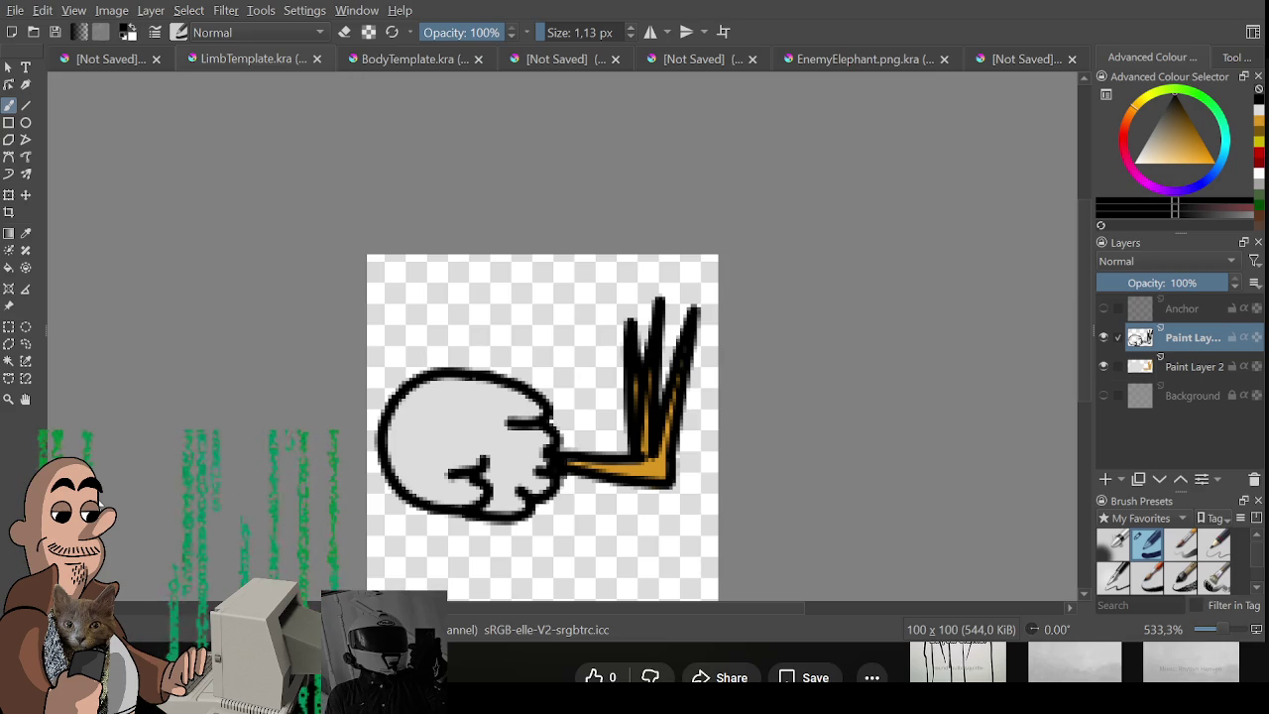
key("ctrl+s")
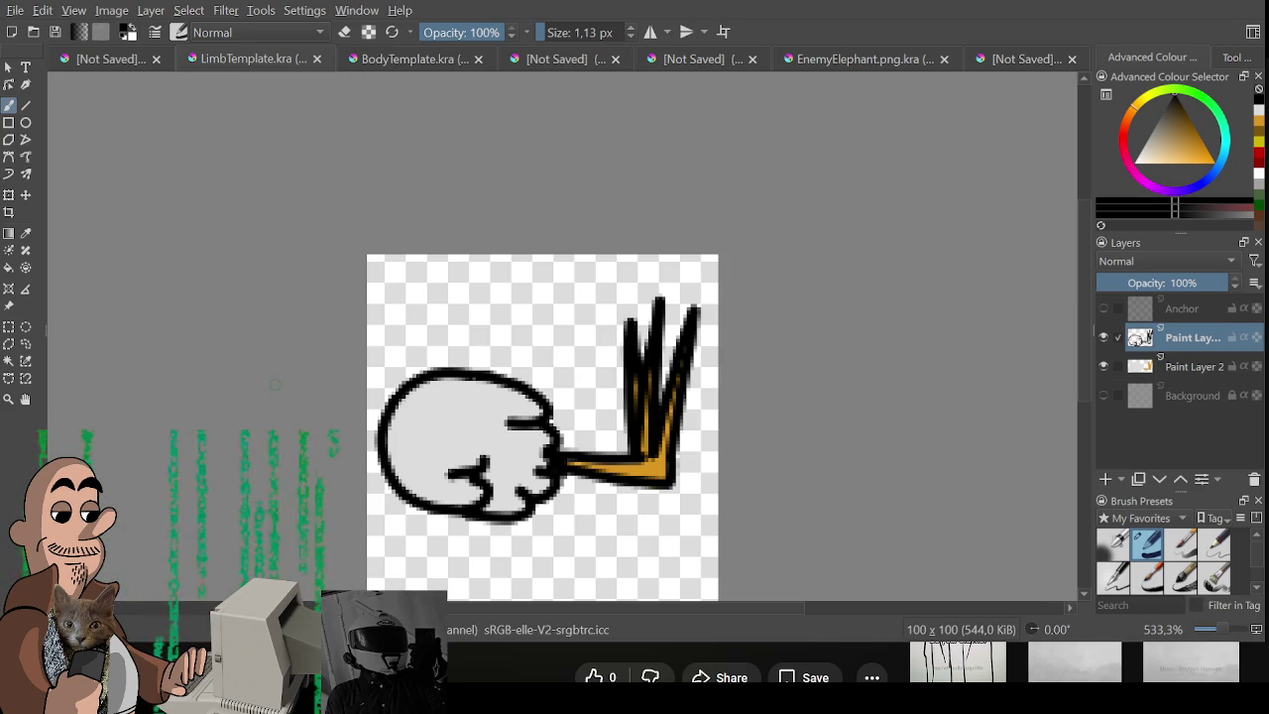
Erase the black outline of the head and arm with the eraser.
scroll(419, 308, "down", 1)
key("e")
mouse_move(376, 357)
left_mouse_down()
mouse_move(517, 403)
mouse_move(634, 366)
mouse_move(503, 354)
mouse_move(377, 396)
mouse_move(368, 415)
left_mouse_up()
left_click(1189, 367)
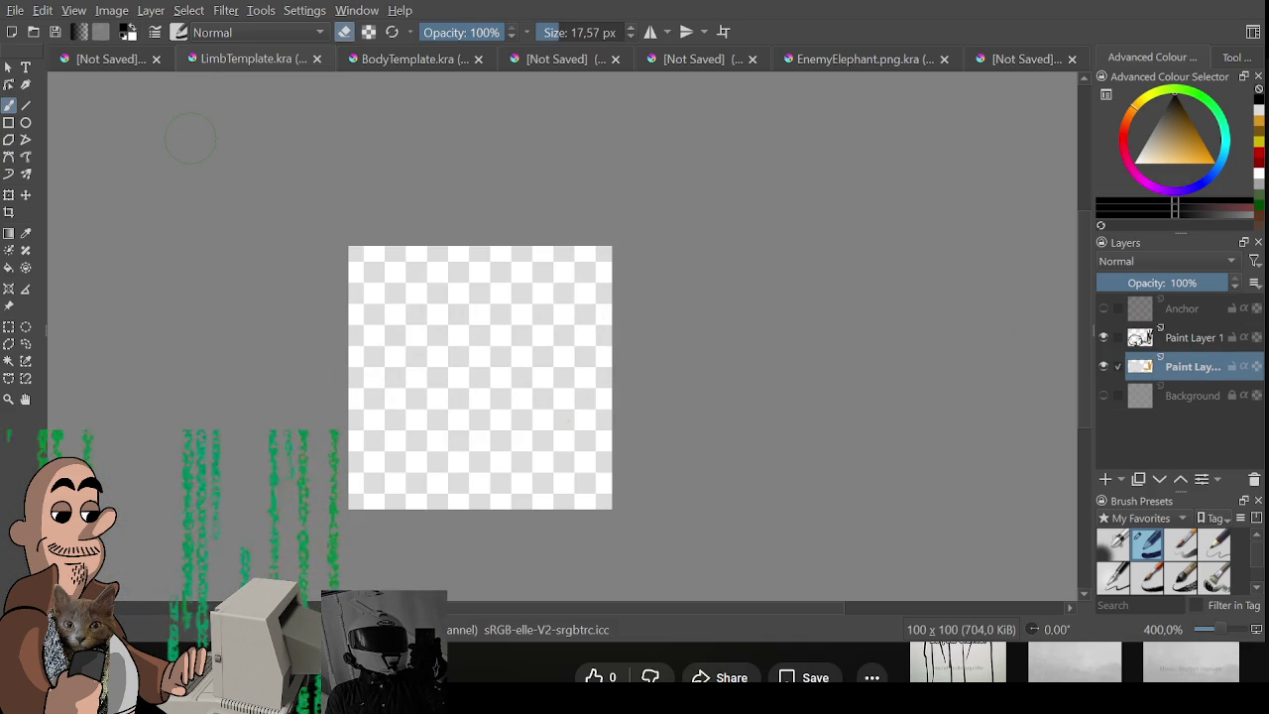
Try several arc strokes on the empty canvas with the fine brush, undoing each one.
key("e")
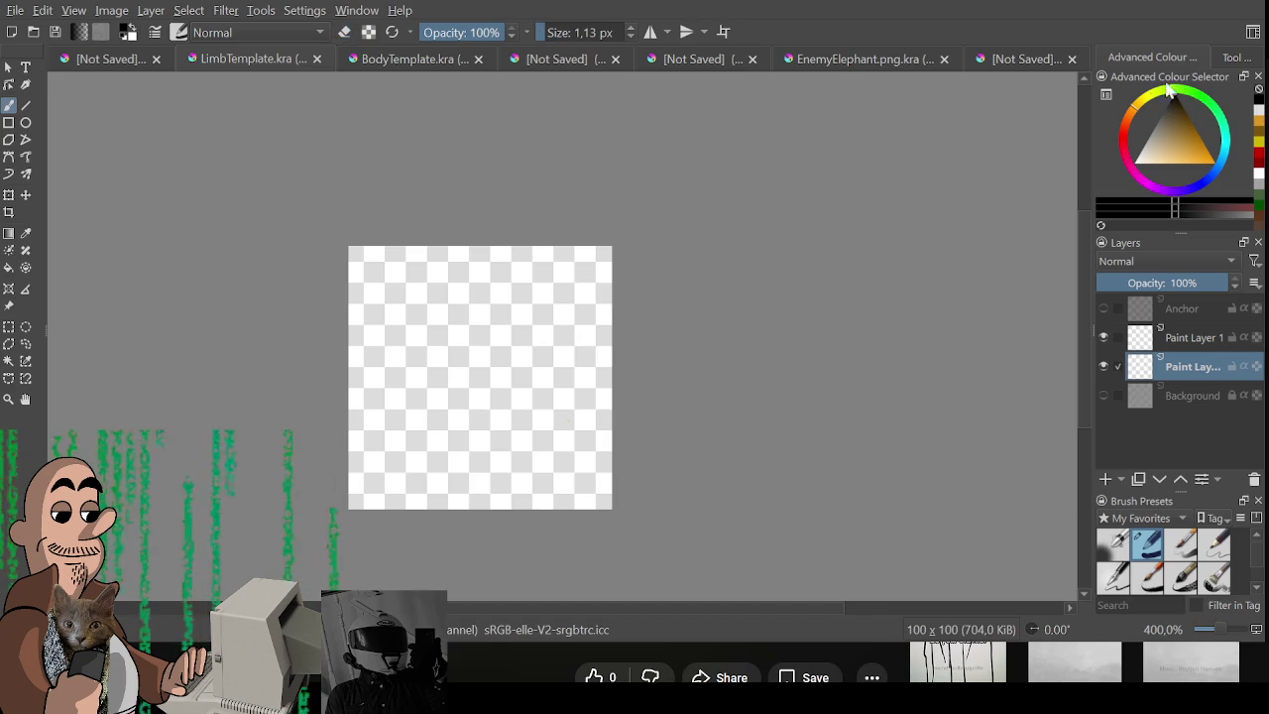
key("e")
key("e")
left_click_drag(411, 377, 447, 311)
key("ctrl+z")
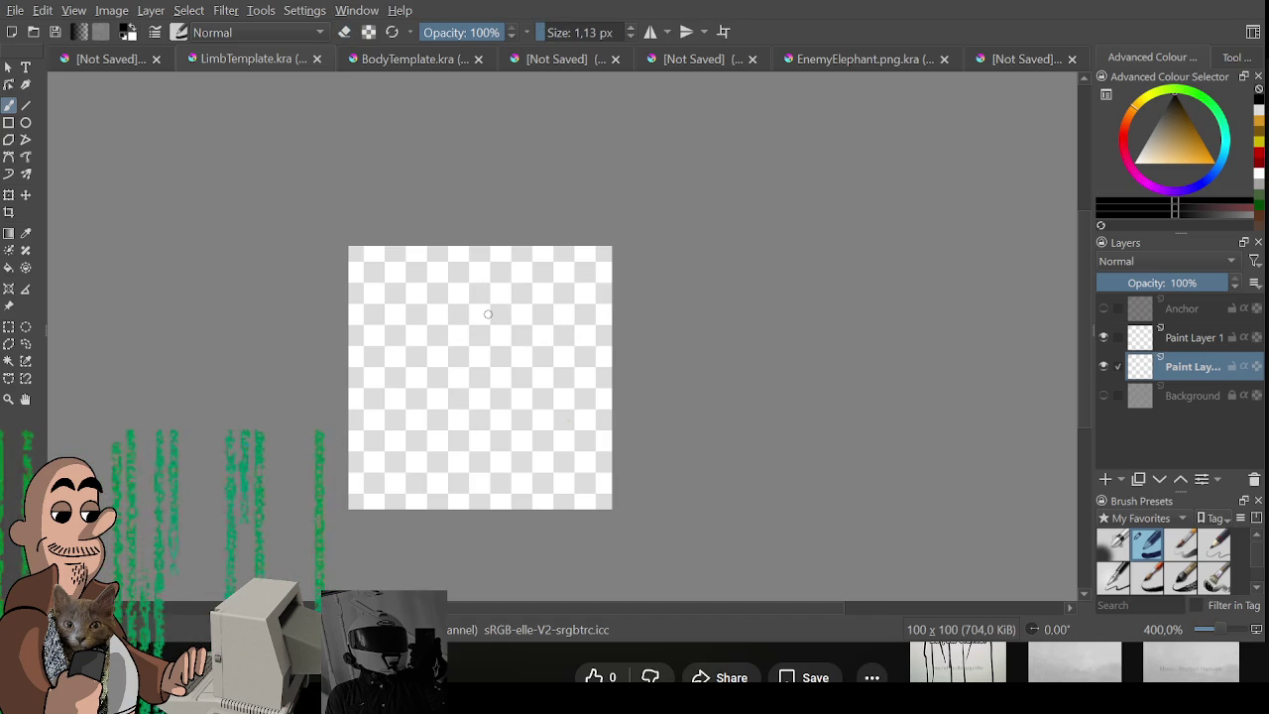
scroll(487, 313, "up", 1)
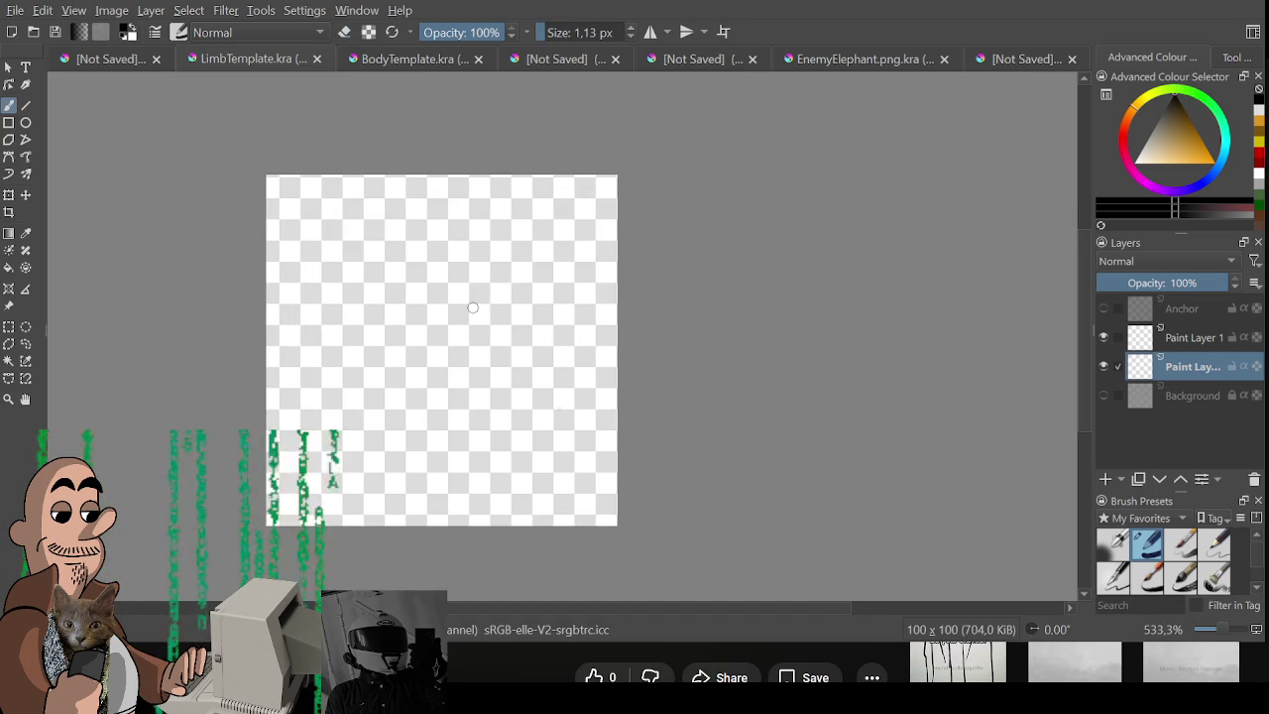
left_click_drag(289, 395, 417, 268)
key("ctrl+z")
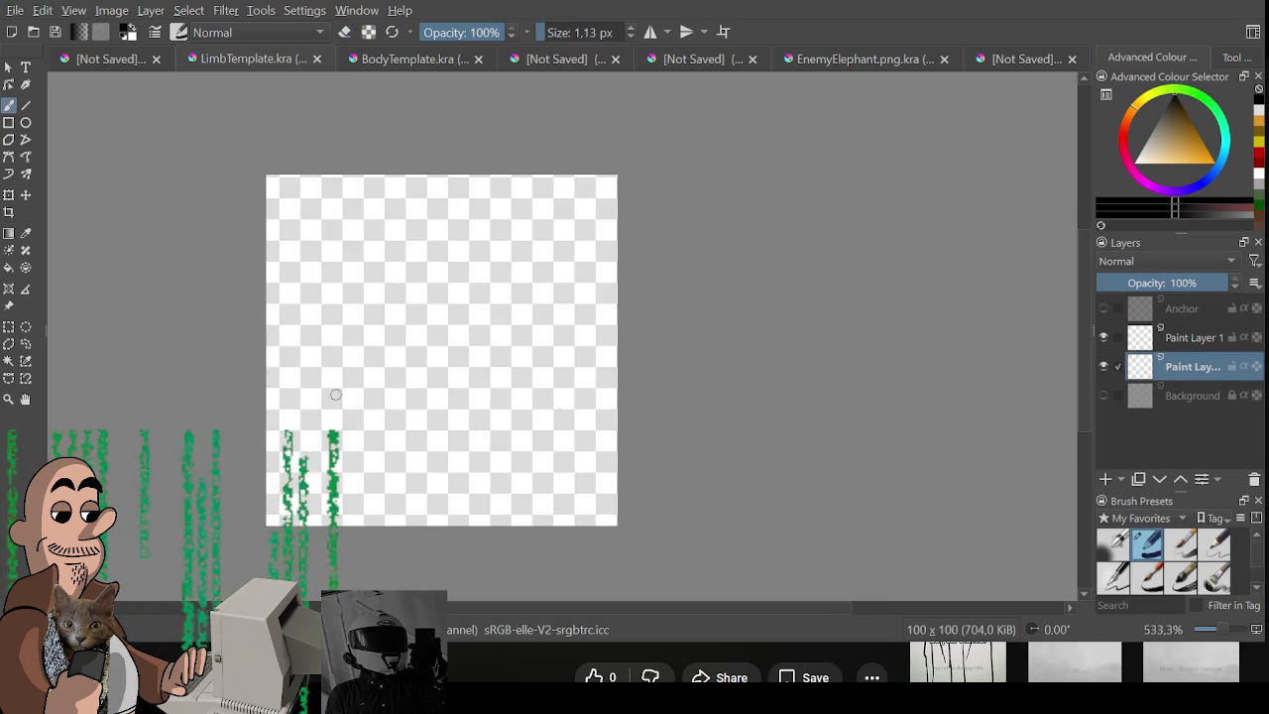
left_click_drag(346, 425, 463, 254)
key("ctrl+z")
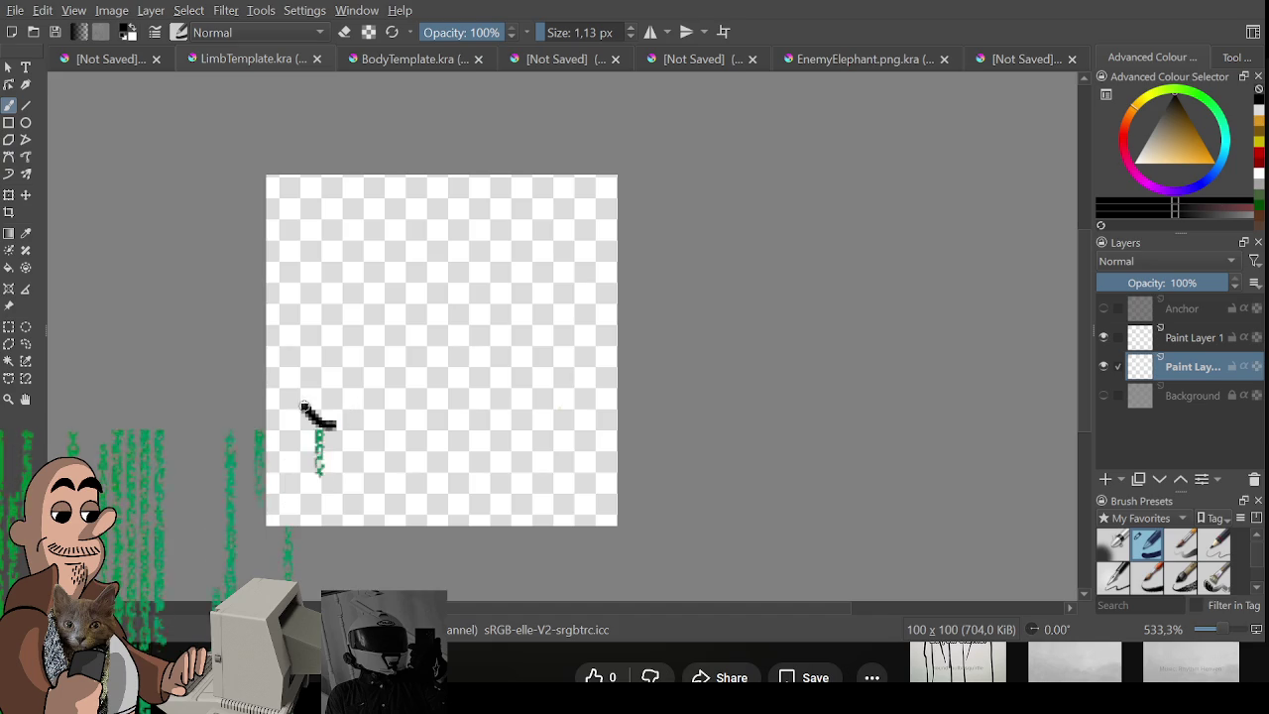
Draw the hand's long arc outline, three finger loops and the closing bottom edge.
mouse_move(314, 418)
left_mouse_down()
mouse_move(544, 299)
mouse_move(458, 327)
left_mouse_up()
key("ctrl+z")
mouse_move(550, 297)
left_mouse_down()
mouse_move(573, 301)
mouse_move(496, 329)
mouse_move(463, 371)
left_mouse_up()
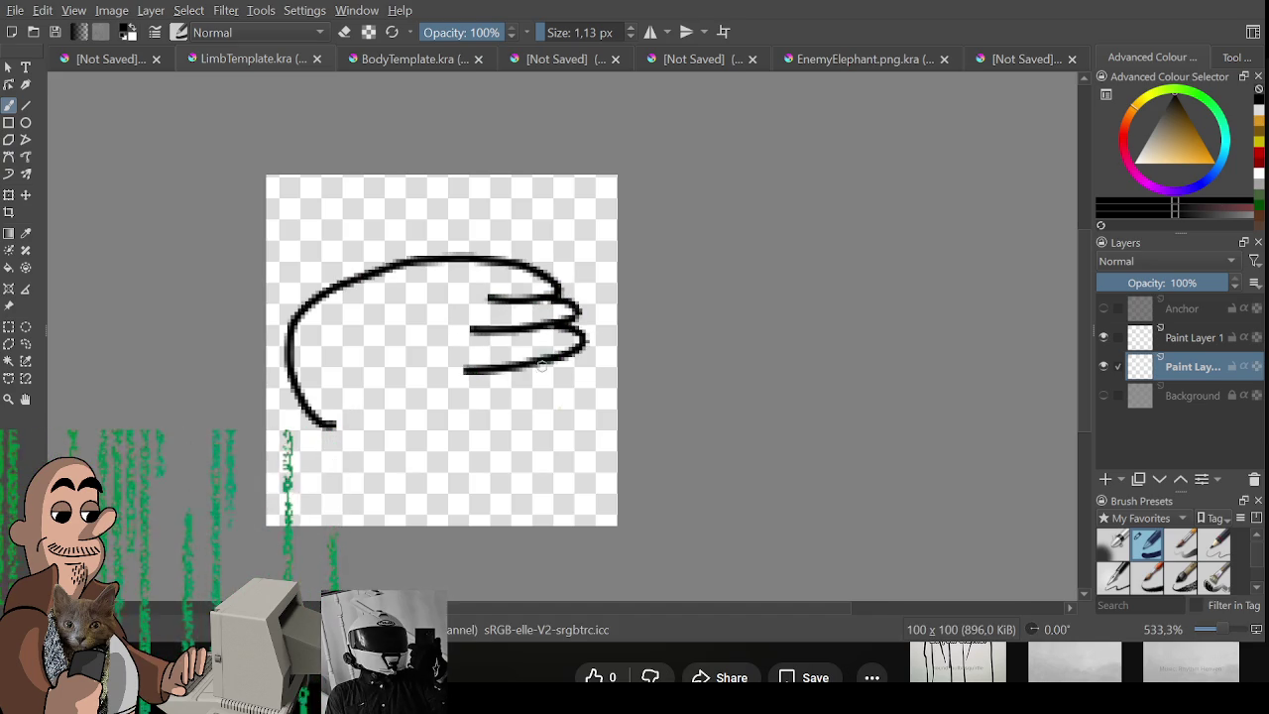
mouse_move(555, 358)
left_mouse_down()
mouse_move(504, 402)
mouse_move(577, 422)
left_mouse_up()
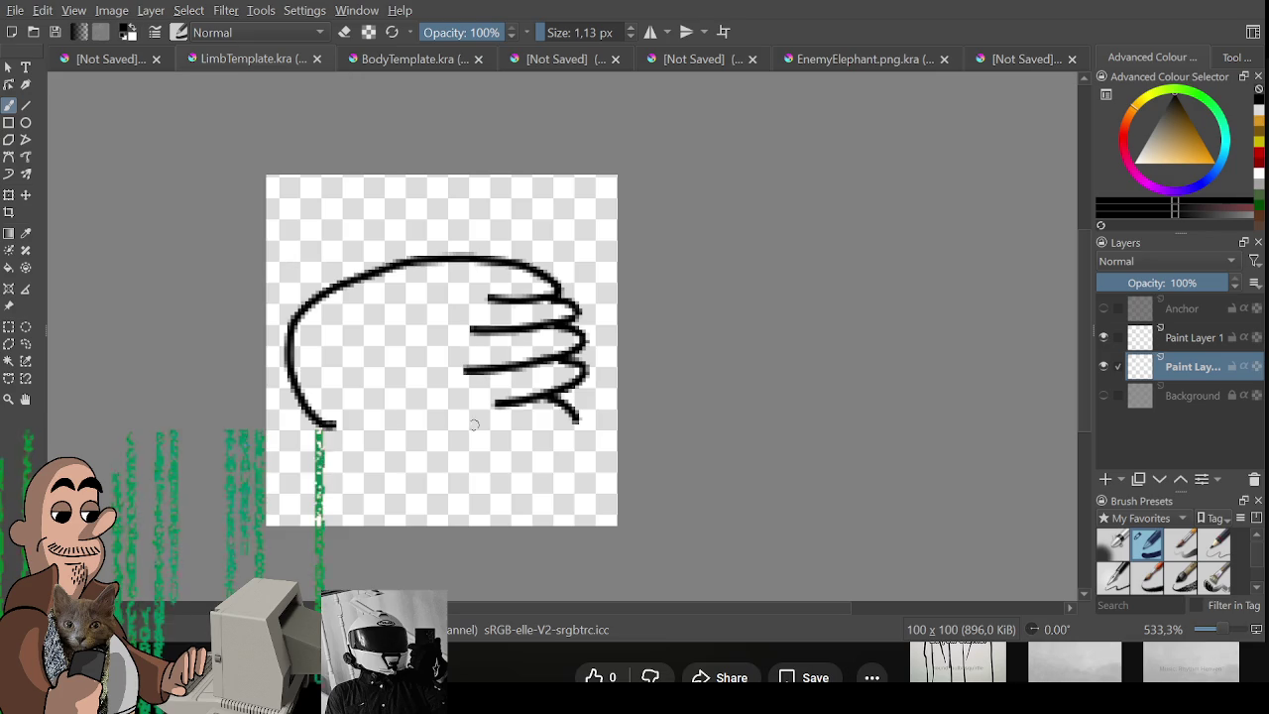
left_click_drag(333, 424, 553, 444)
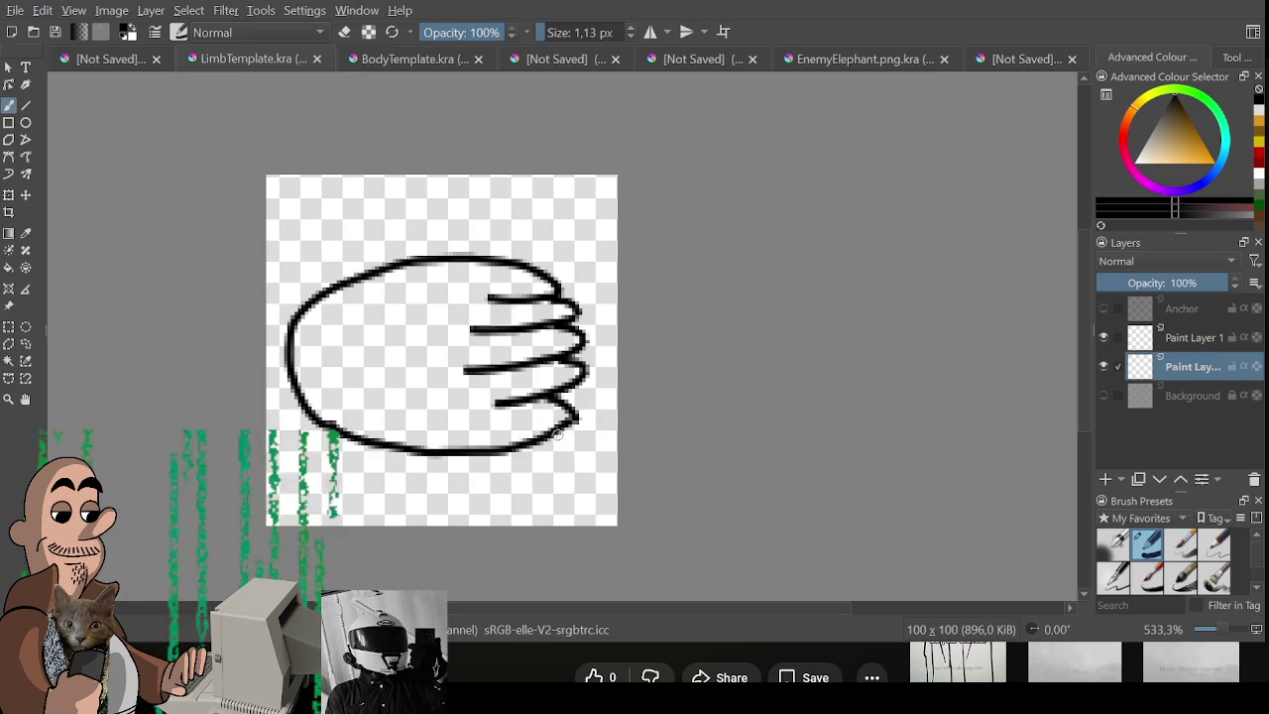
Erase the left ends of the finger strokes and shrink the eraser.
key("e")
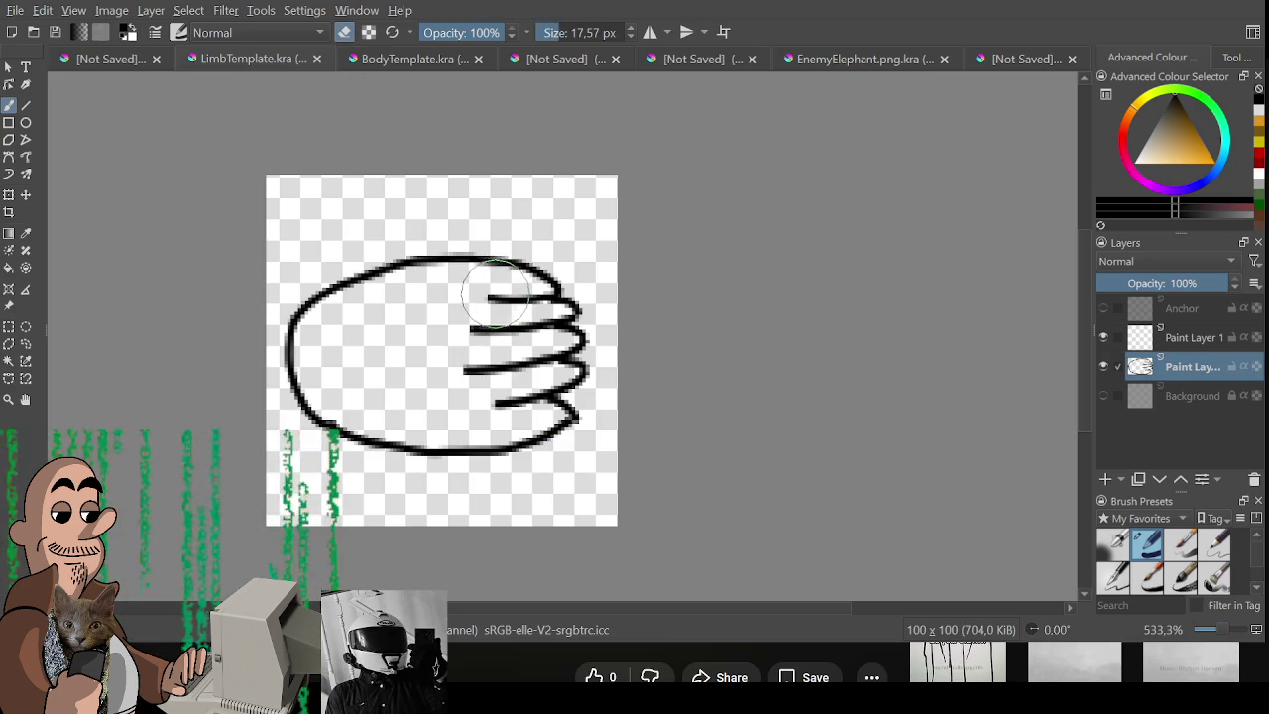
left_click_drag(484, 298, 514, 298)
left_click_drag(491, 402, 517, 401)
key("bracketleft")
Erase the old finger strokes, the upper-left outline, and the right-hand hook and stray dot.
left_click_drag(468, 330, 492, 330)
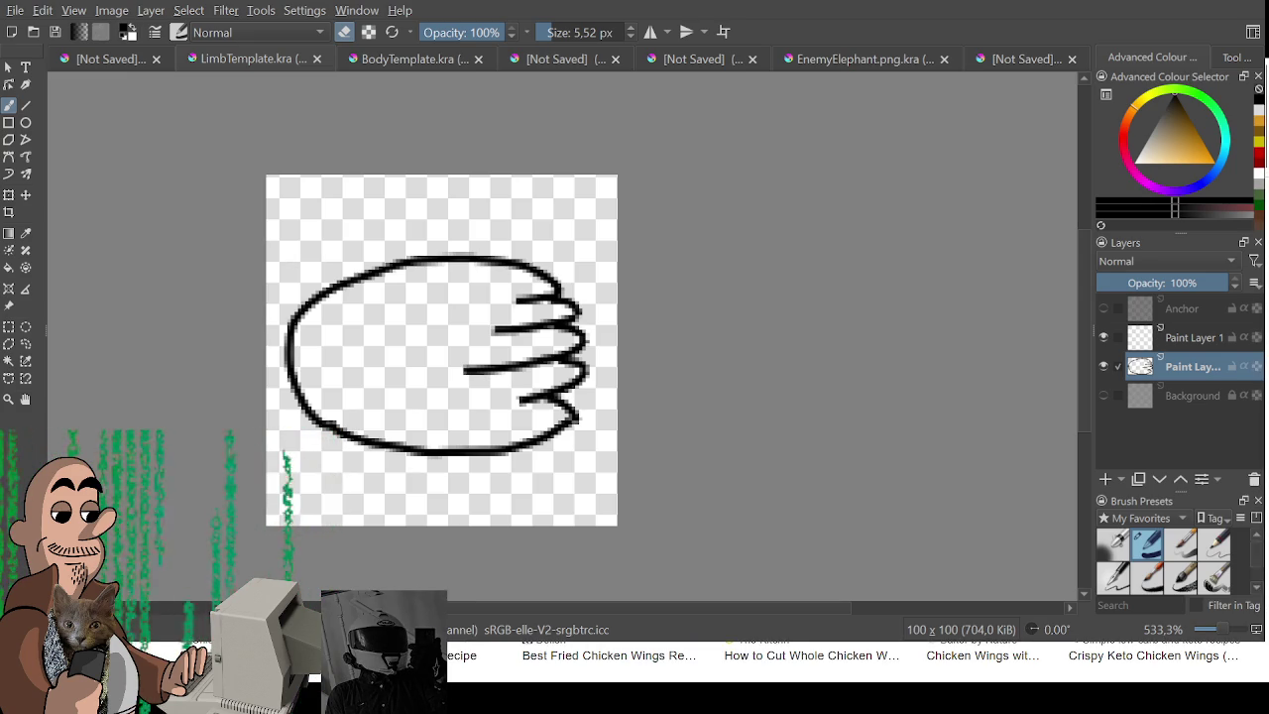
scroll(441, 350, "down", 1)
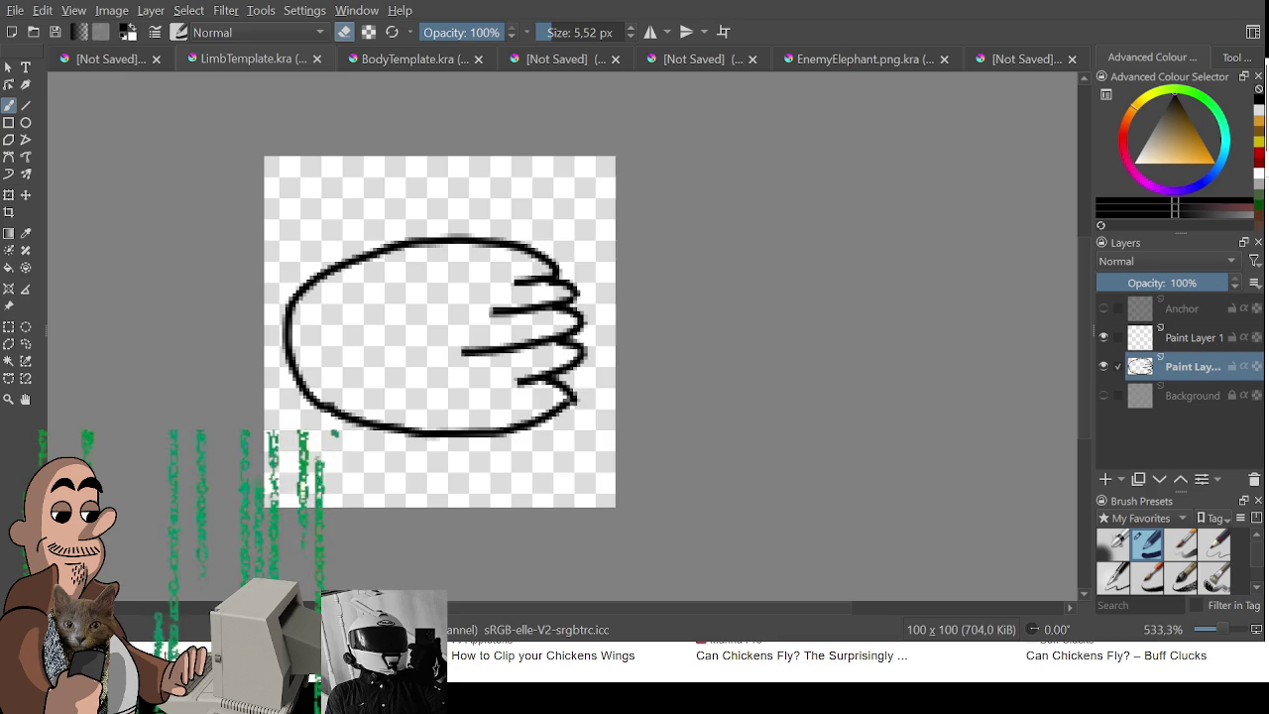
mouse_move(301, 285)
left_mouse_down()
mouse_move(542, 212)
mouse_move(520, 286)
mouse_move(478, 351)
mouse_move(581, 392)
mouse_move(531, 355)
left_mouse_up()
left_click(467, 352)
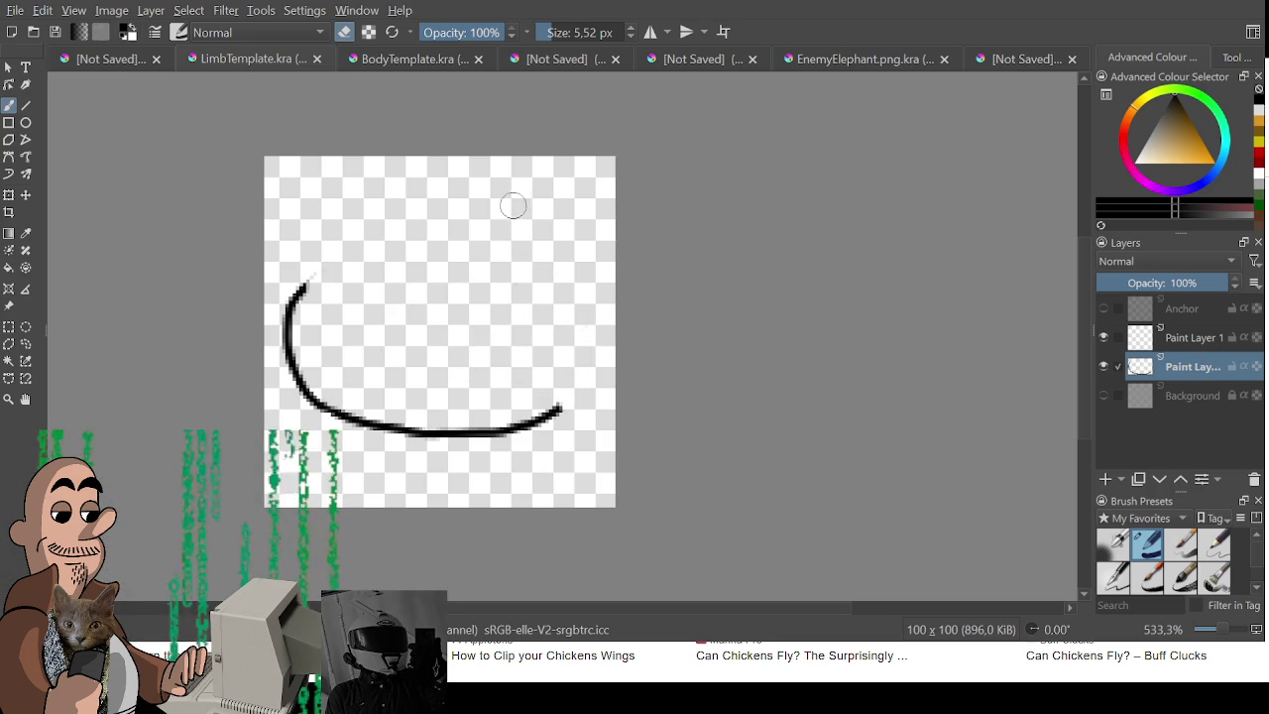
Redraw the fingers curling over the top and move Paint Layer 1 below the outline layer.
key("e")
mouse_move(559, 407)
left_mouse_down()
mouse_move(595, 353)
mouse_move(581, 302)
mouse_move(549, 362)
left_mouse_up()
key("ctrl+z")
mouse_move(601, 319)
left_mouse_down()
mouse_move(586, 293)
mouse_move(526, 356)
left_mouse_up()
mouse_move(567, 304)
left_mouse_down()
mouse_move(552, 258)
mouse_move(499, 308)
mouse_move(499, 234)
mouse_move(460, 280)
mouse_move(470, 235)
mouse_move(320, 272)
mouse_move(304, 296)
mouse_move(319, 274)
mouse_move(468, 236)
left_mouse_up()
key("ctrl+z")
left_click_drag(533, 280, 548, 260)
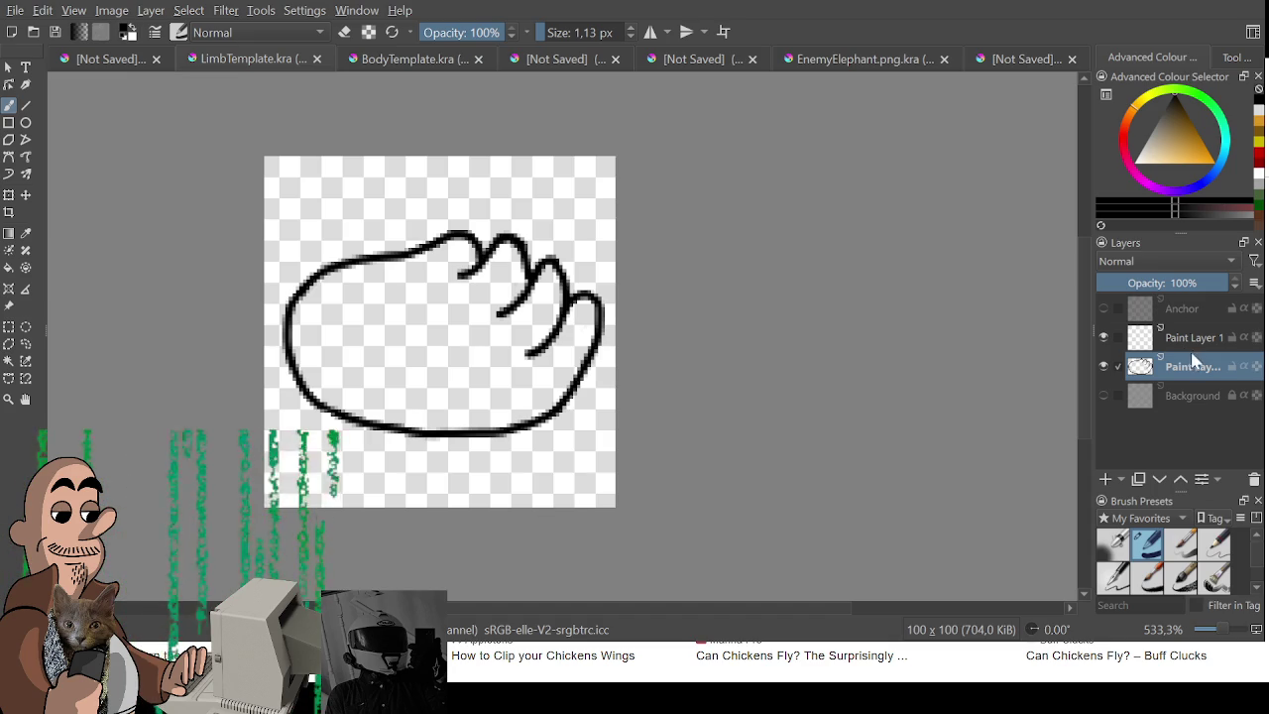
left_click_drag(1194, 337, 1185, 368)
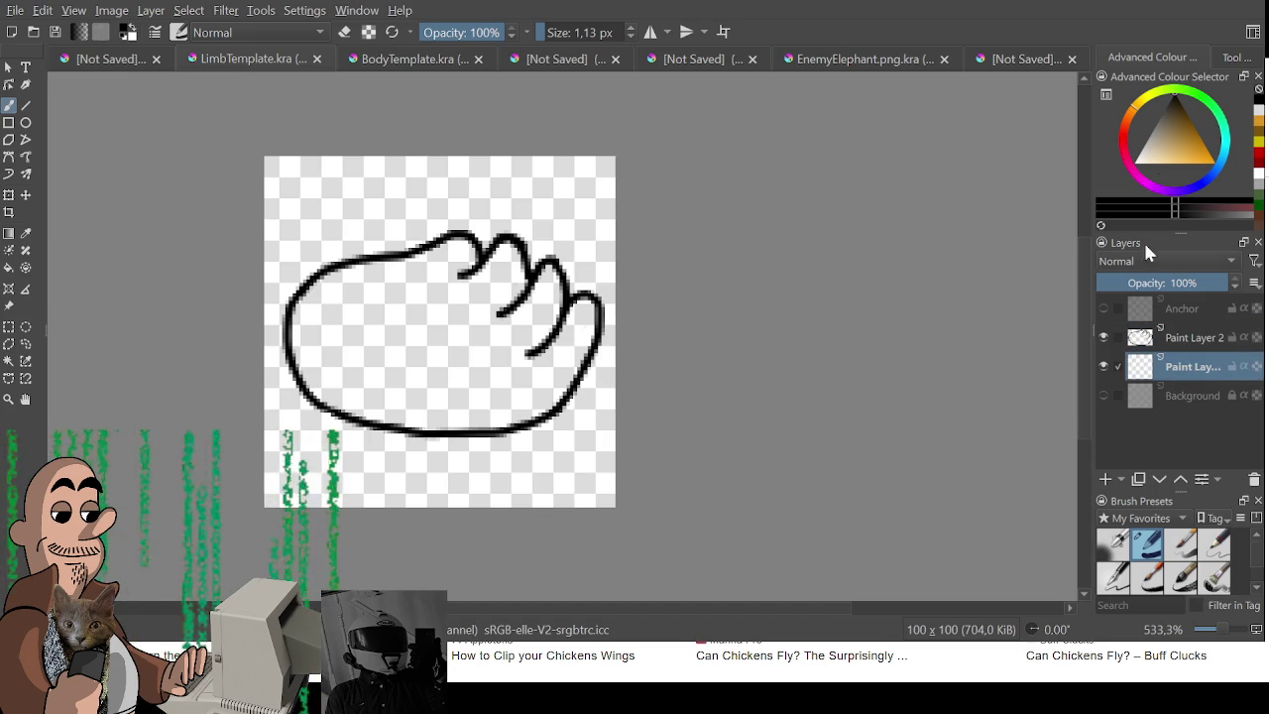
Fill the hand's interior with light grey using an enlarged brush on Paint Layer 1.
left_click(135, 60)
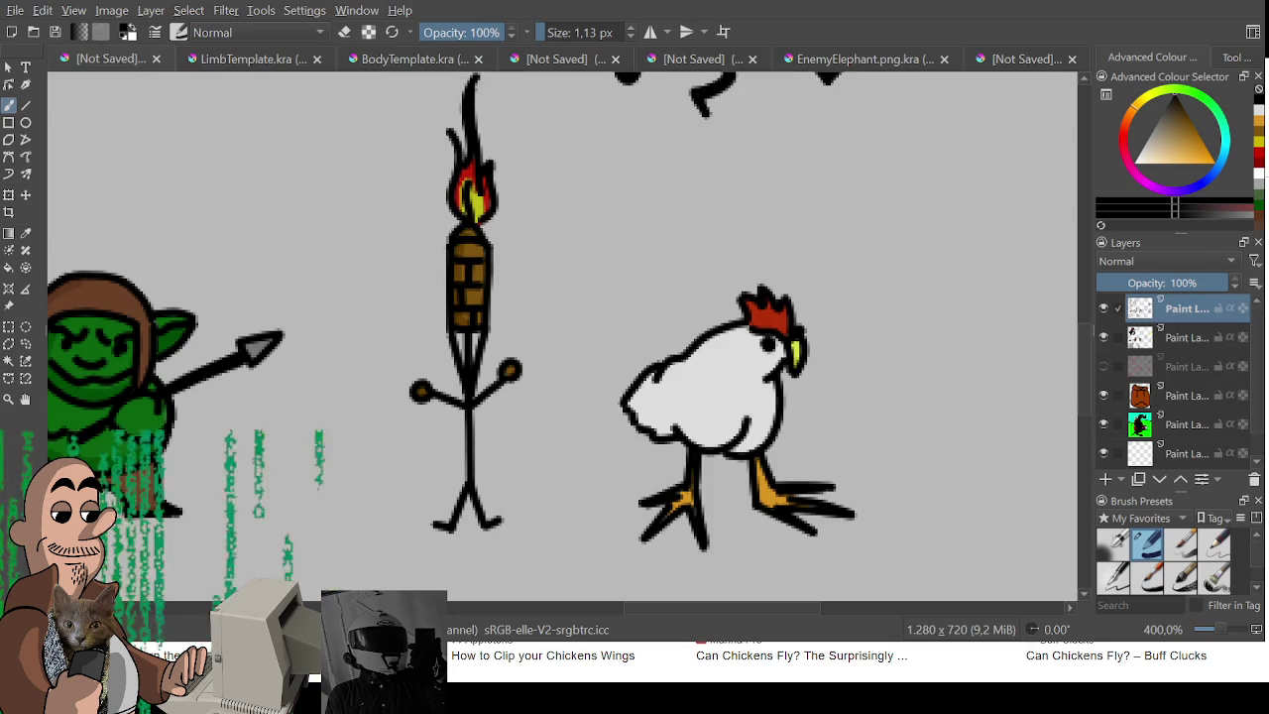
left_click(370, 61)
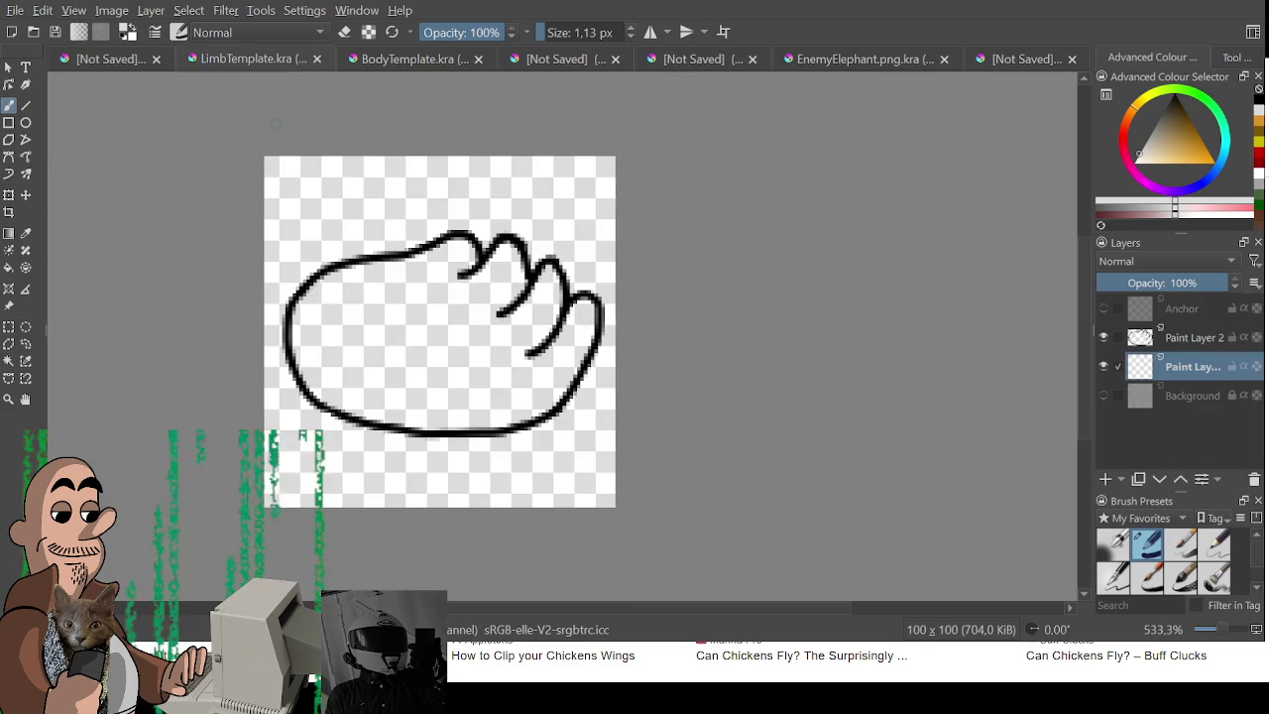
left_click_drag(360, 337, 436, 268)
key("bracketright")
key("bracketright")
key("bracketright")
mouse_move(387, 326)
left_mouse_down()
mouse_move(342, 297)
mouse_move(313, 345)
mouse_move(445, 405)
mouse_move(524, 394)
mouse_move(570, 332)
mouse_move(525, 416)
mouse_move(549, 285)
mouse_move(519, 328)
mouse_move(549, 308)
mouse_move(493, 361)
mouse_move(436, 337)
mouse_move(340, 343)
mouse_move(428, 277)
mouse_move(384, 281)
mouse_move(456, 247)
mouse_move(444, 273)
mouse_move(476, 283)
mouse_move(510, 263)
mouse_move(492, 289)
left_mouse_up()
key("bracketleft")
key("bracketleft")
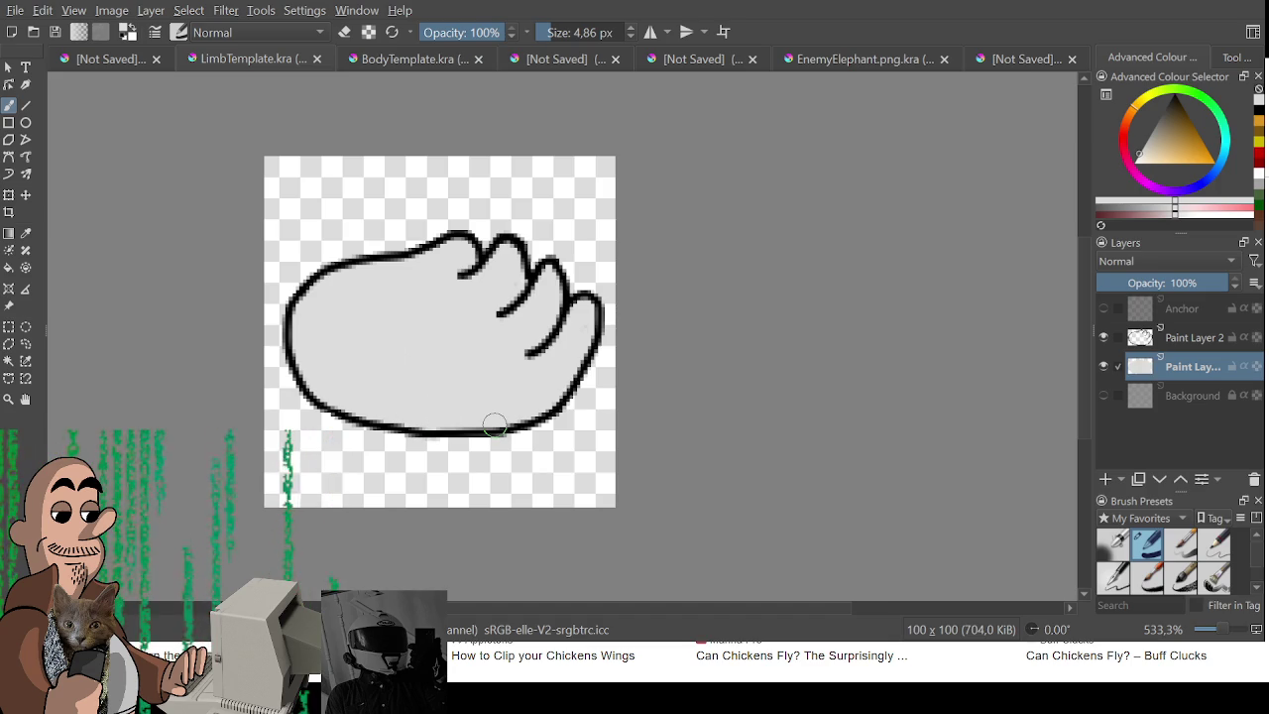
Shade the hand's bottom edge and finger creases with a slightly darker grey.
left_click(1158, 208)
left_click_drag(586, 337, 328, 407)
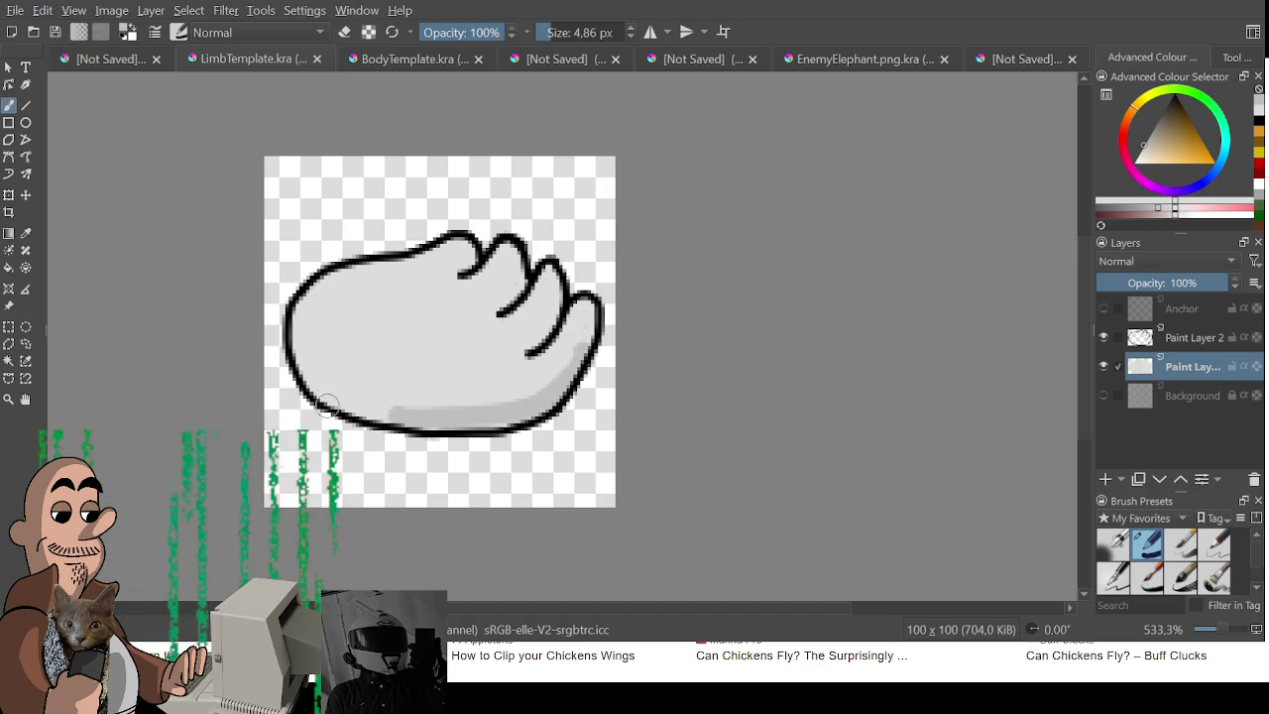
key("ctrl+z")
key("bracketleft")
left_click_drag(309, 382, 547, 399)
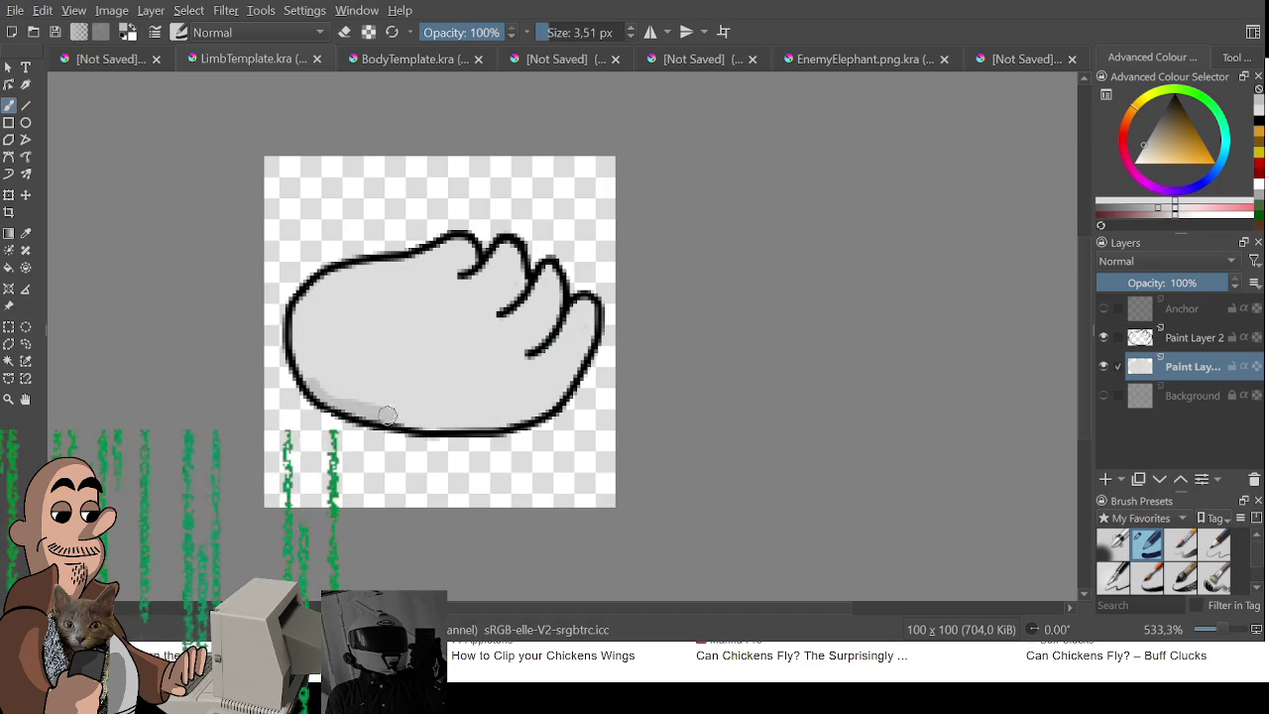
key("ctrl+z")
mouse_move(593, 327)
left_mouse_down()
mouse_move(329, 361)
mouse_move(369, 408)
left_mouse_up()
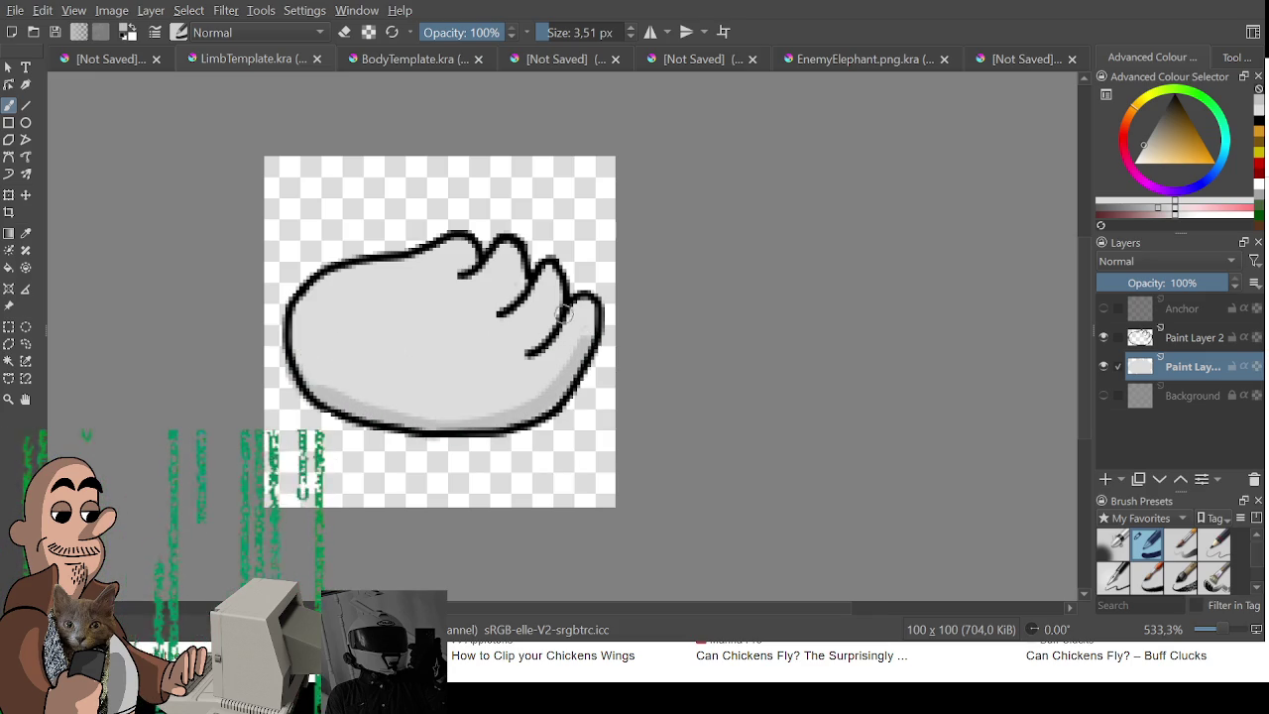
left_click_drag(563, 297, 531, 351)
left_click_drag(466, 261, 456, 273)
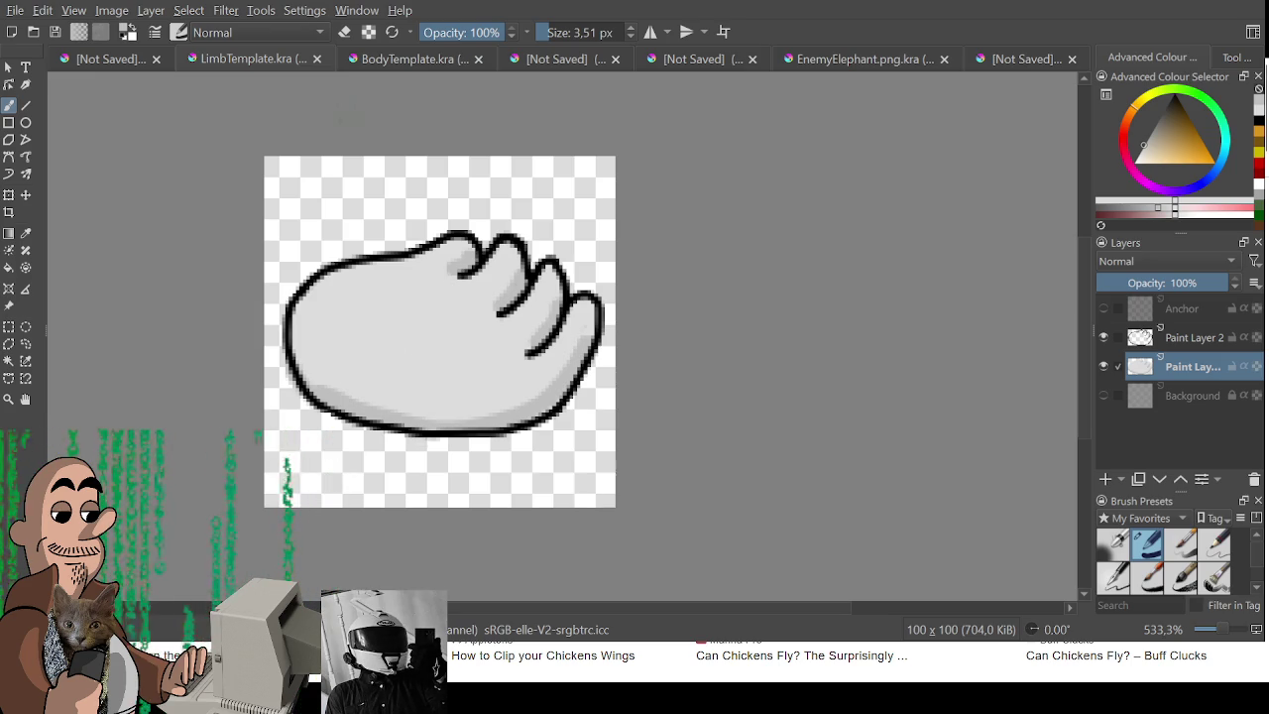
Export the finished hand drawing as an image and return to GameMaker.
left_click_drag(298, 297, 388, 311)
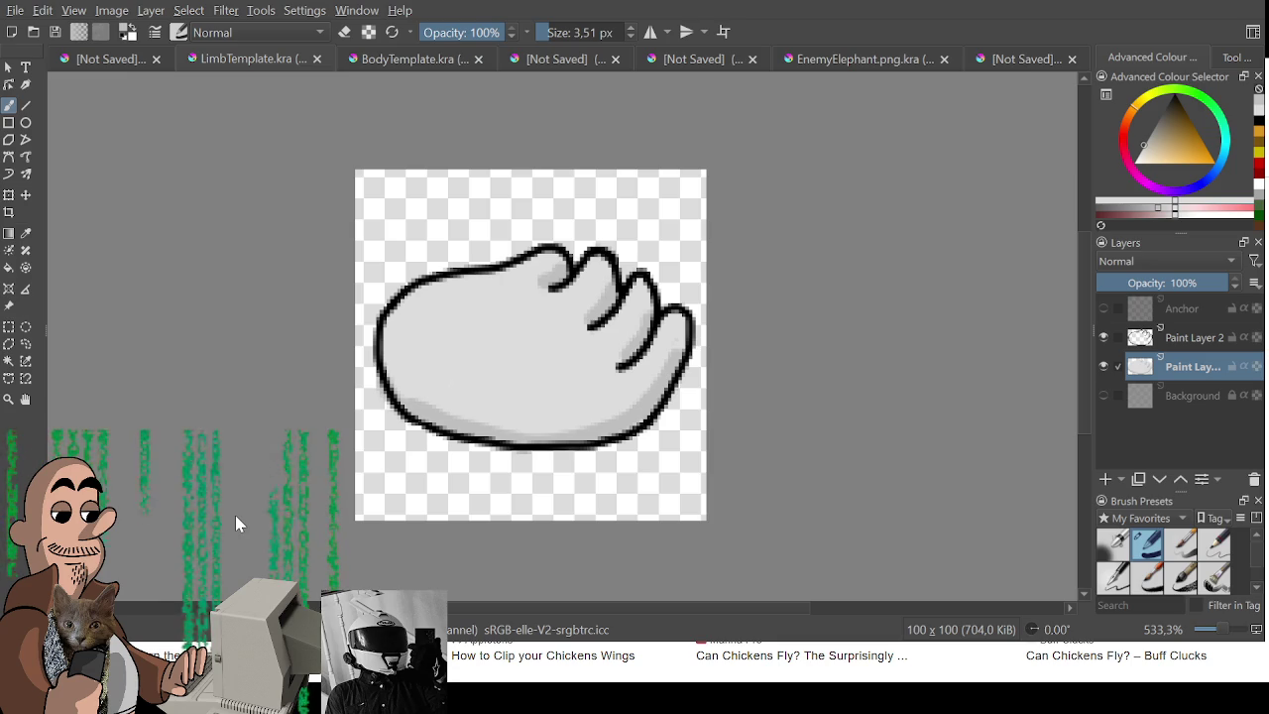
key("ctrl+s")
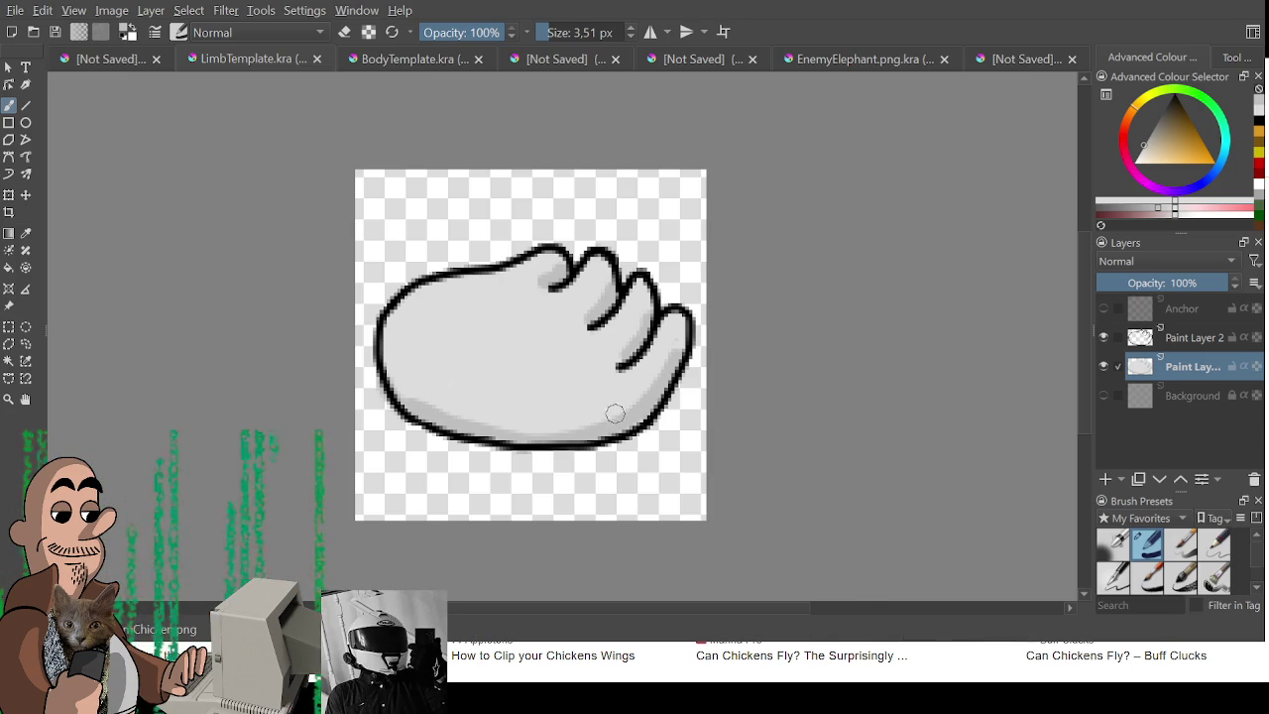
left_click_drag(627, 421, 651, 406)
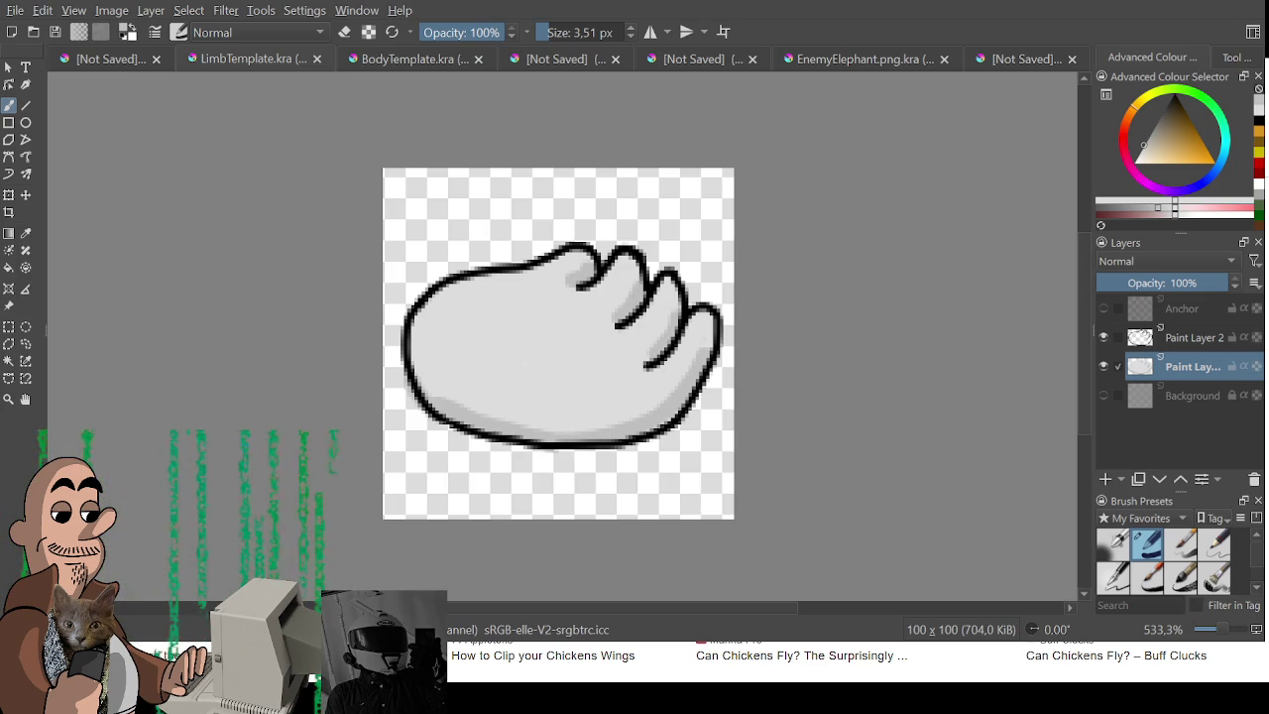
key("alt+Tab")
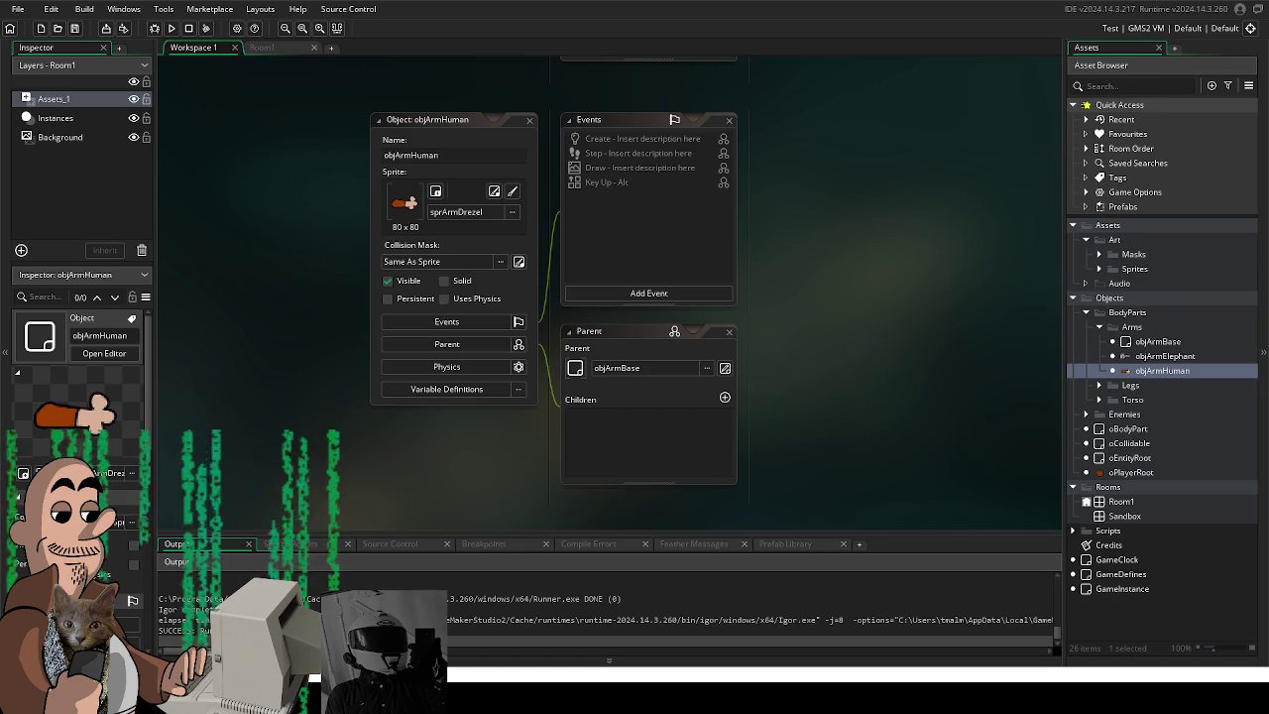
Glance at the objArmHuman object editor in GameMaker, then return to Krita.
left_click_drag(859, 448, 863, 441)
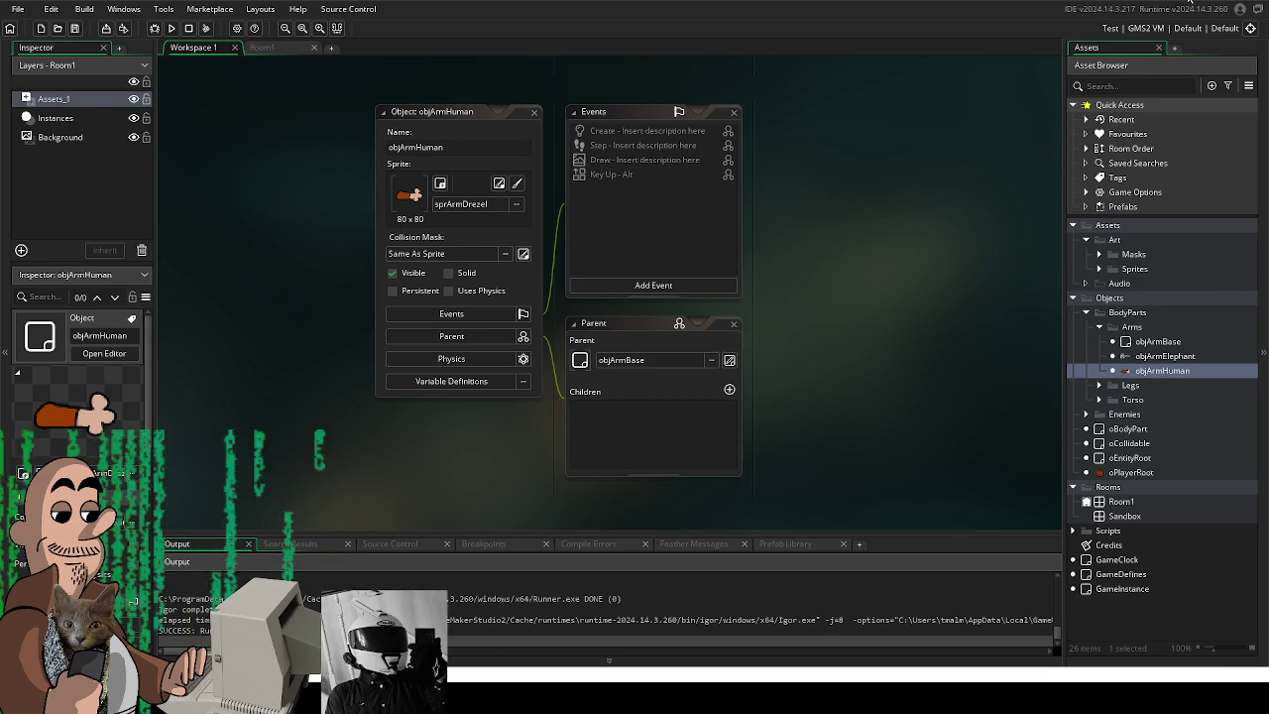
key("alt+Tab")
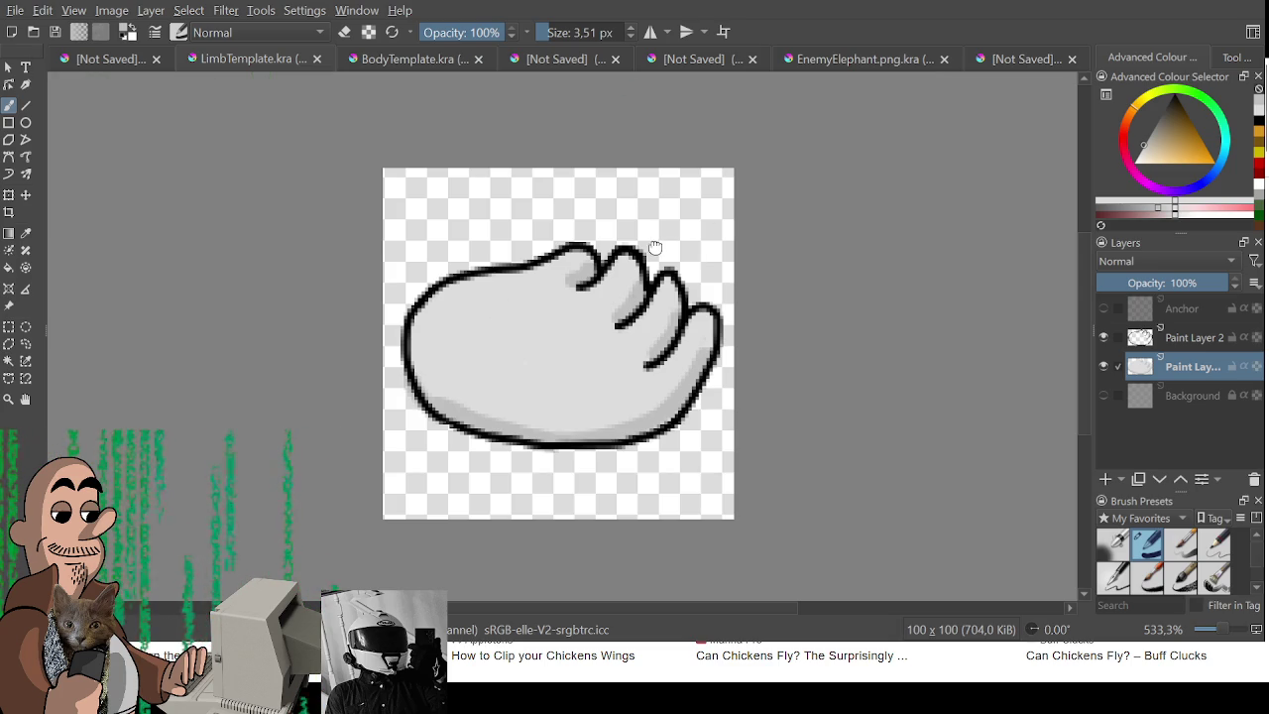
Select a rectangle around the hand and delete its contents on Paint Layer 1 and Paint Layer 2.
left_click_drag(655, 246, 721, 244)
key("ctrl+r")
left_click_drag(417, 197, 879, 468)
key("Delete")
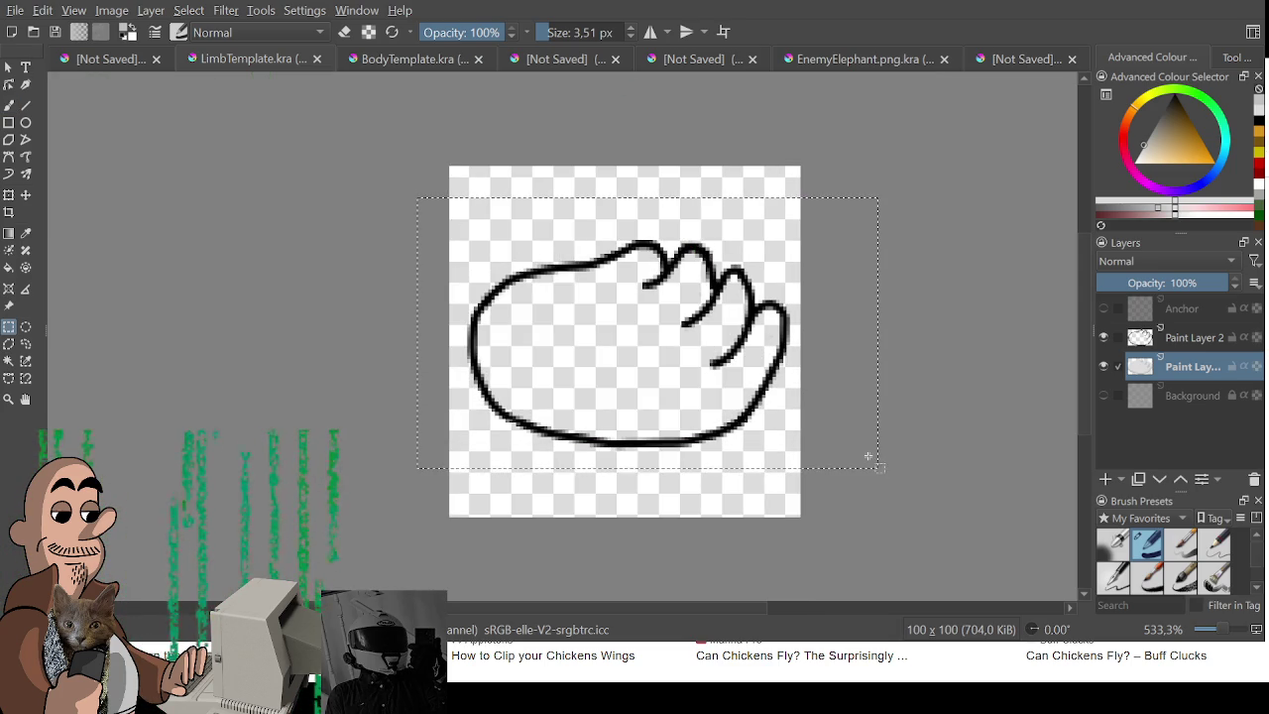
left_click(1189, 337)
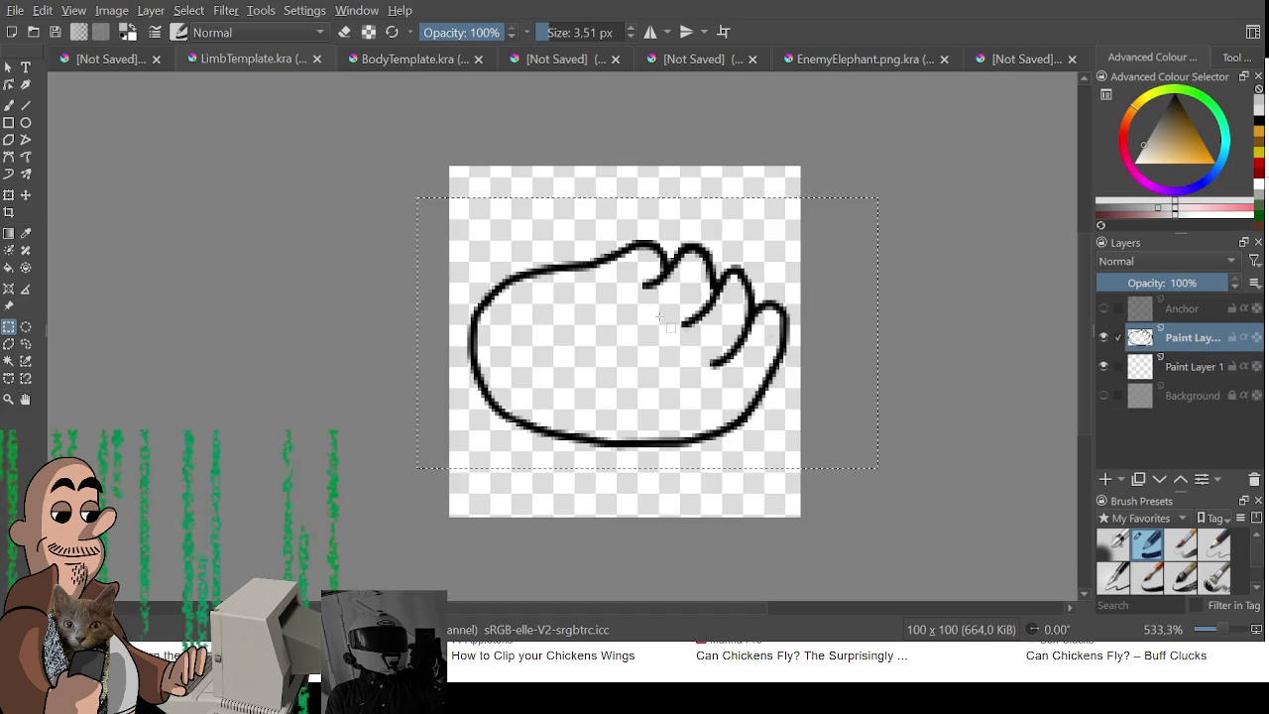
key("Delete")
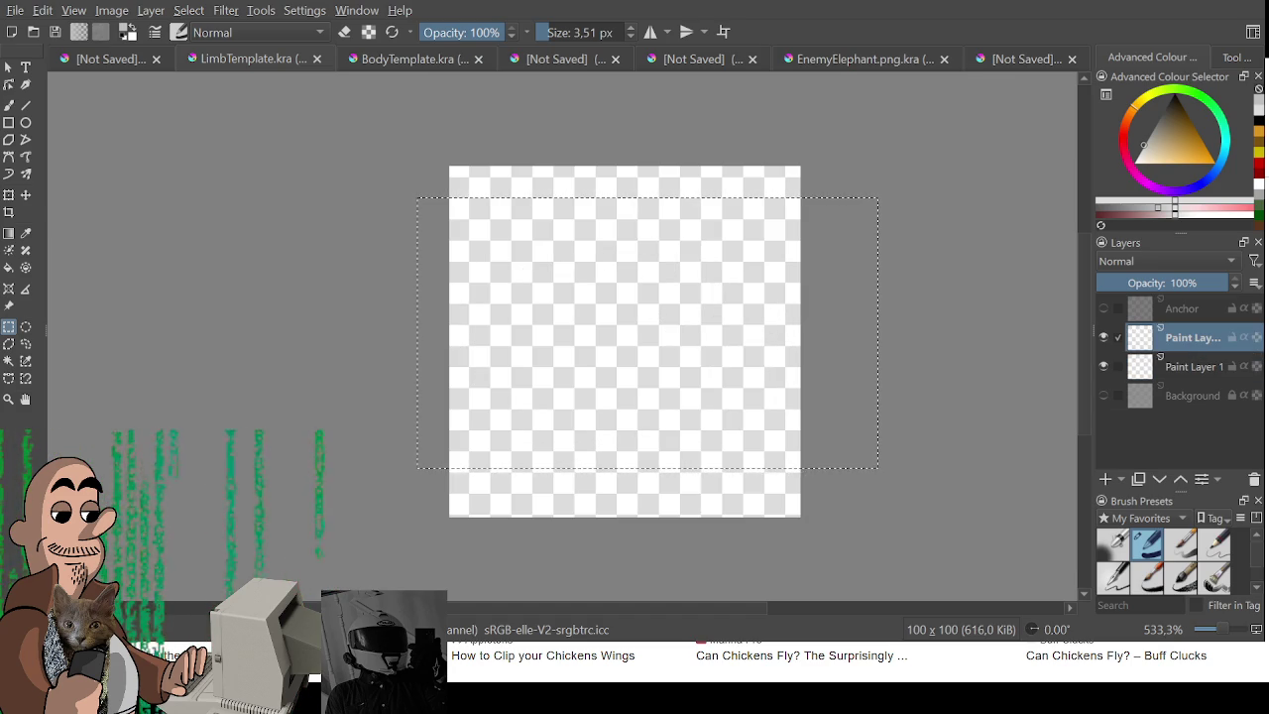